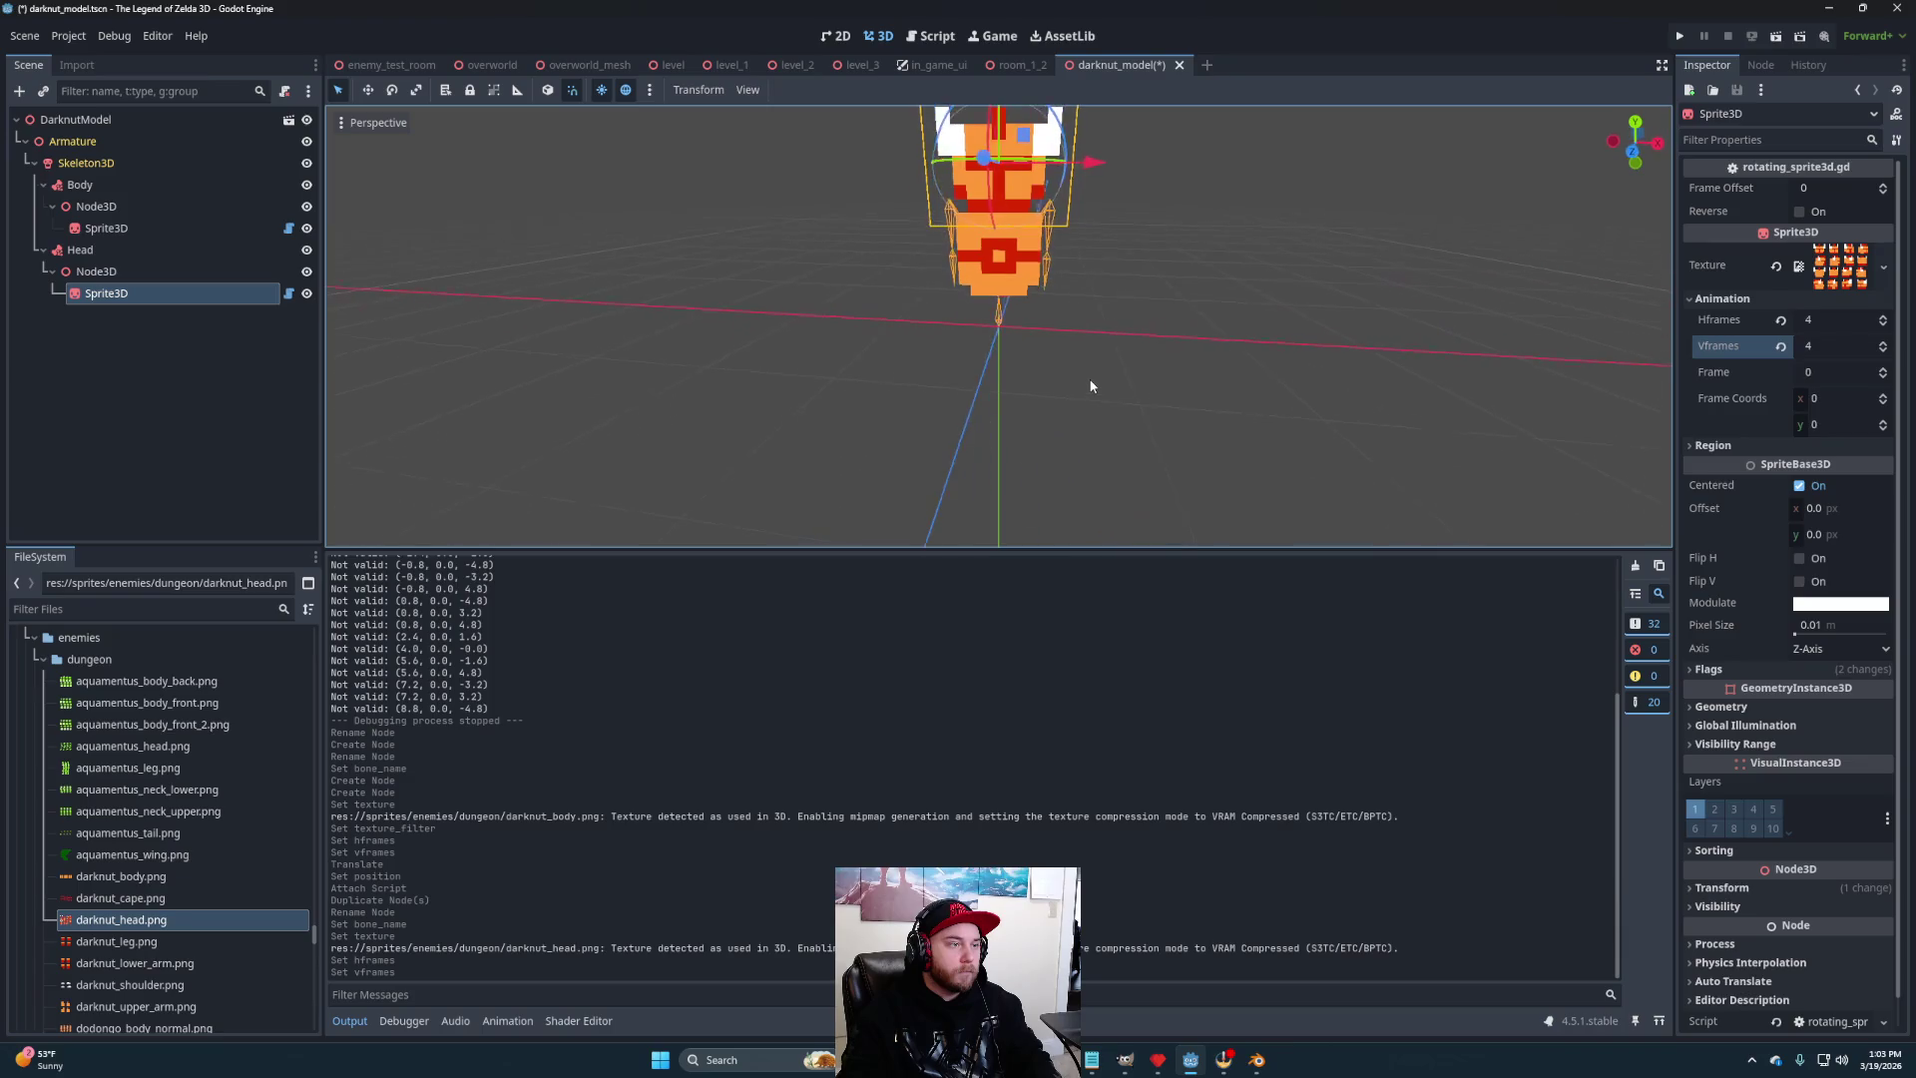
- Duplicate the Head attachment and rename the copy Cape
scroll(1134, 380, down, 1)
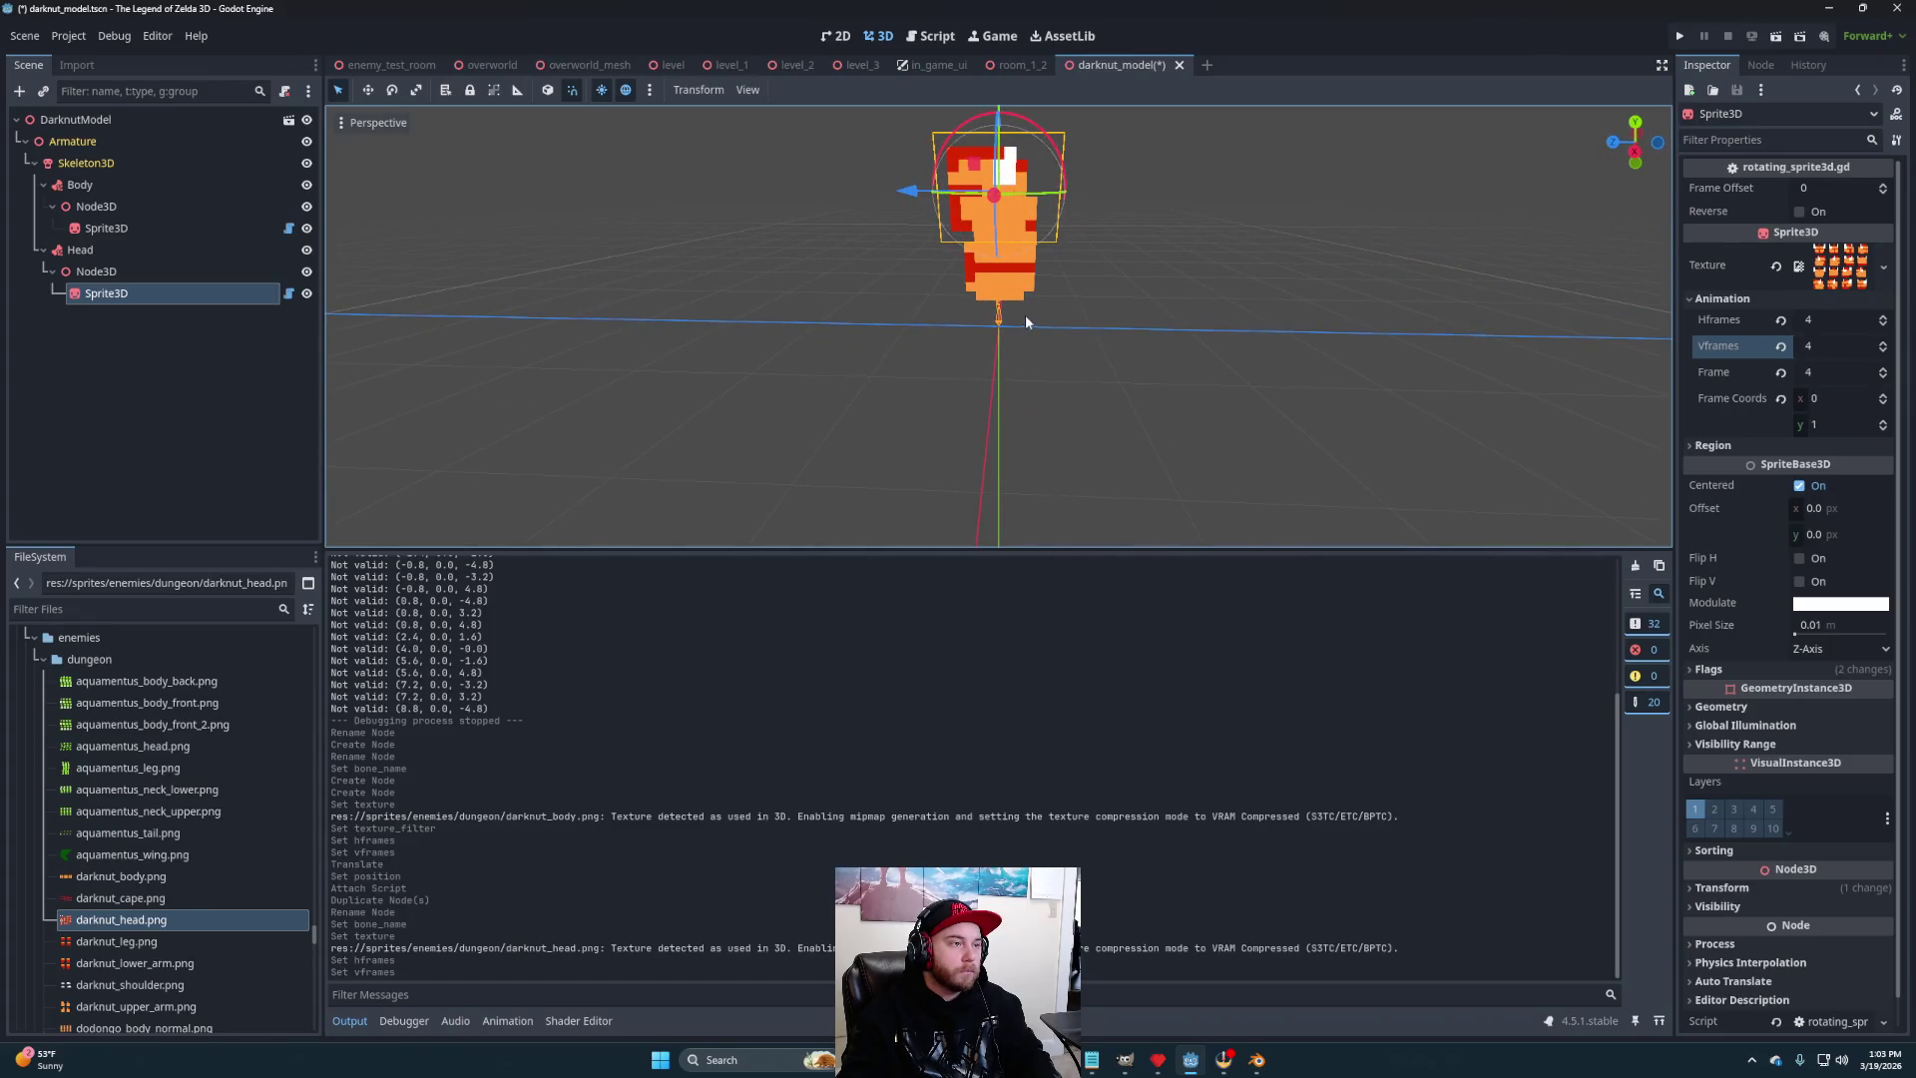
scroll(1027, 314, up, 3)
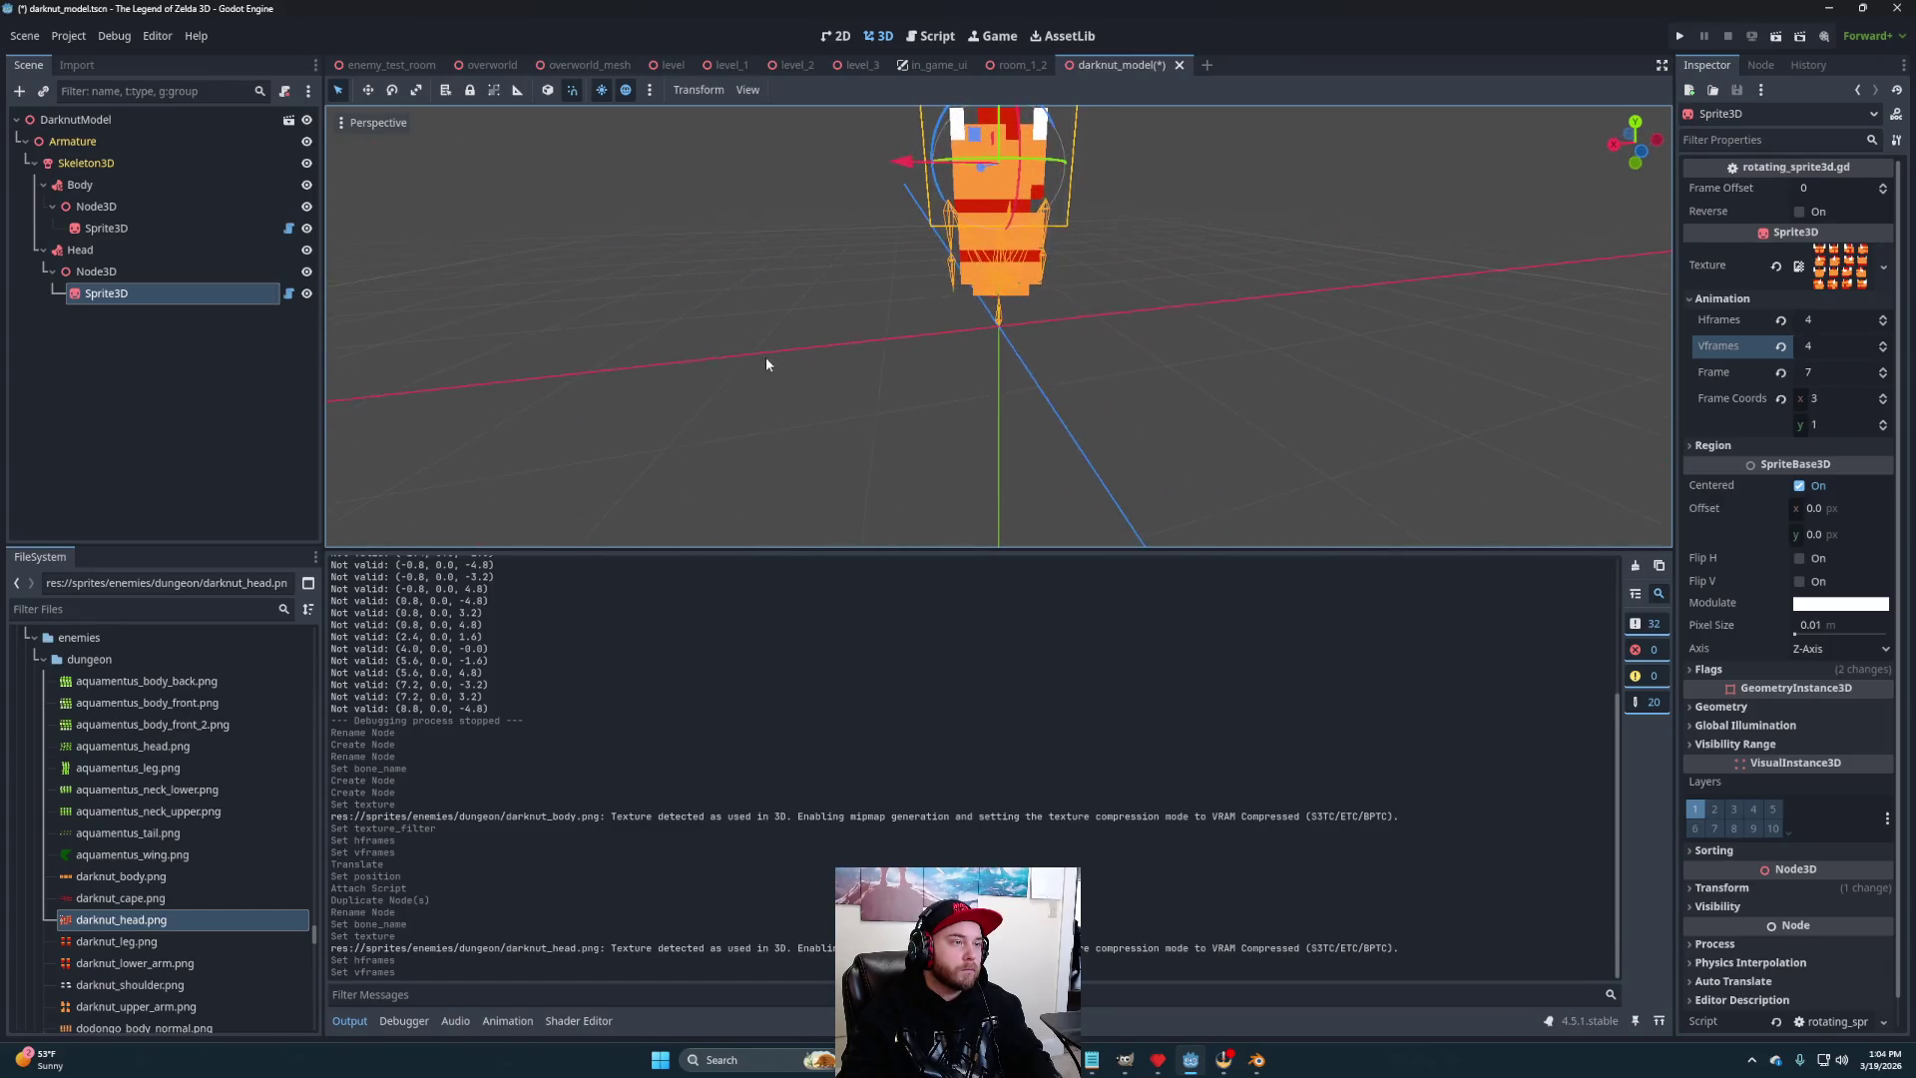
scroll(1138, 394, down, 2)
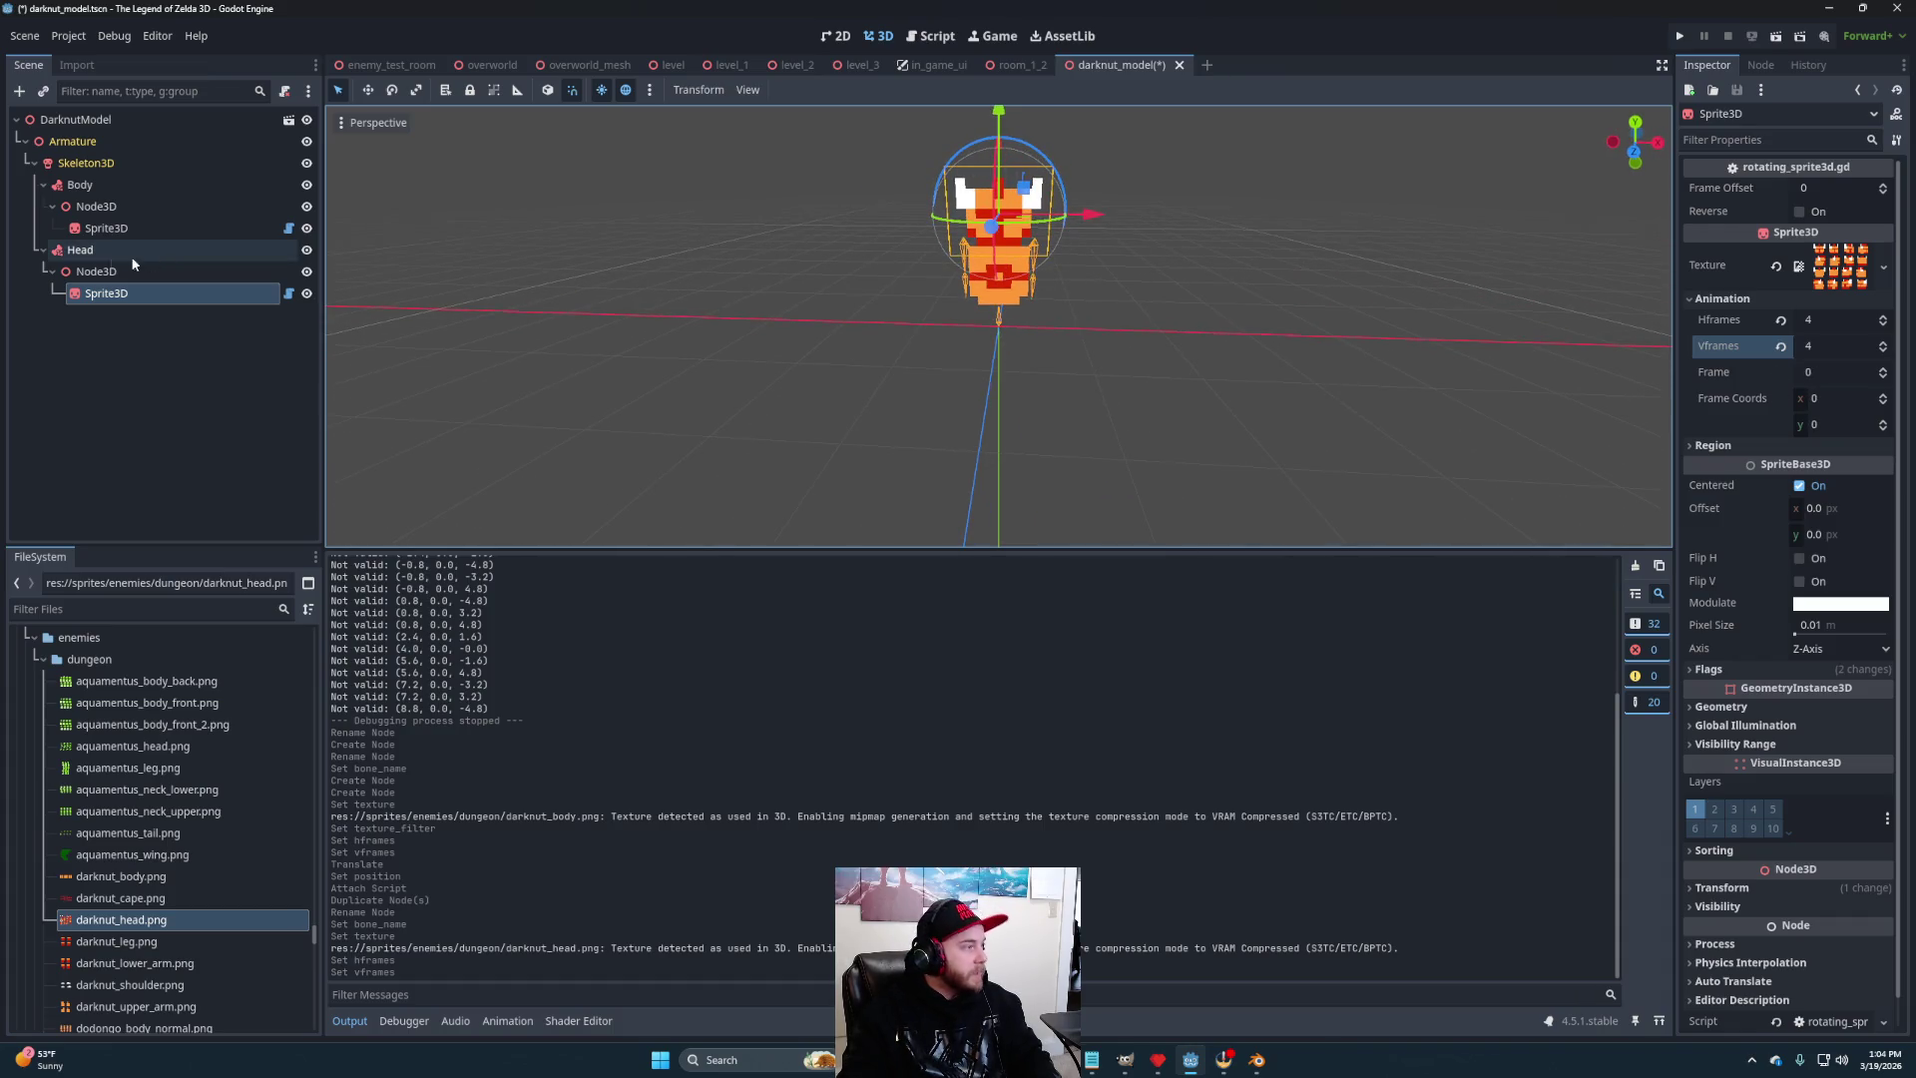
click(76, 253)
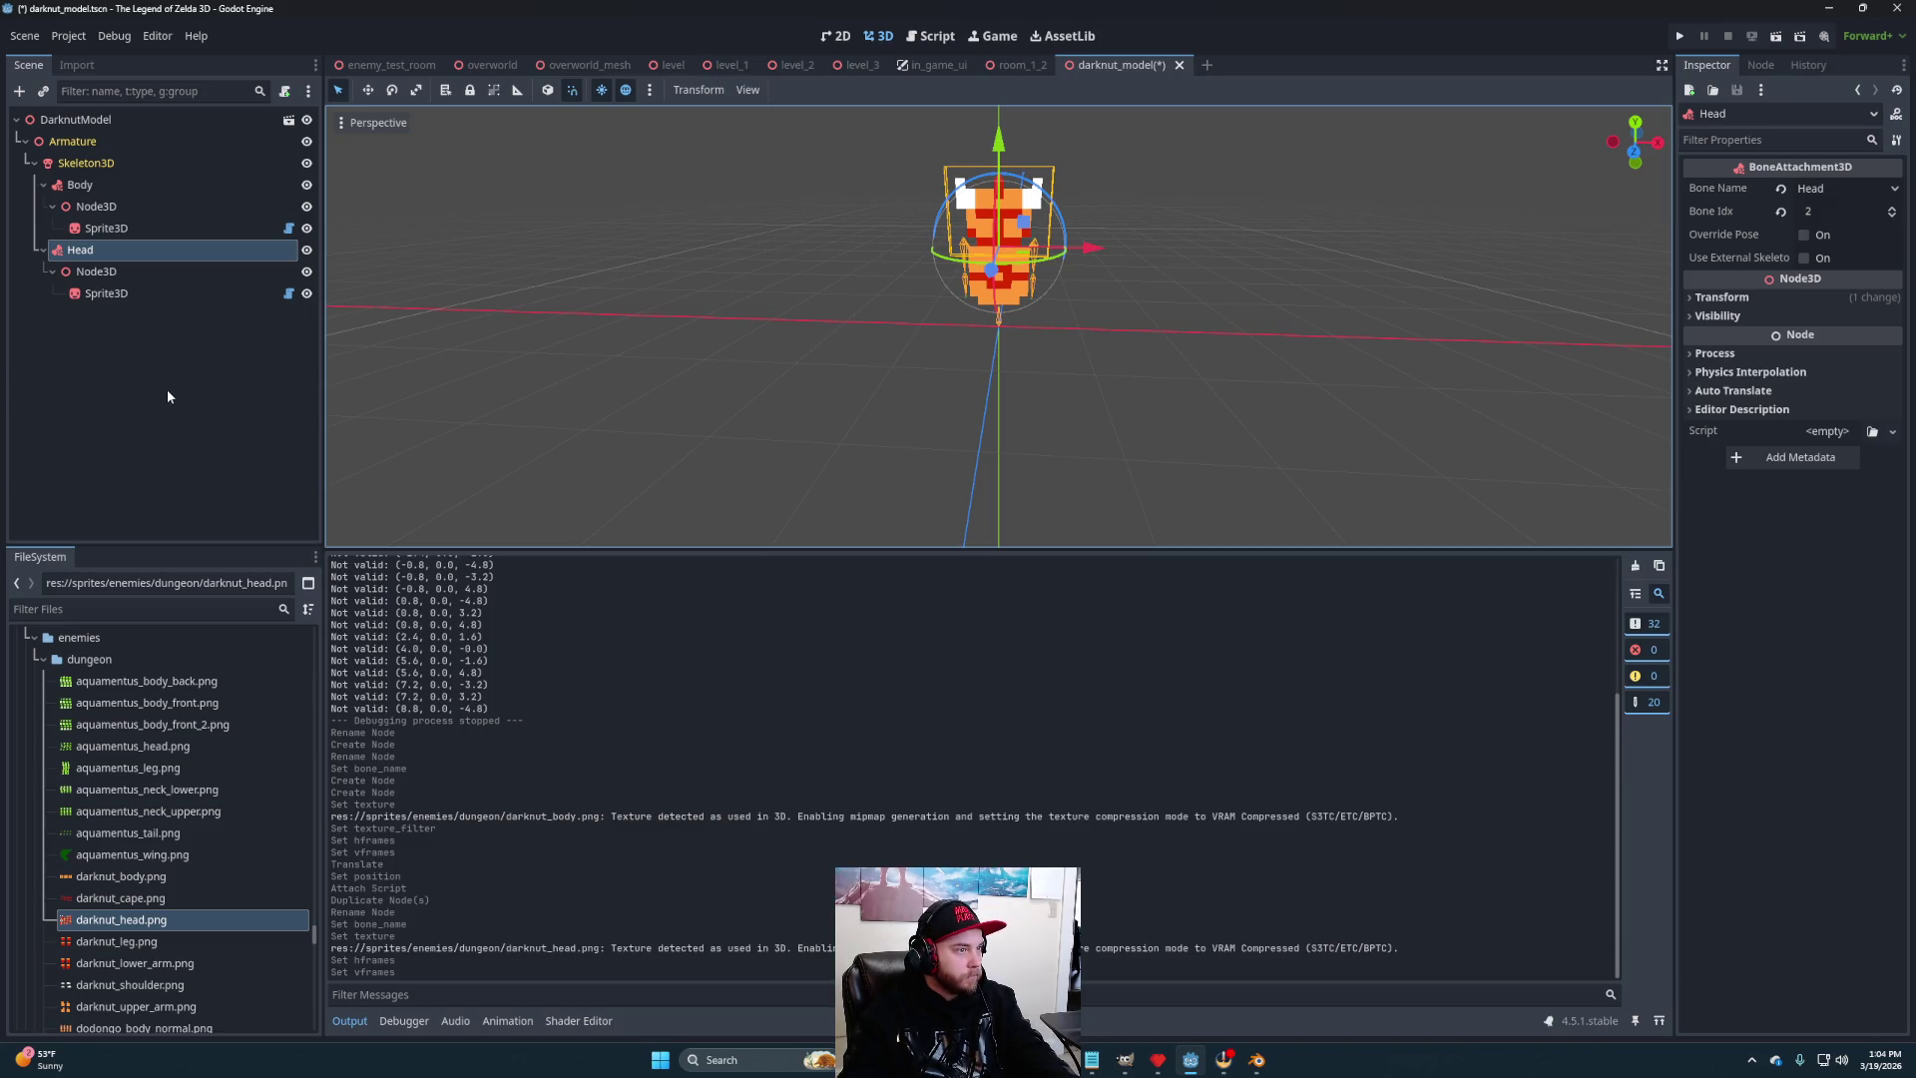
key(ctrl+d)
double_click(124, 311)
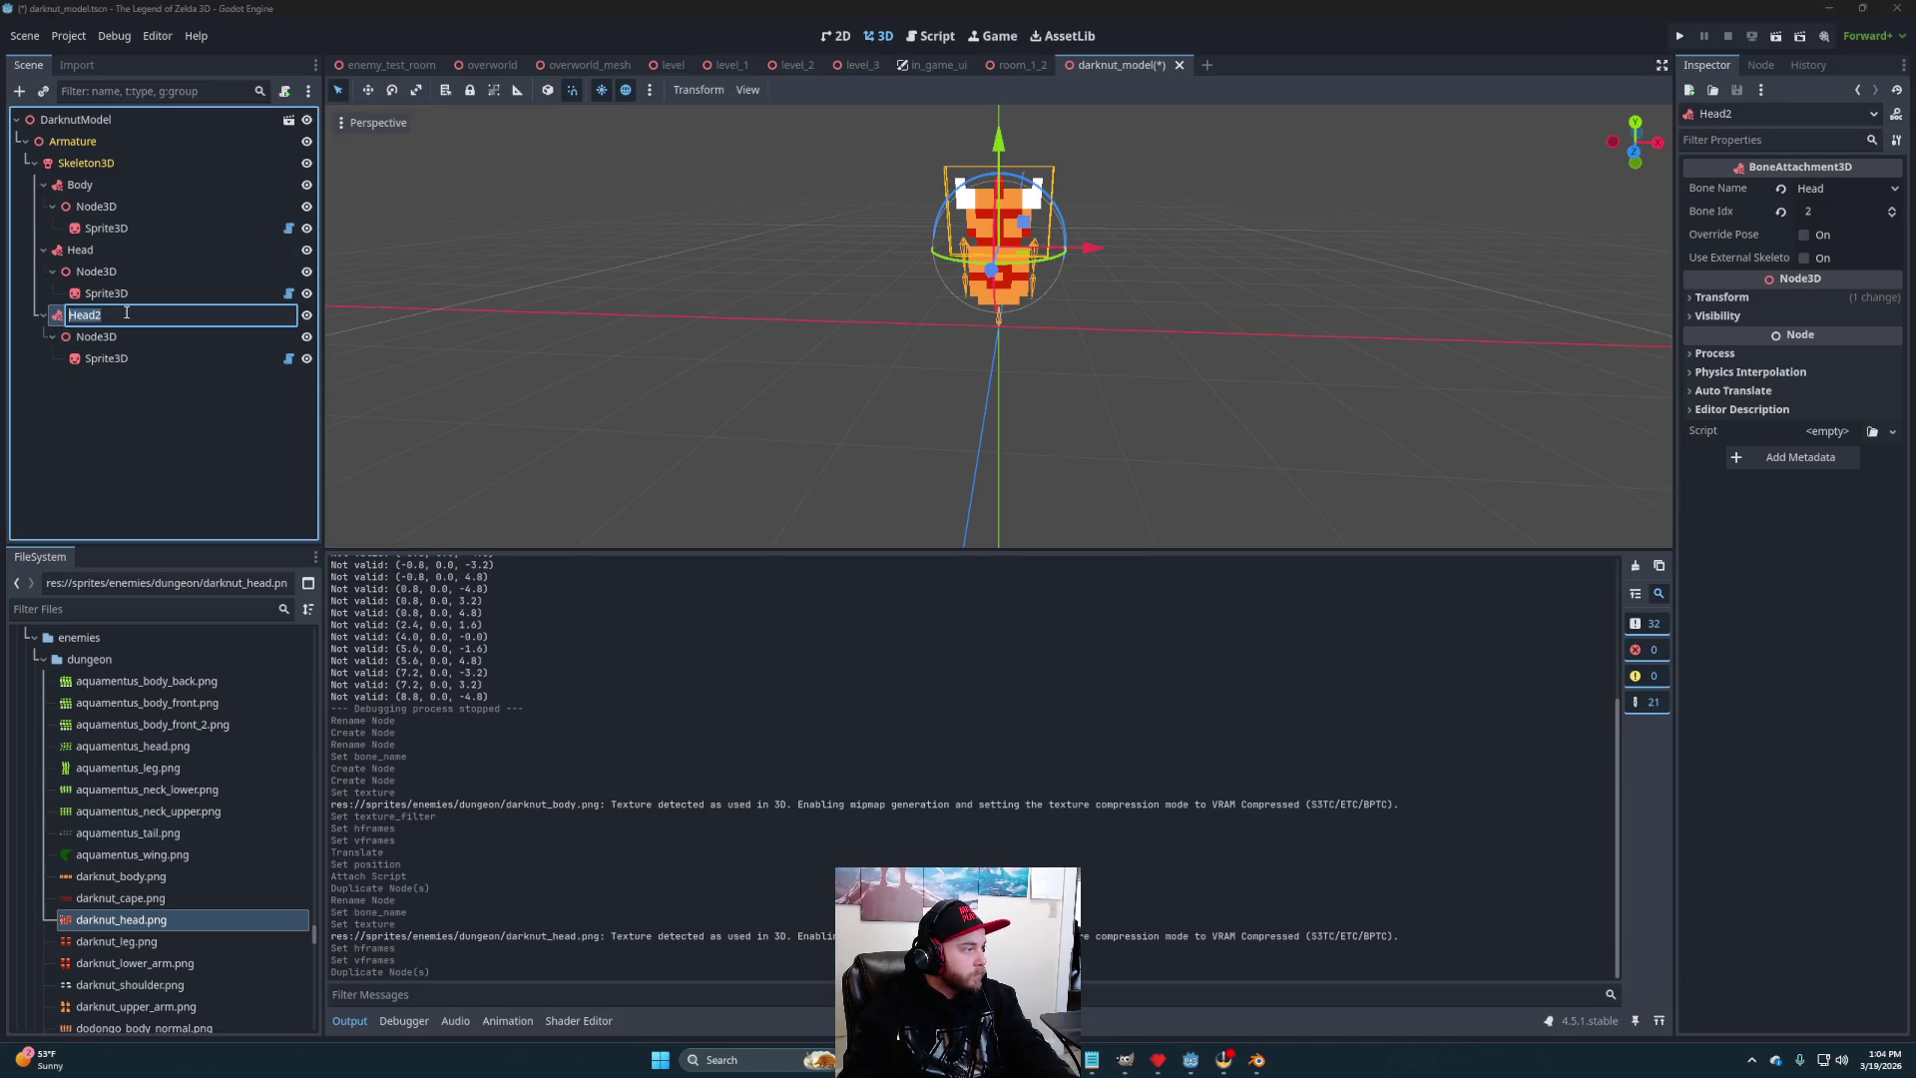
text(Cape)
key(Return)
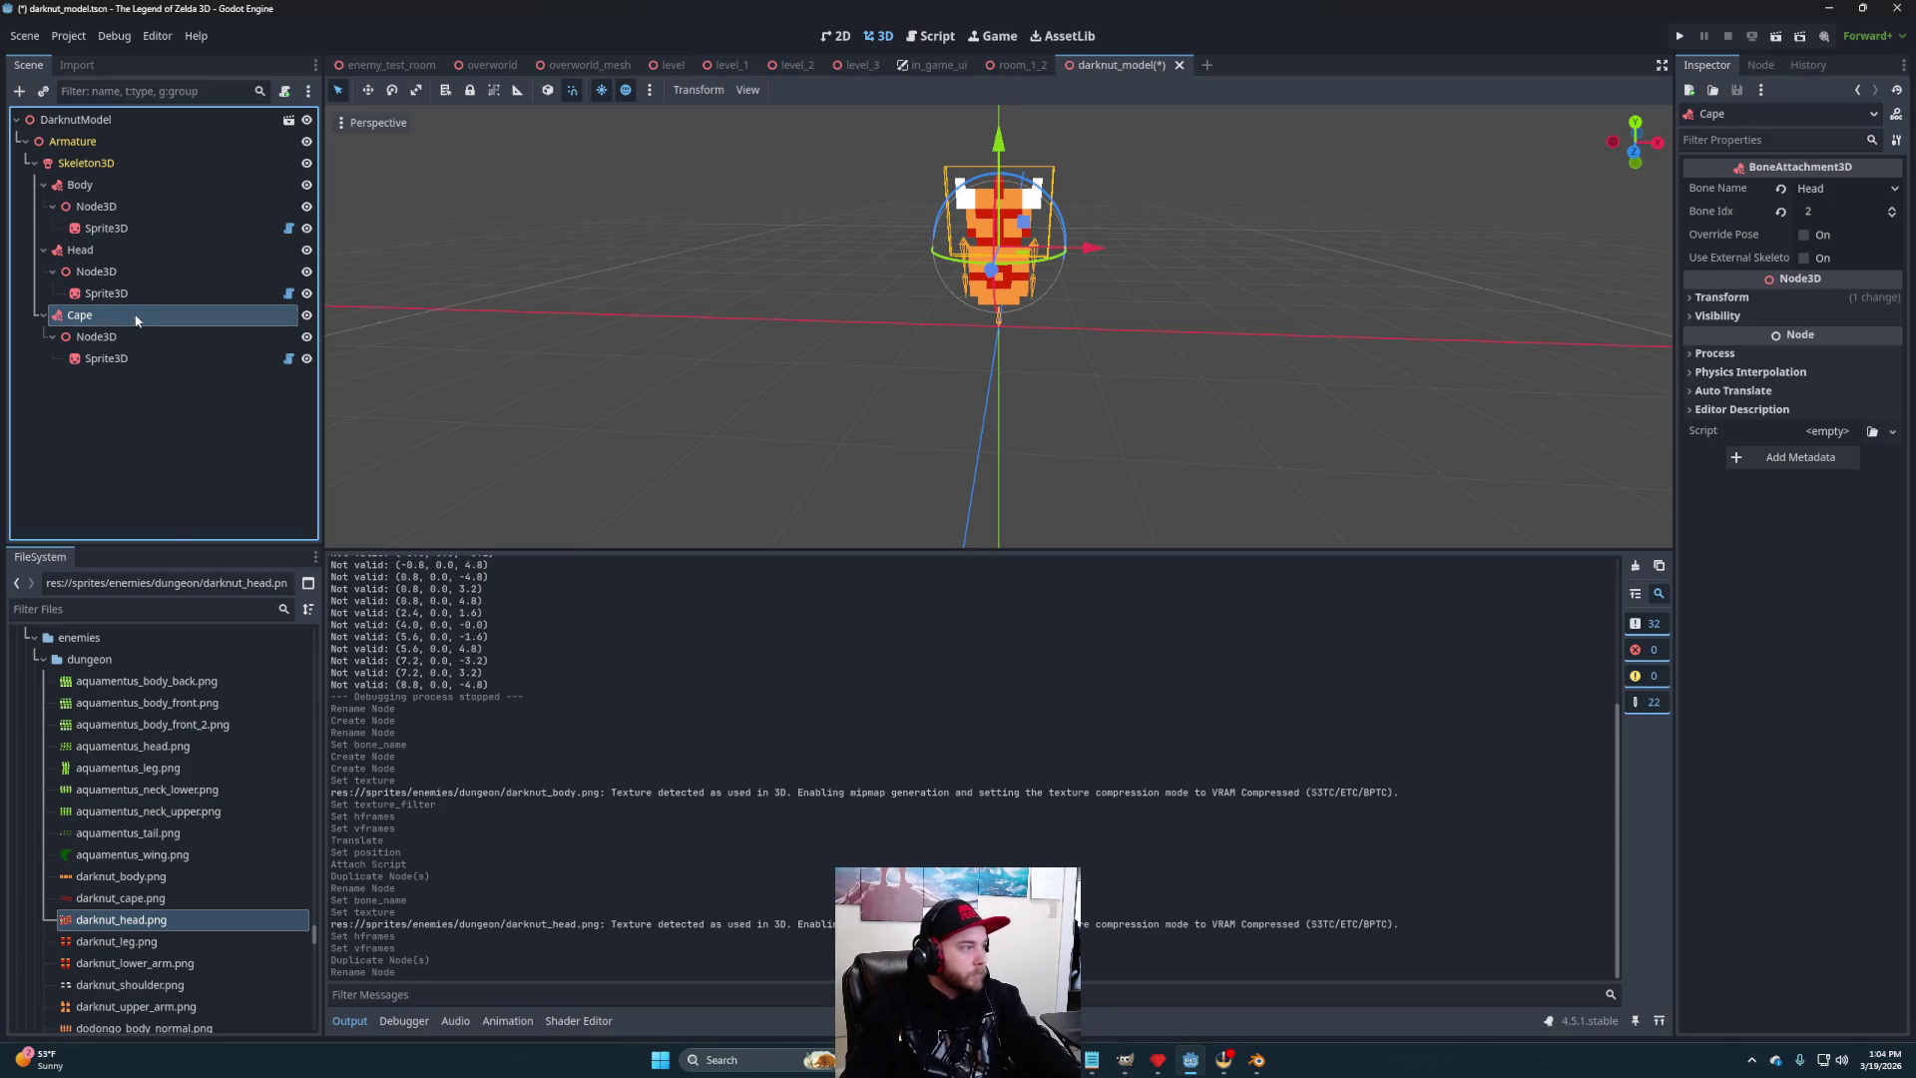
- Attach the Cape copy to the Cape bone
click(149, 900)
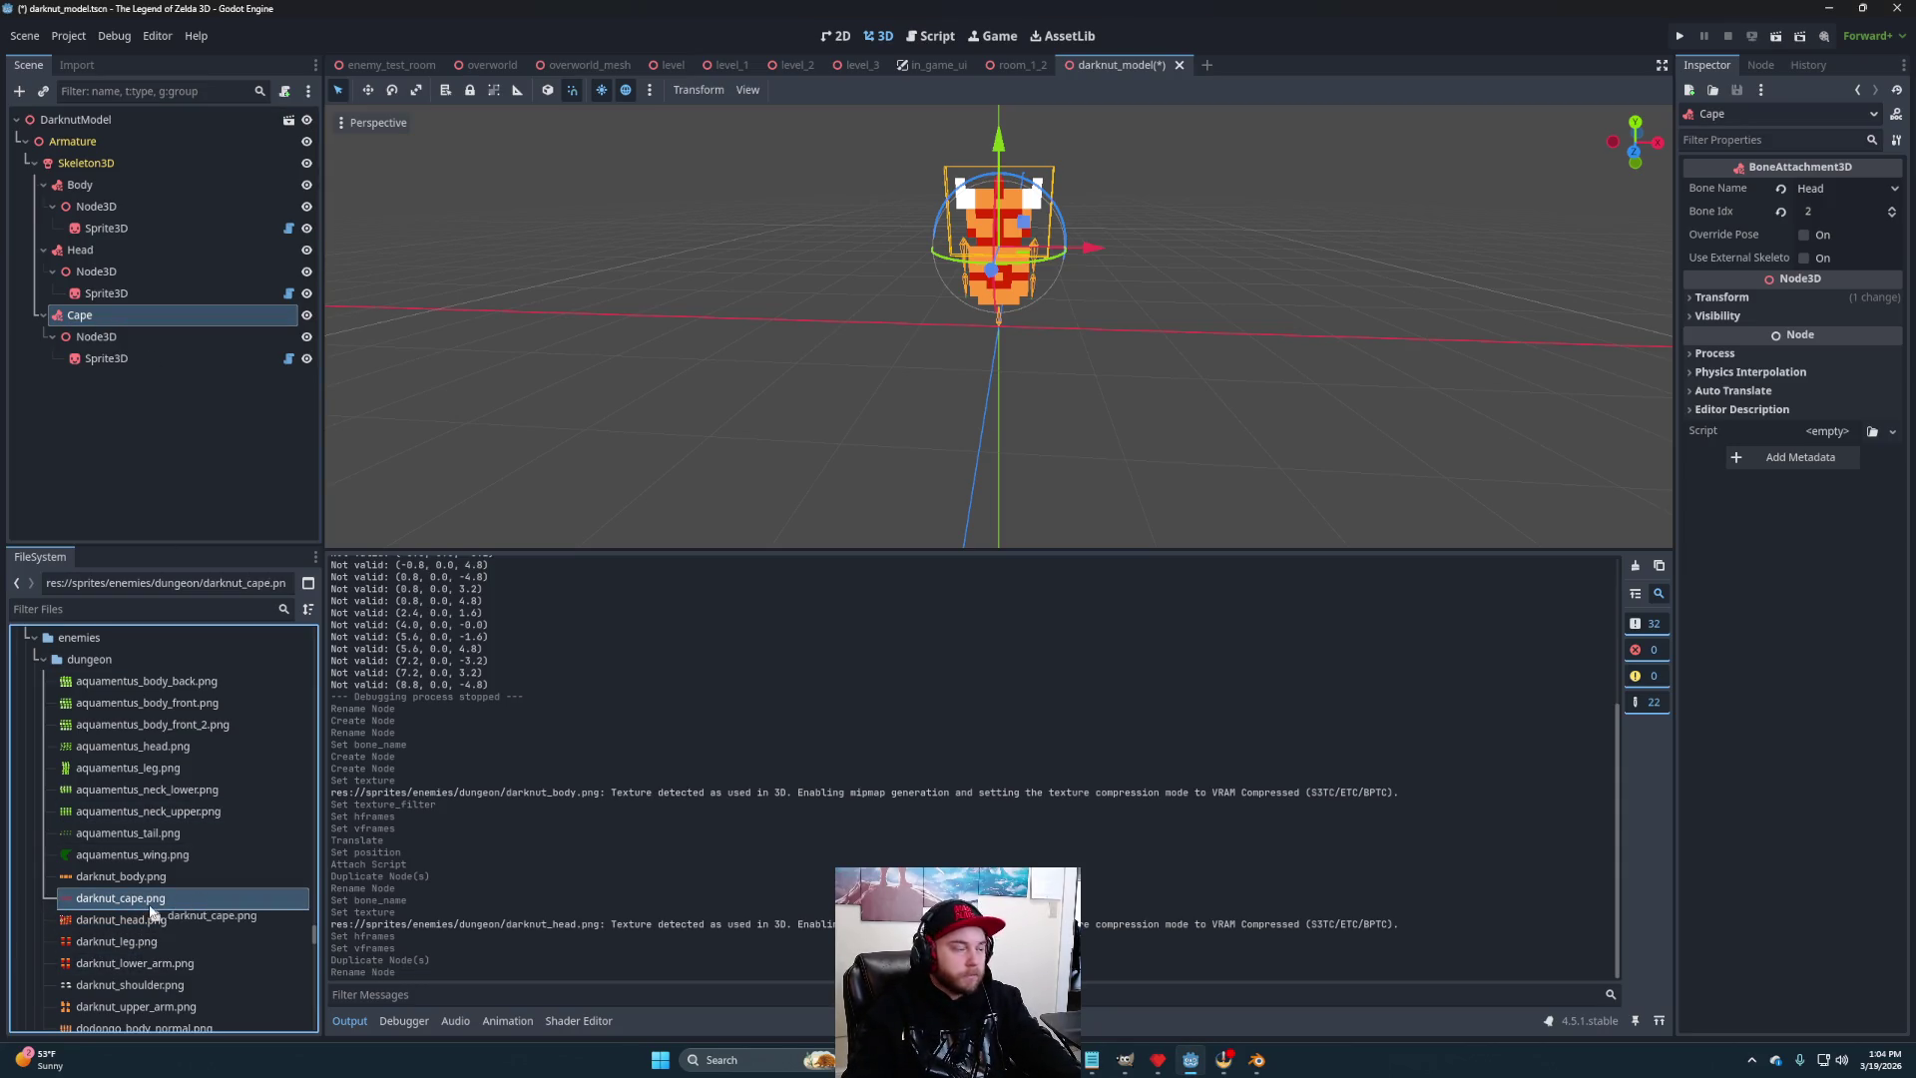
drag(142, 910, 182, 379)
click(1844, 188)
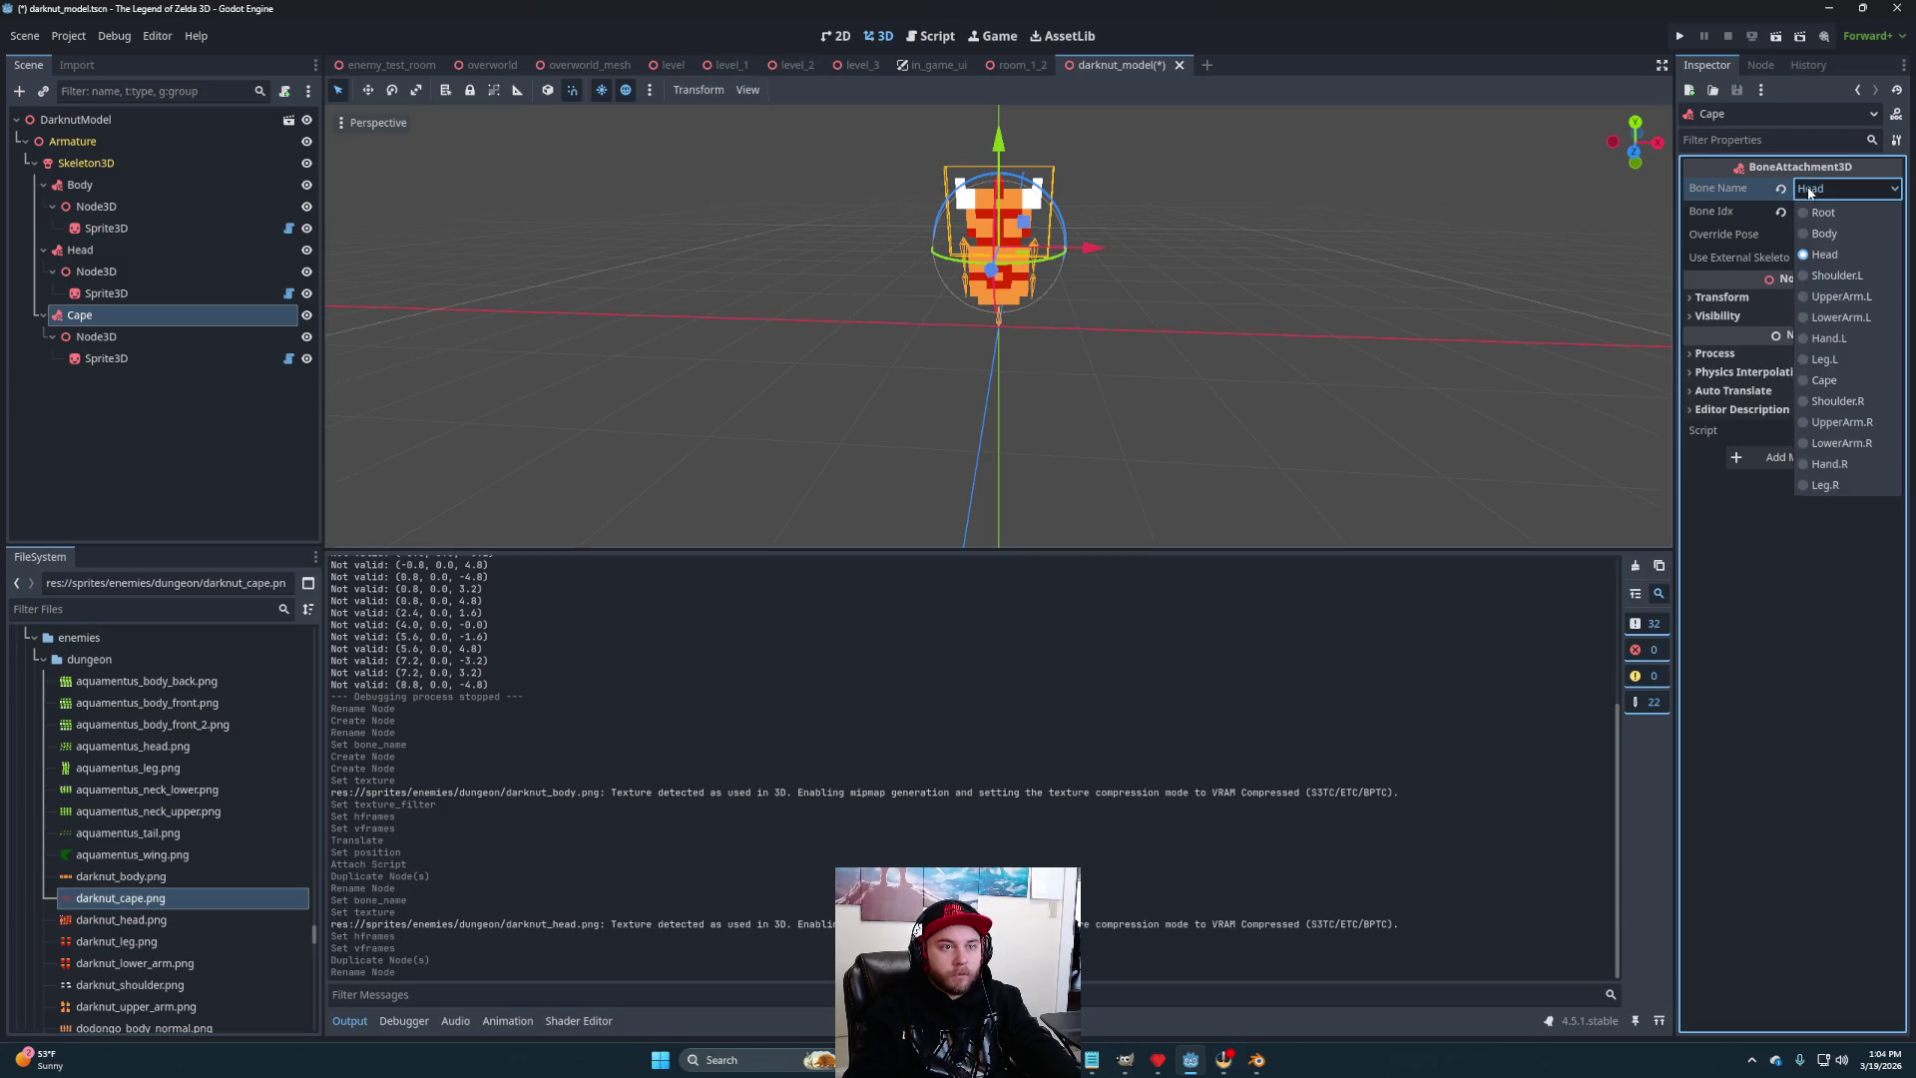
click(1824, 380)
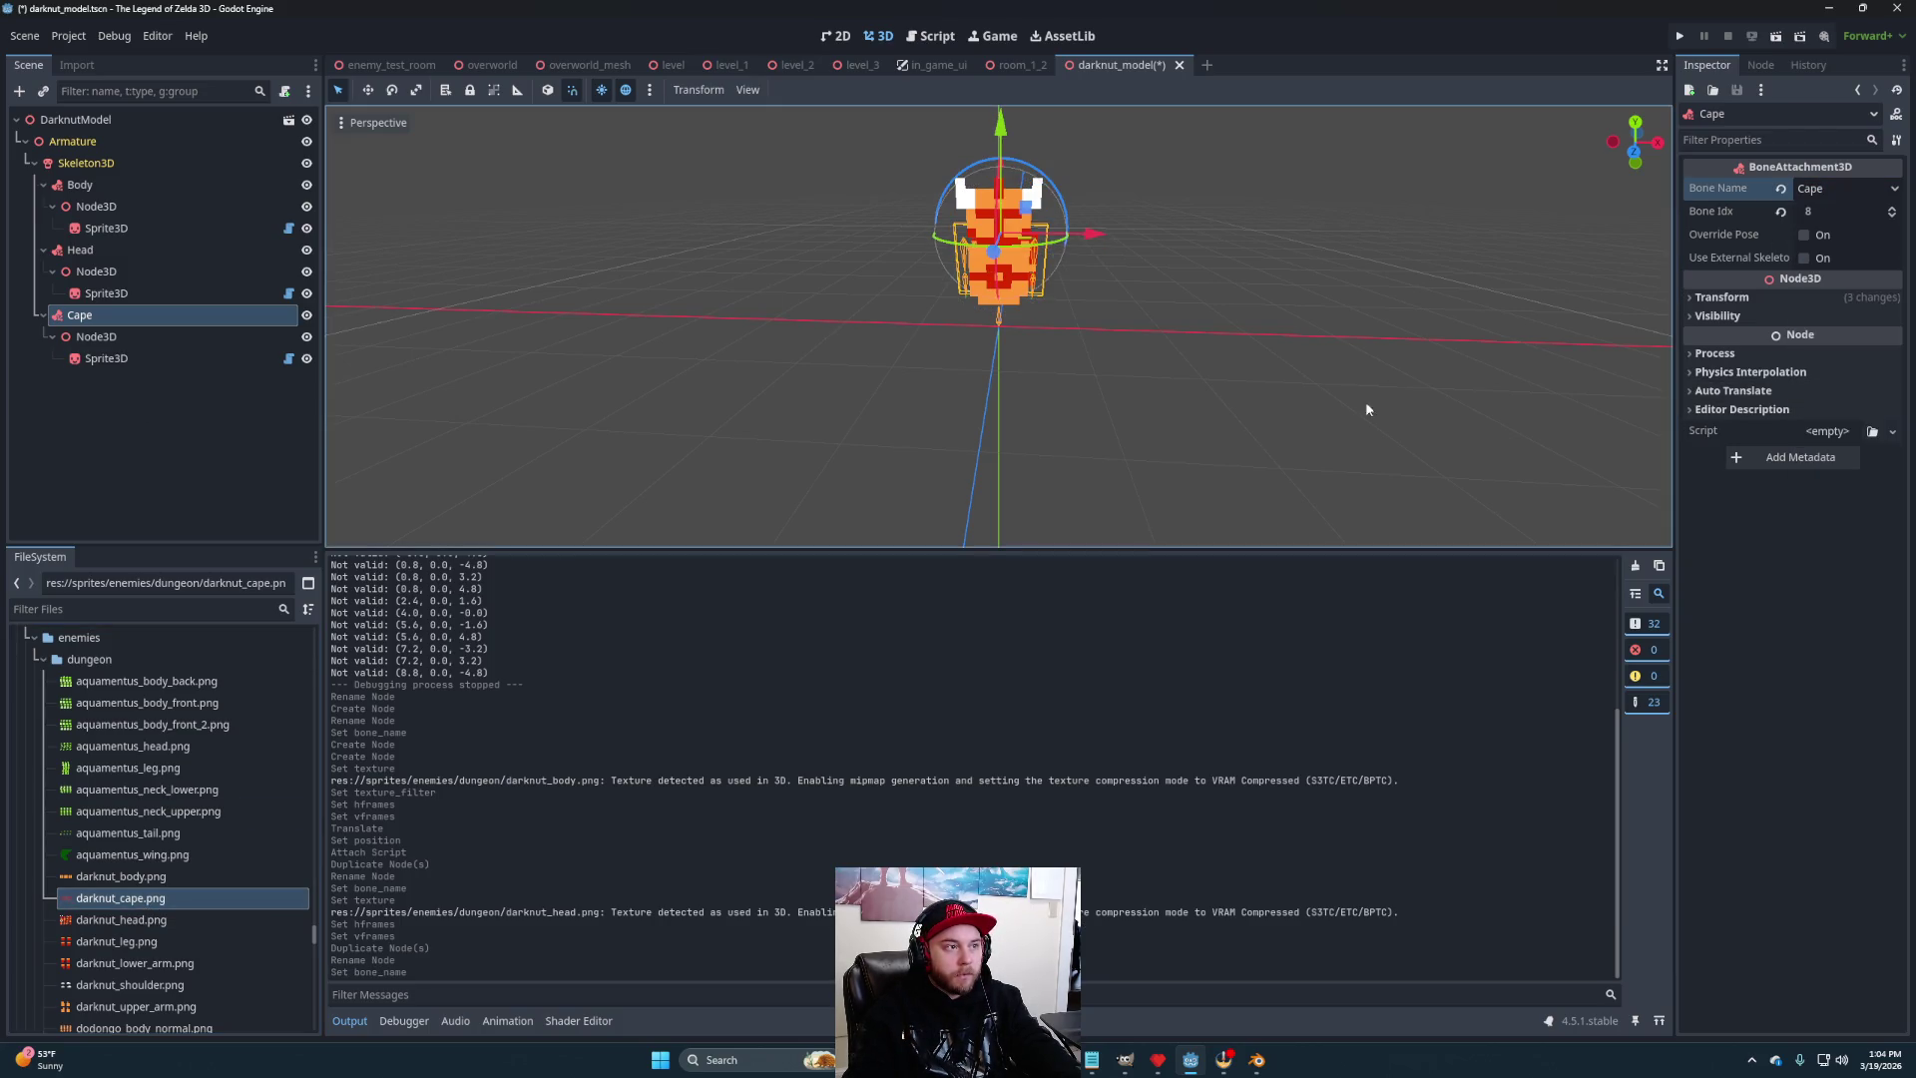
drag(1254, 414, 1117, 415)
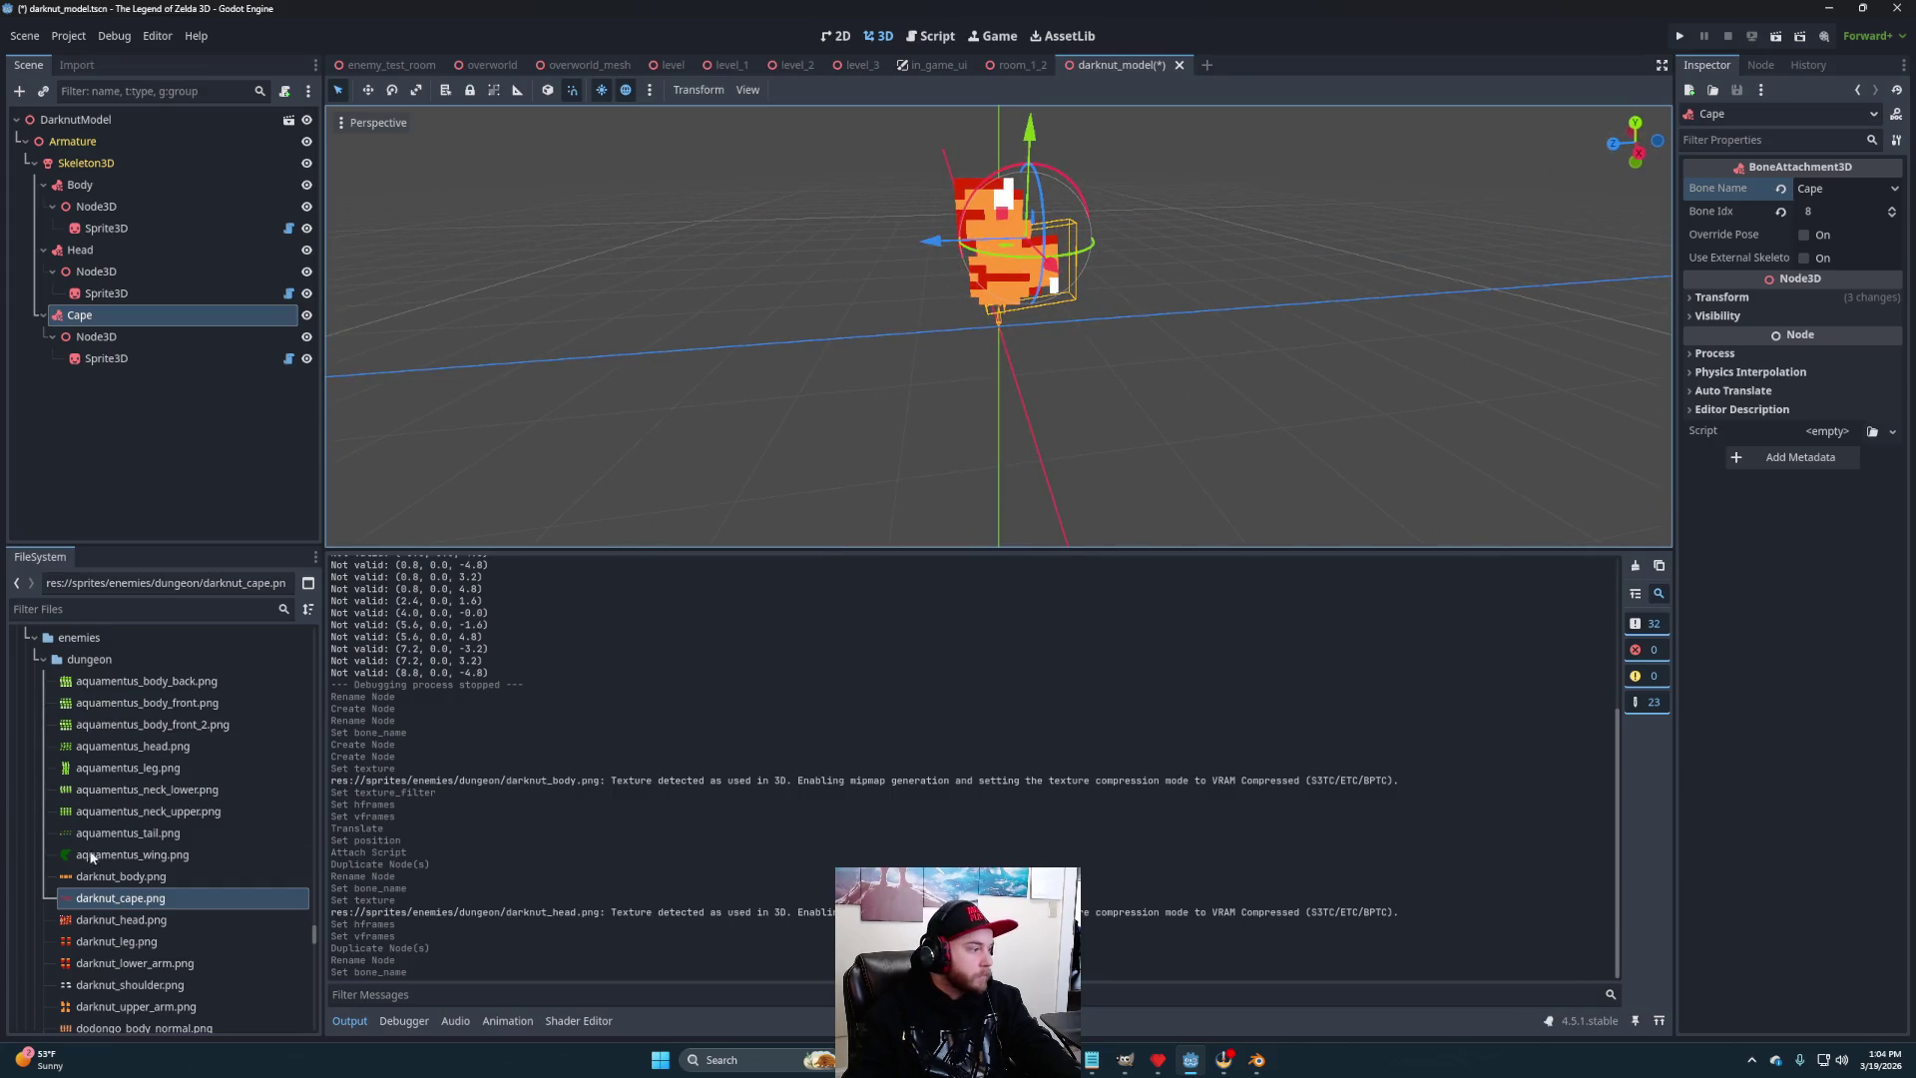
- Give the cape sprite the darknut_cape.png texture with 6 horizontal frames
mouse_move(128, 907)
click(106, 358)
mouse_move(137, 901)
mouse_down()
mouse_move(1458, 317)
mouse_move(1838, 266)
mouse_up()
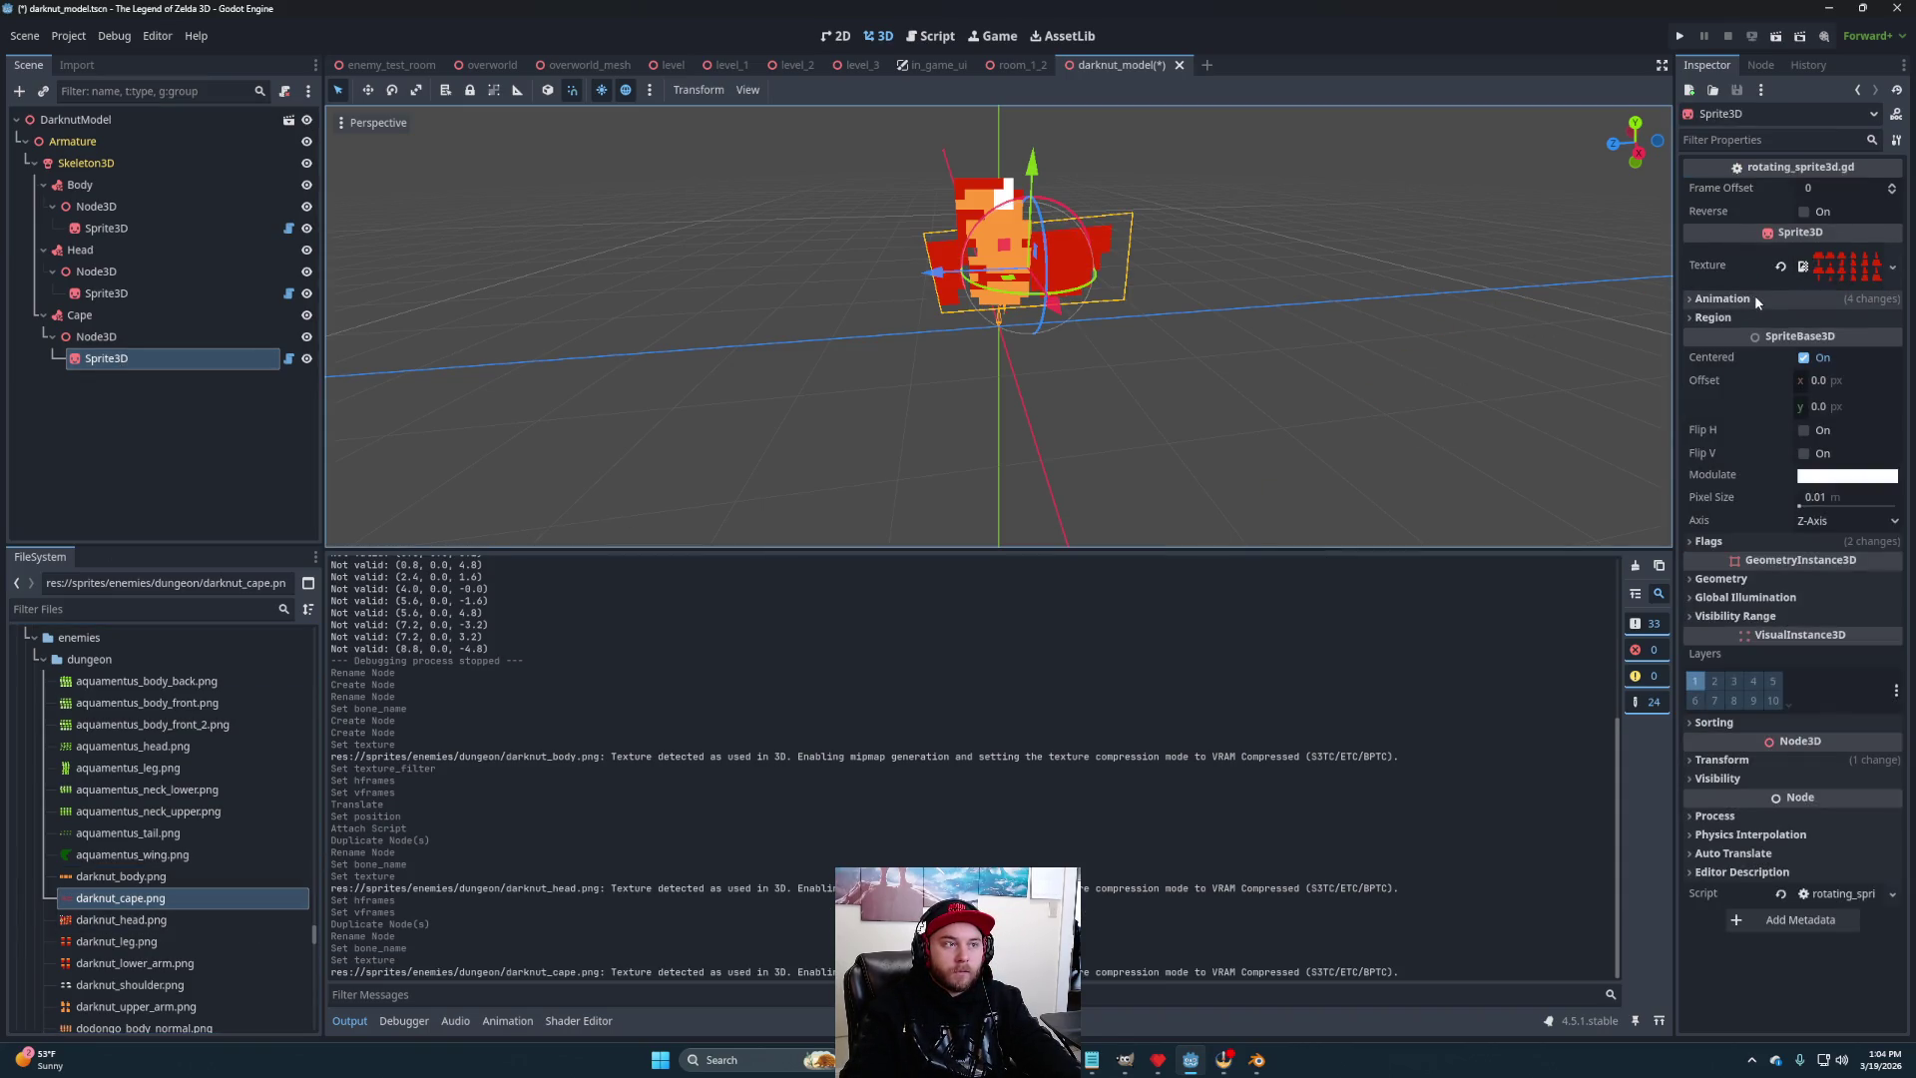
click(1782, 298)
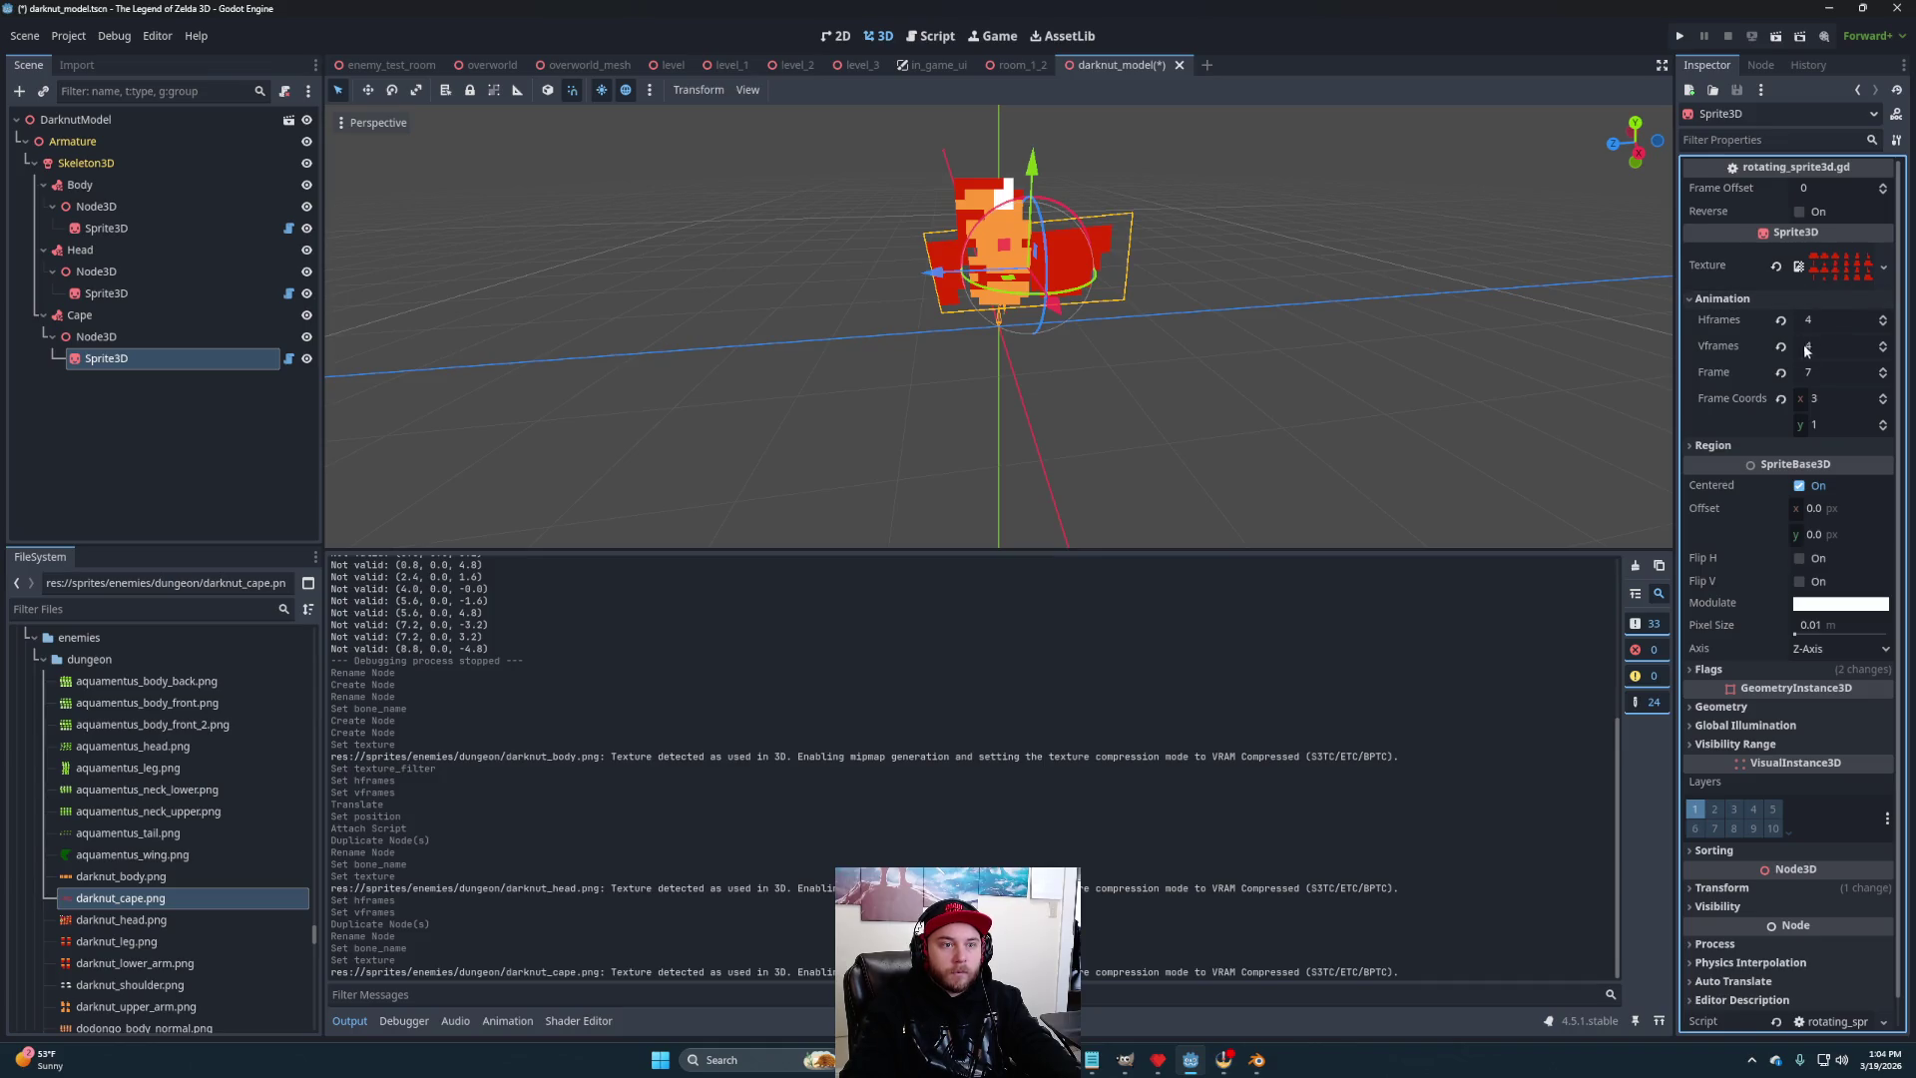
text(6)
key(Return)
- Flip the cape sprite vertically and set its frame offset to 6
scroll(1022, 429, up, 2)
mouse_move(865, 442)
mouse_down()
mouse_move(625, 462)
mouse_move(1266, 445)
mouse_move(1321, 462)
mouse_move(1064, 494)
mouse_move(1198, 470)
mouse_up()
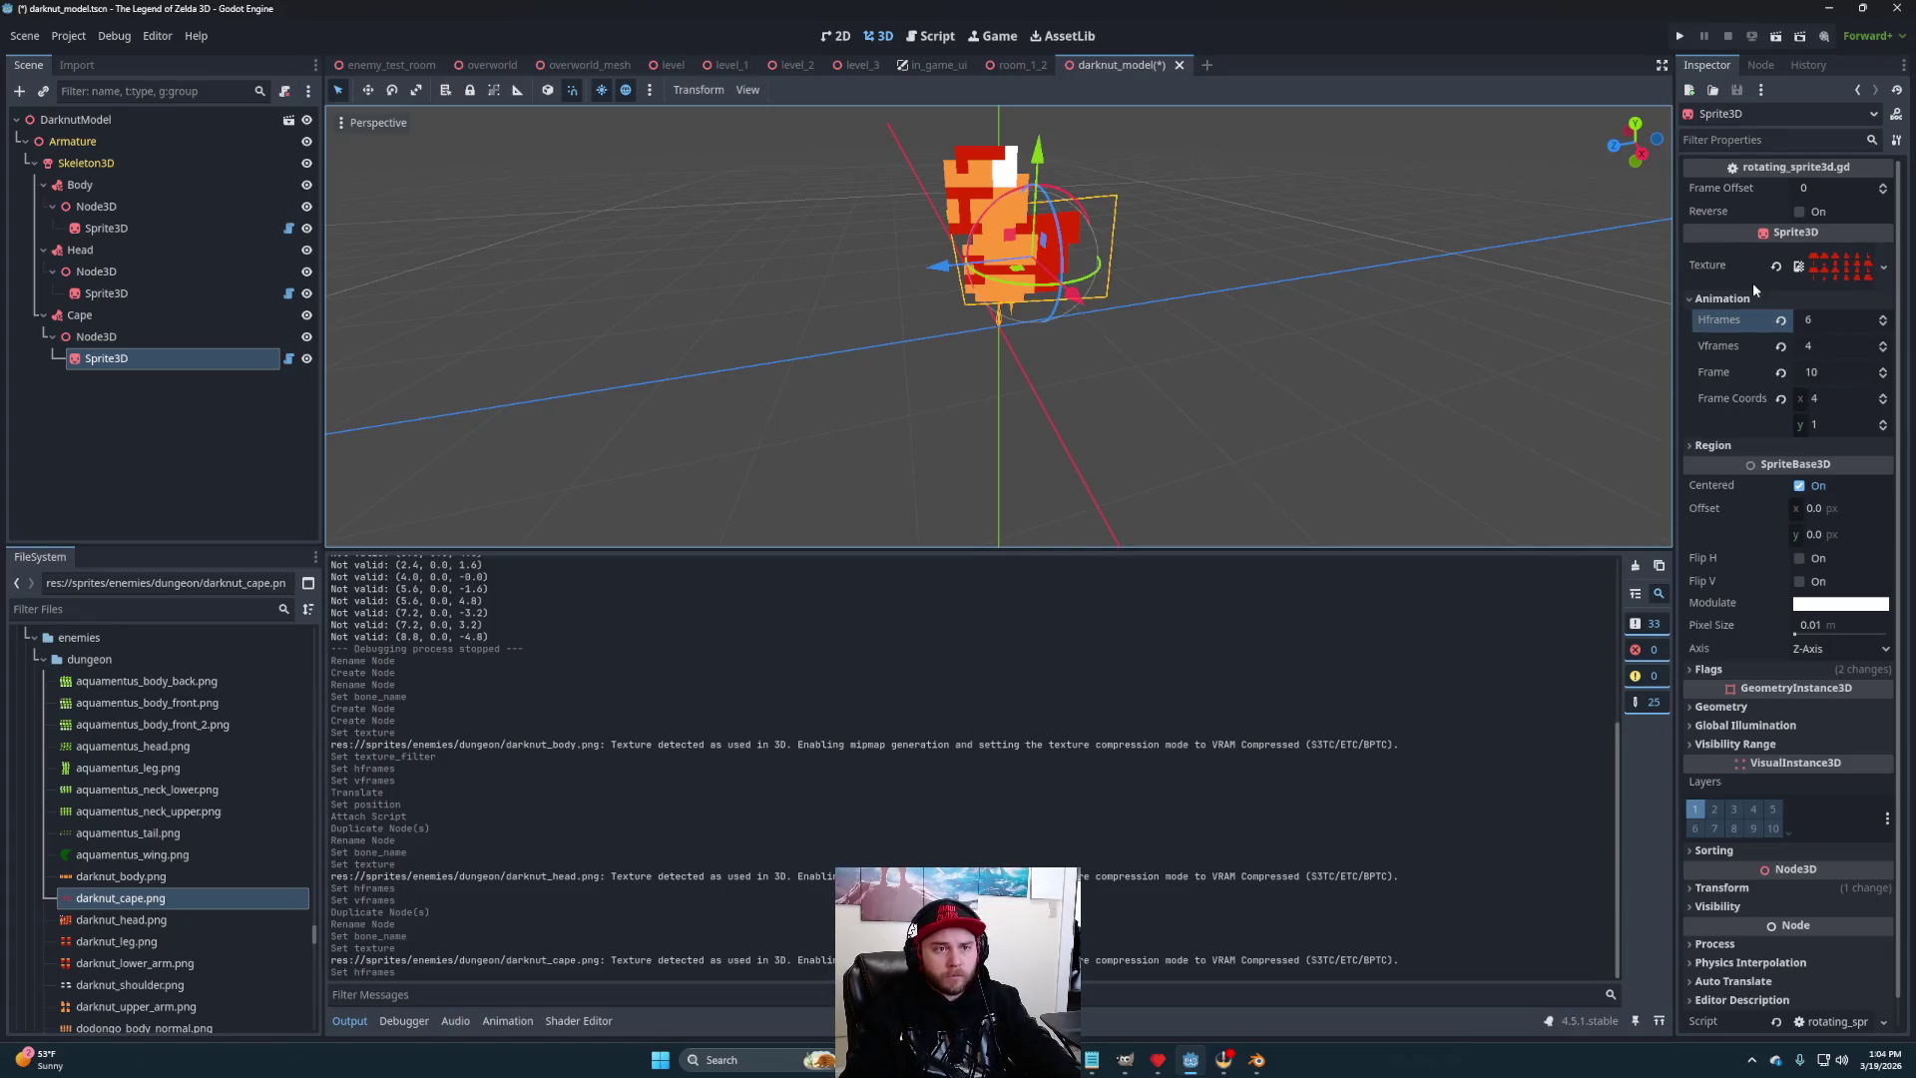
click(1799, 582)
drag(1329, 374, 972, 339)
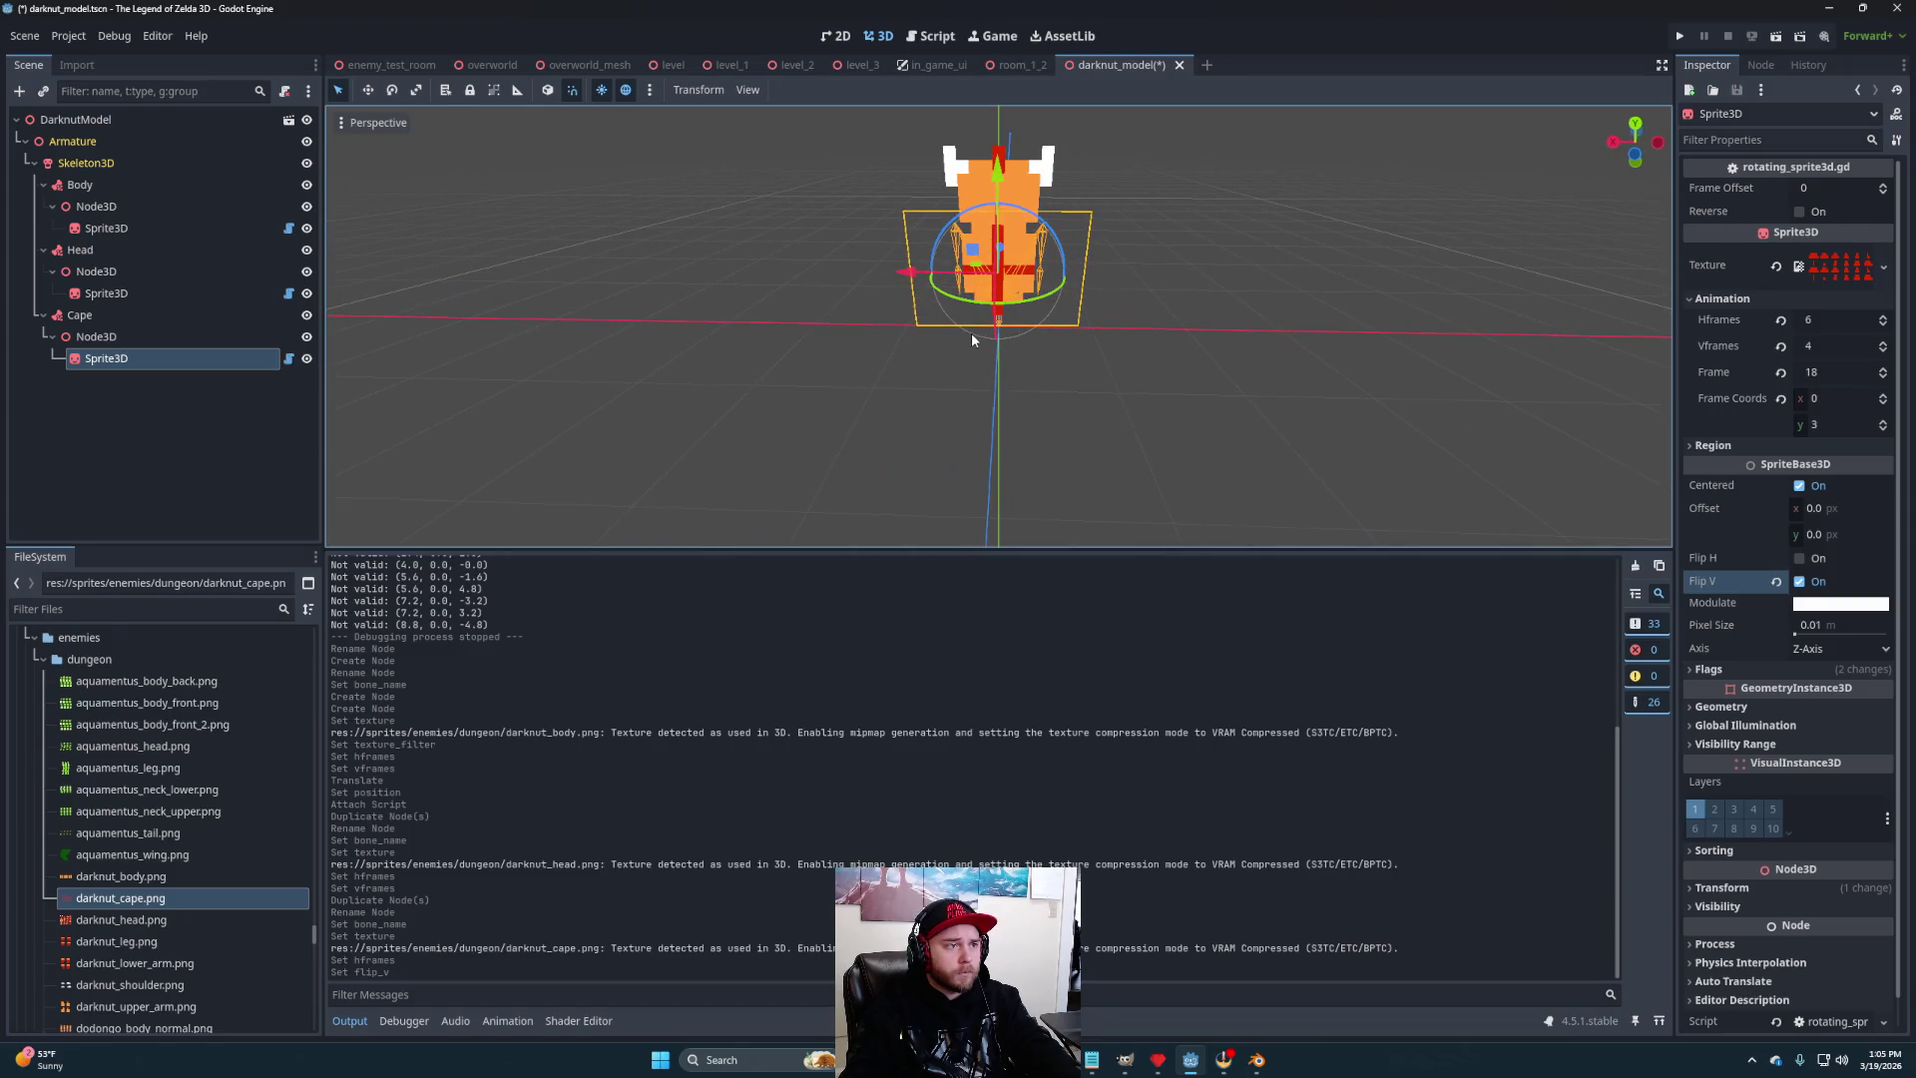
click(1851, 189)
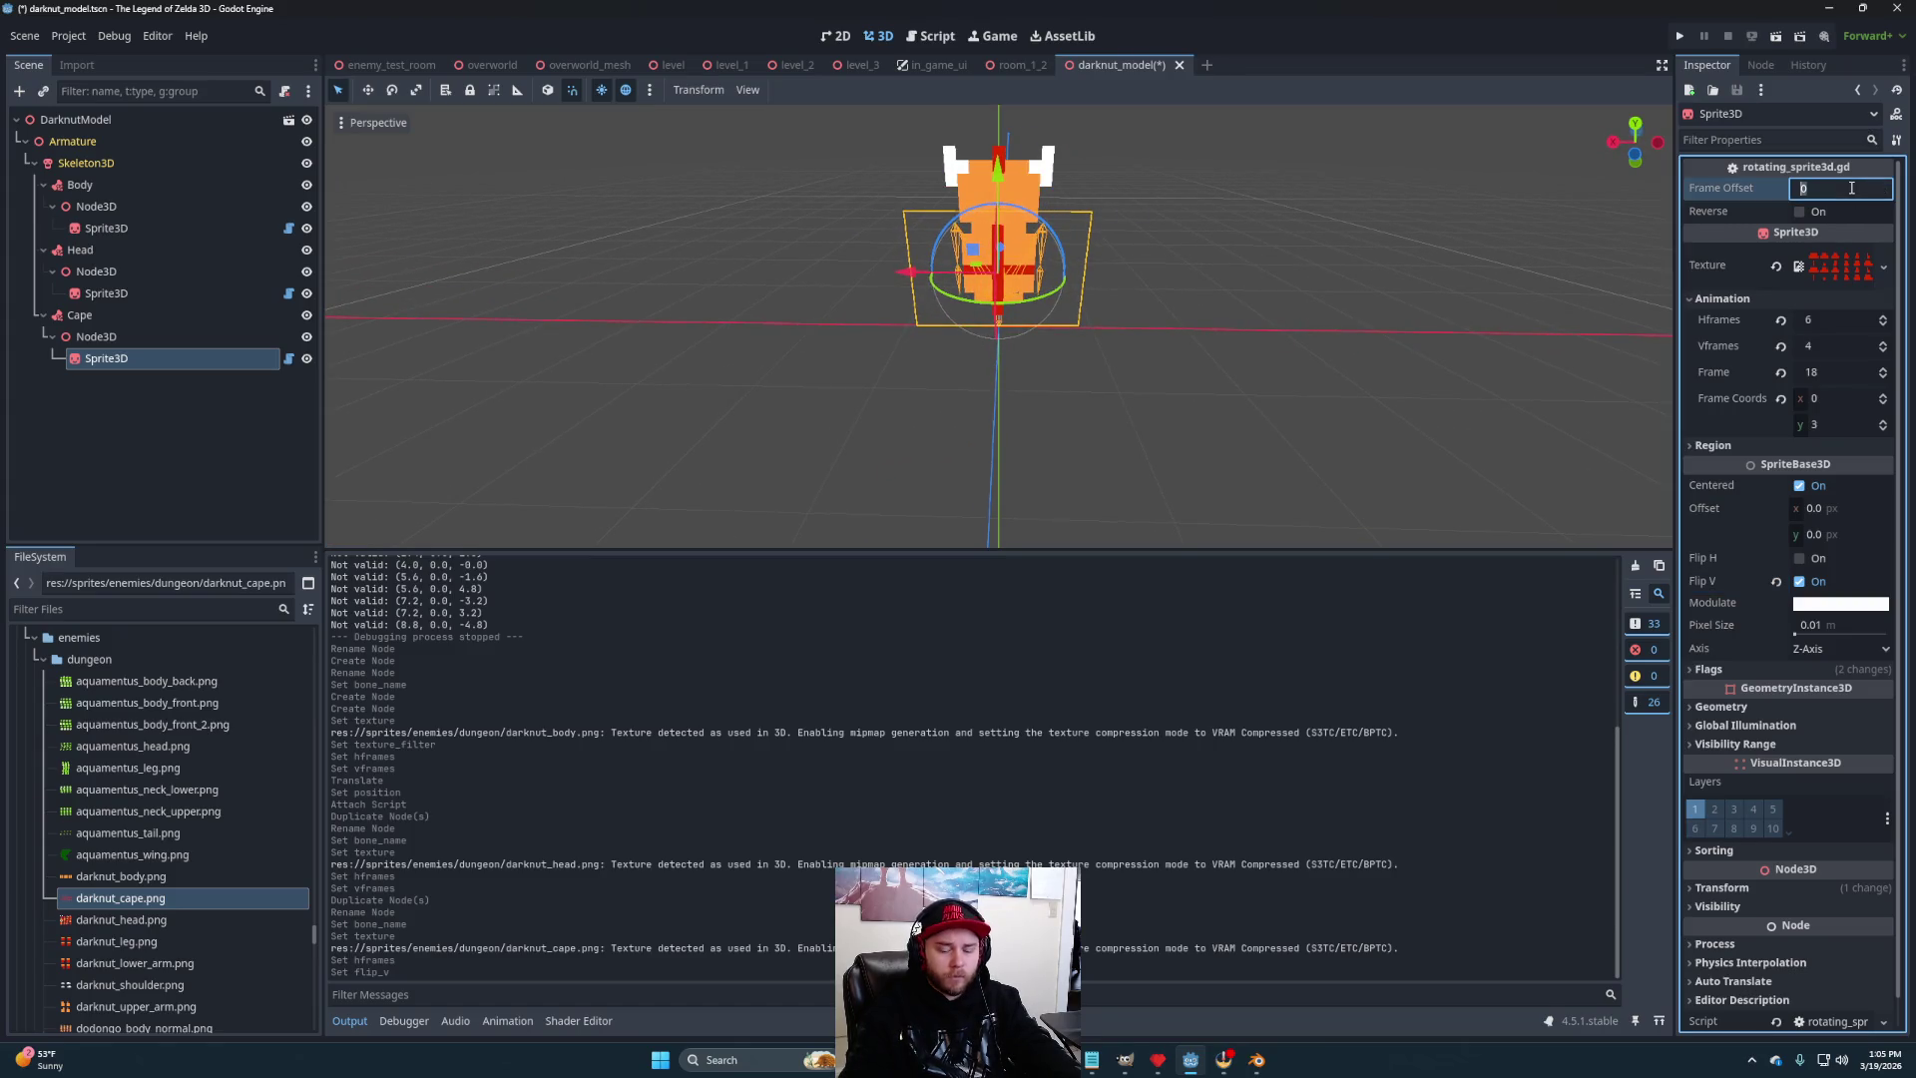
text(6)
key(Return)
mouse_move(978, 390)
mouse_down()
mouse_move(1643, 363)
mouse_move(465, 359)
mouse_move(1578, 360)
mouse_move(637, 332)
mouse_move(1371, 362)
mouse_move(429, 370)
mouse_move(762, 385)
mouse_move(1200, 375)
mouse_move(419, 338)
mouse_move(1482, 323)
mouse_move(1189, 317)
mouse_move(1159, 350)
mouse_move(1426, 359)
mouse_move(1297, 362)
mouse_move(1446, 377)
mouse_move(1159, 334)
mouse_move(855, 359)
mouse_move(475, 325)
mouse_move(1619, 312)
mouse_move(1437, 295)
mouse_move(1631, 370)
mouse_move(1746, 370)
mouse_move(1048, 344)
mouse_up()
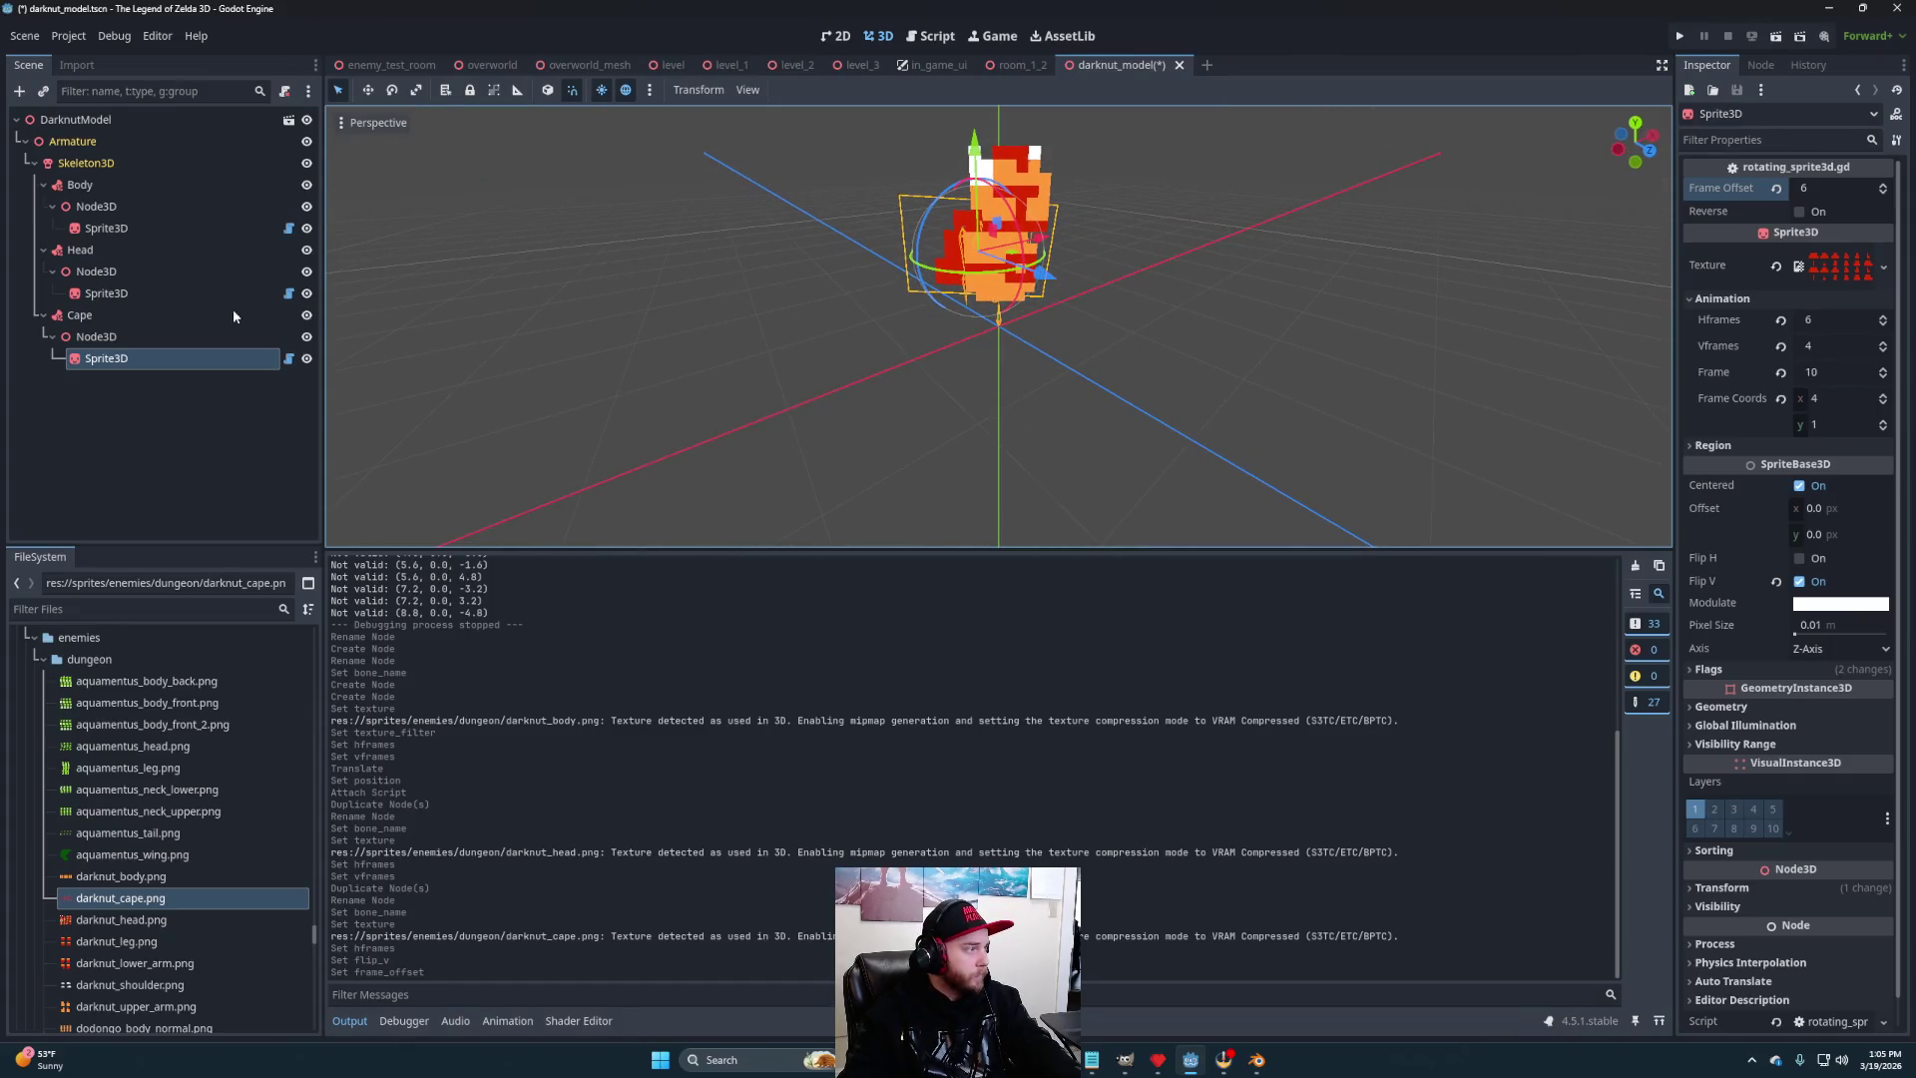
click(84, 319)
- Duplicate the Cape attachment and rename the copy ShoulderR
key(ctrl+d)
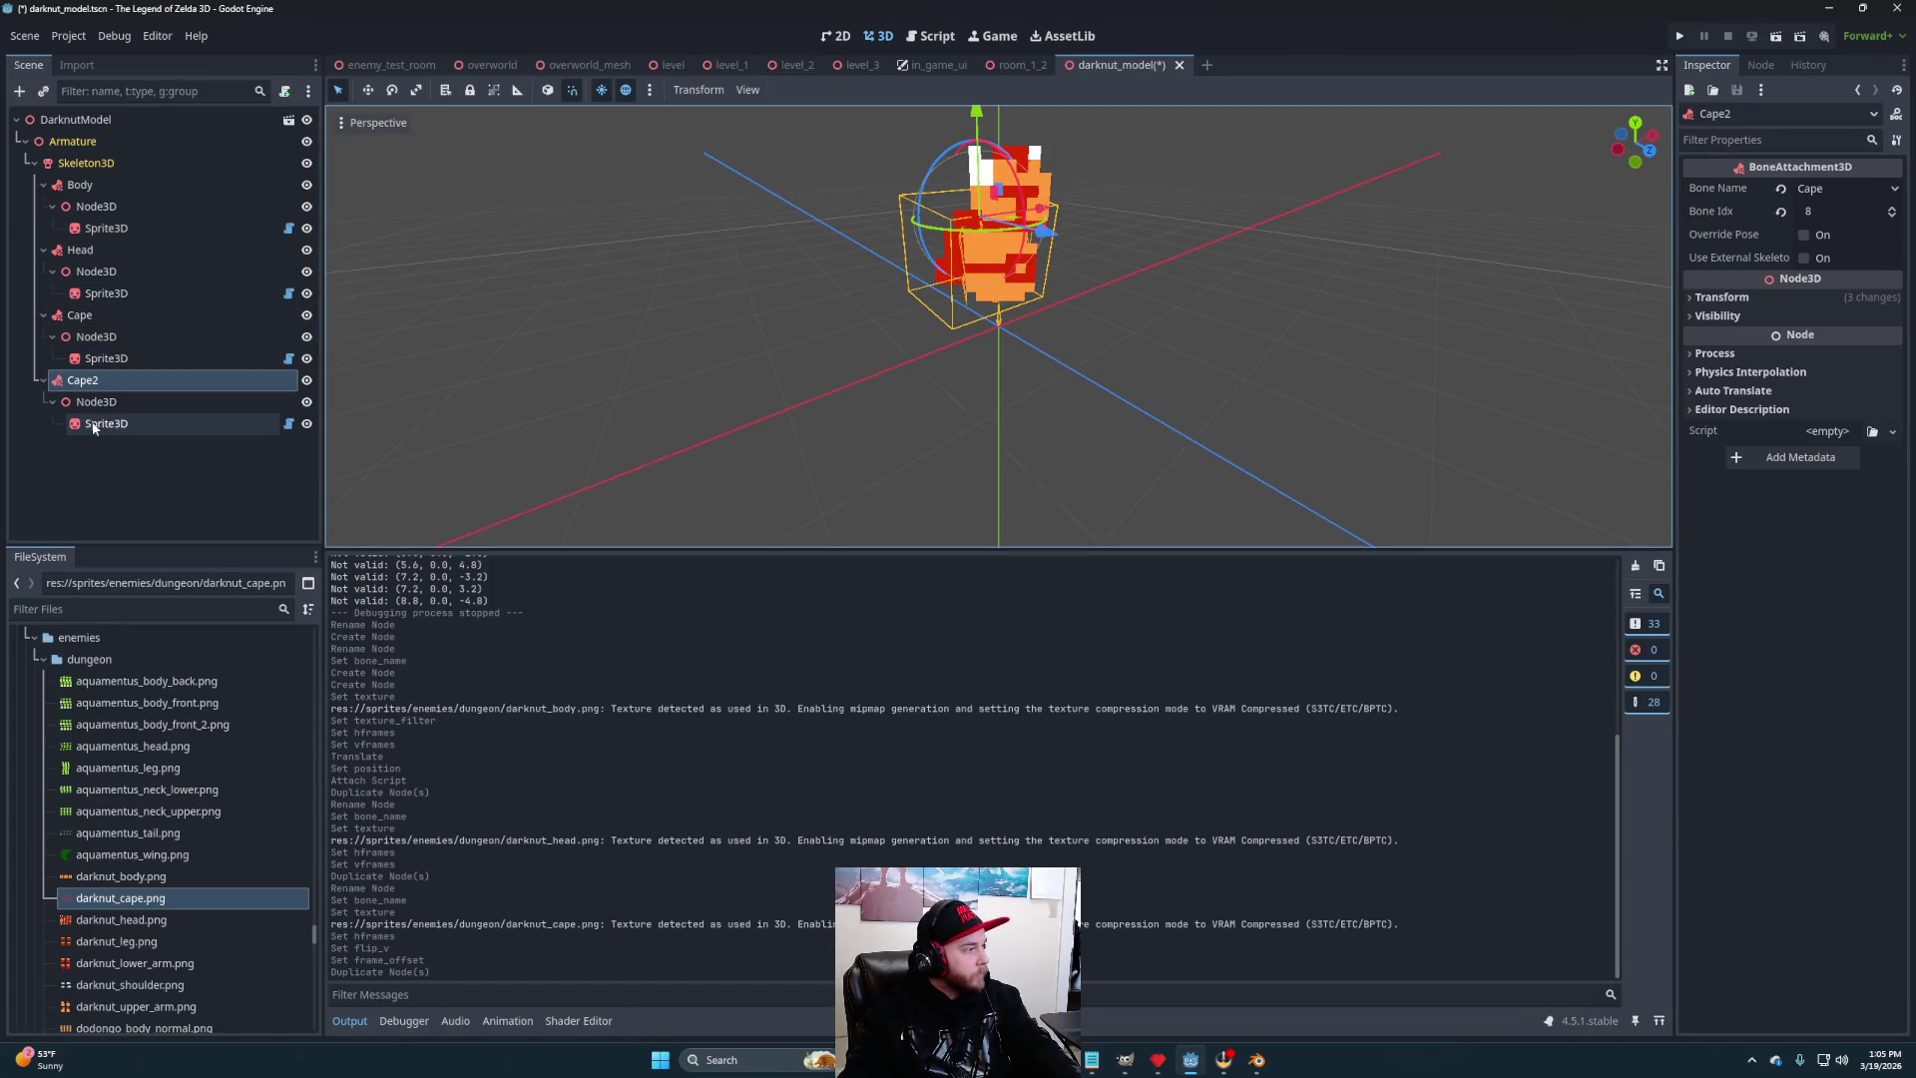
click(114, 380)
text(Shoulder)
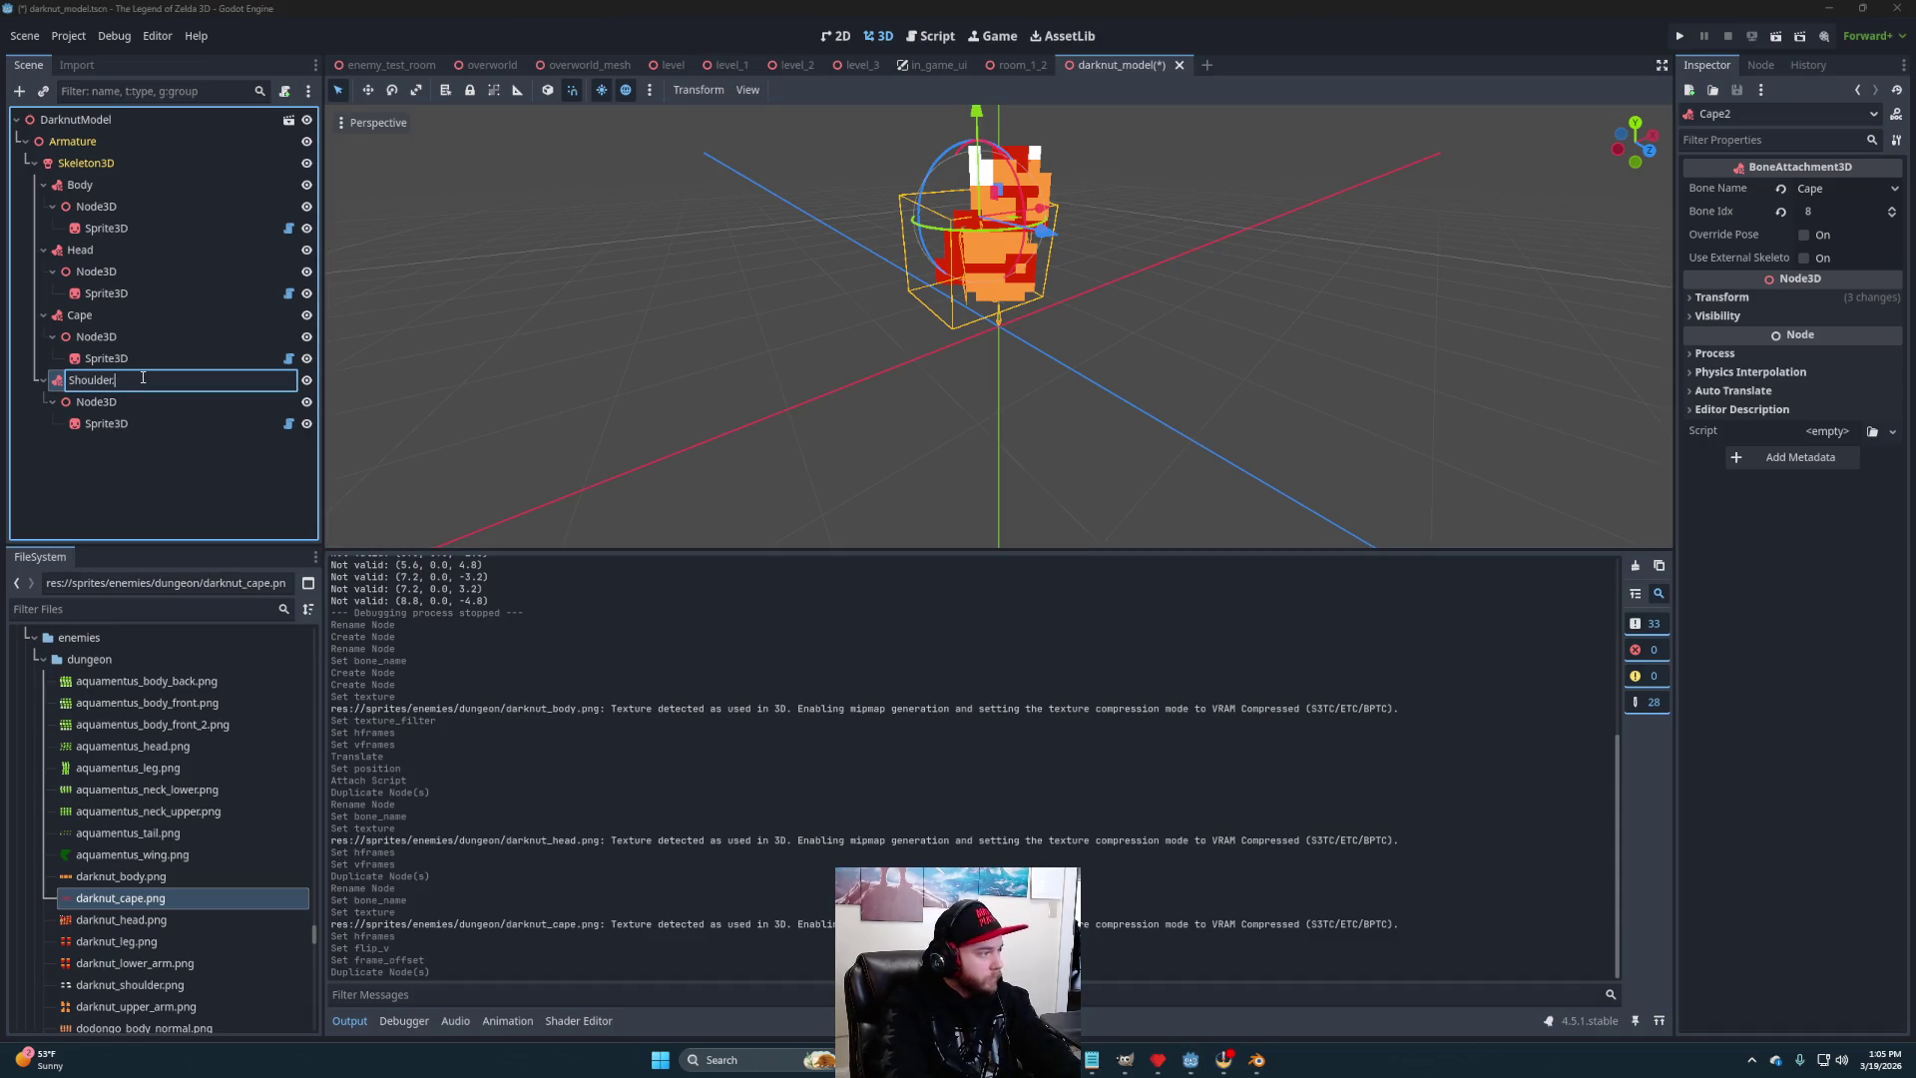
text(.R)
key(Return)
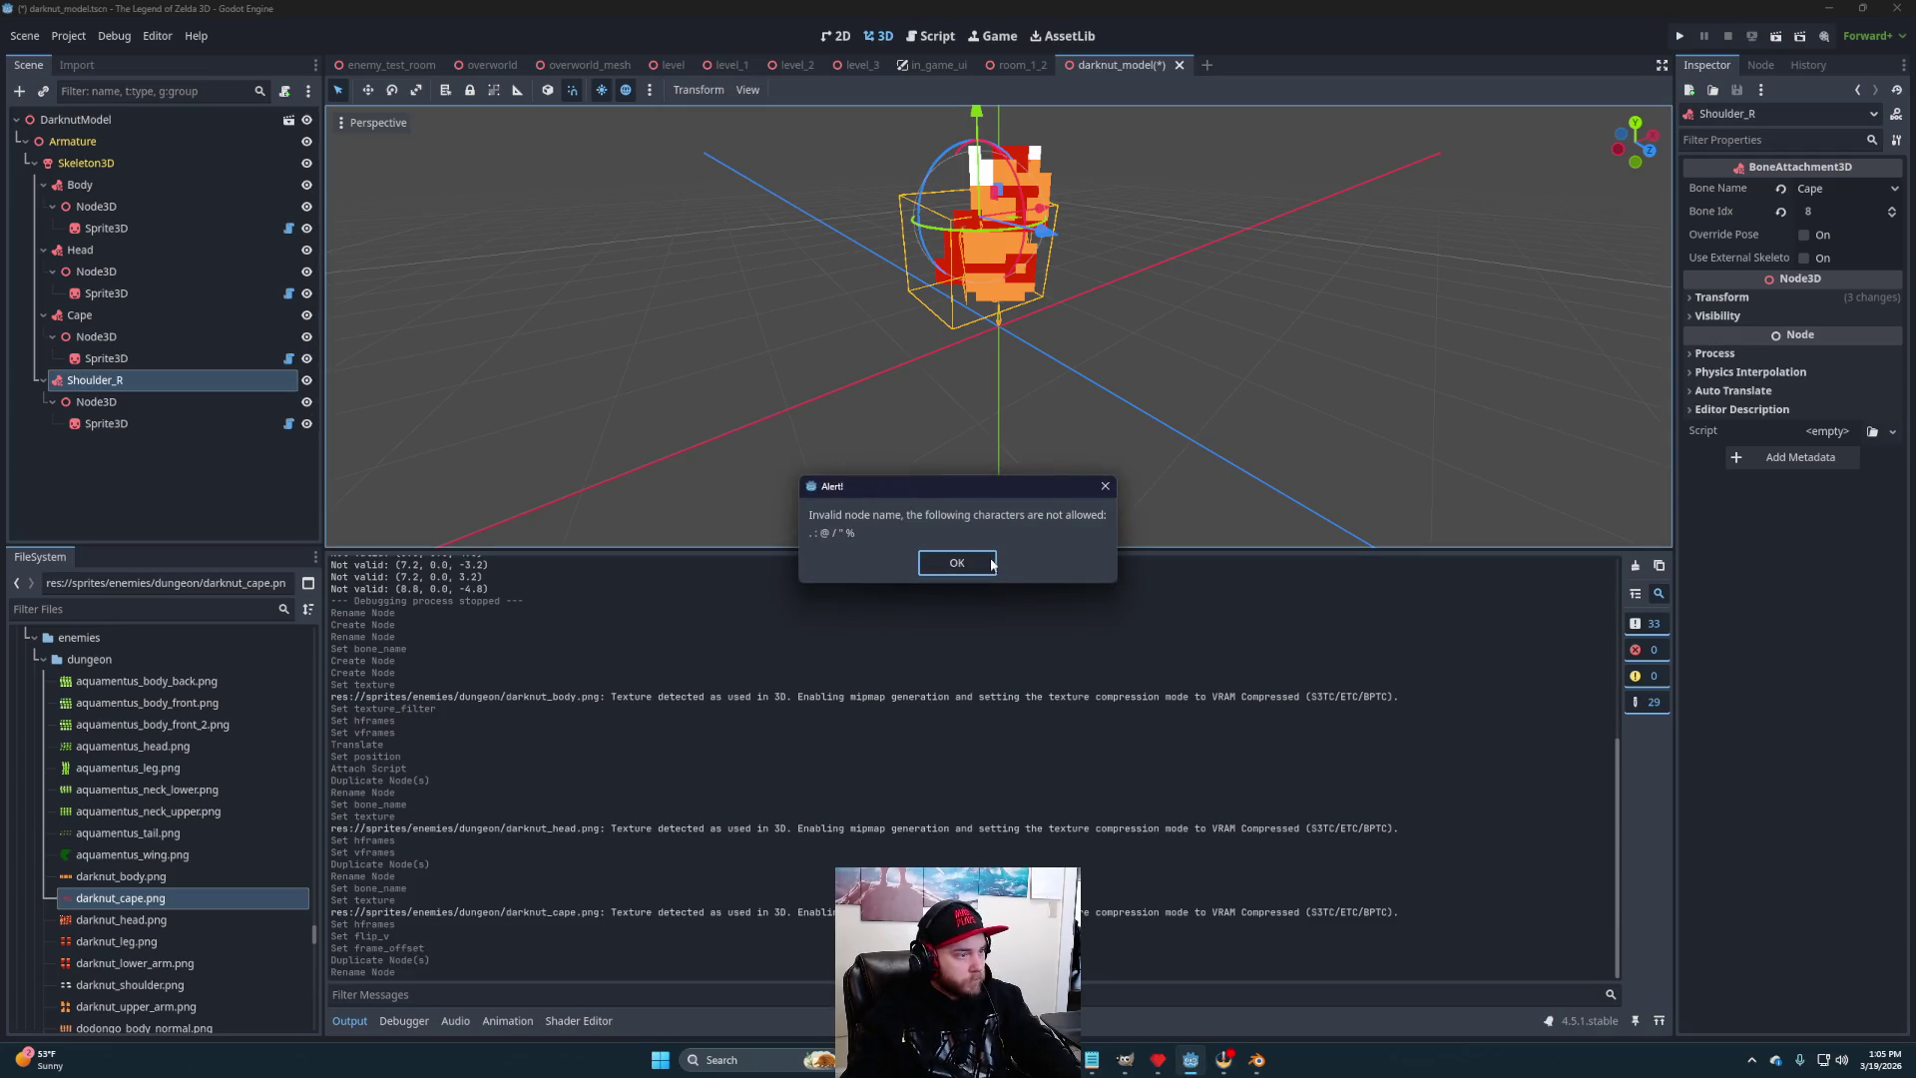
click(992, 568)
mouse_move(992, 469)
mouse_down()
mouse_move(1194, 403)
mouse_move(1063, 404)
mouse_up()
double_click(132, 382)
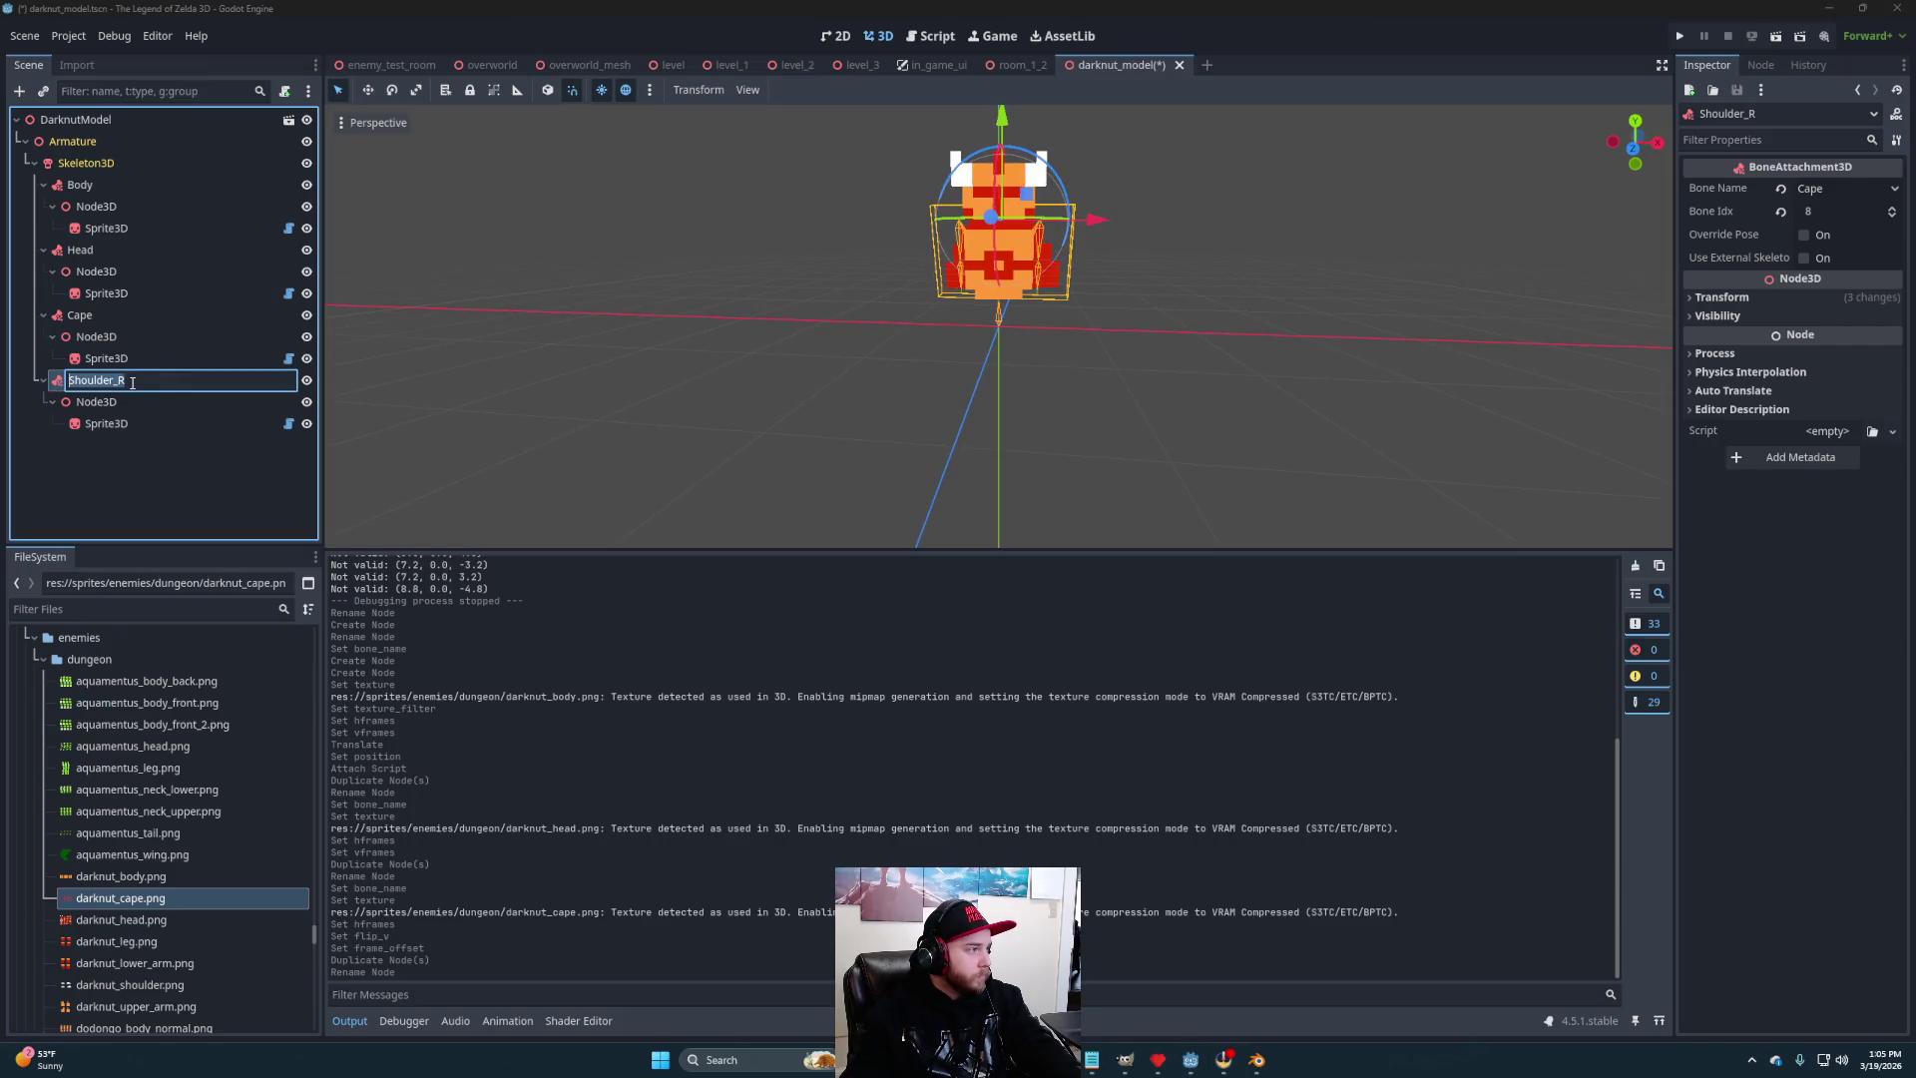
key(BackSpace)
key(Return)
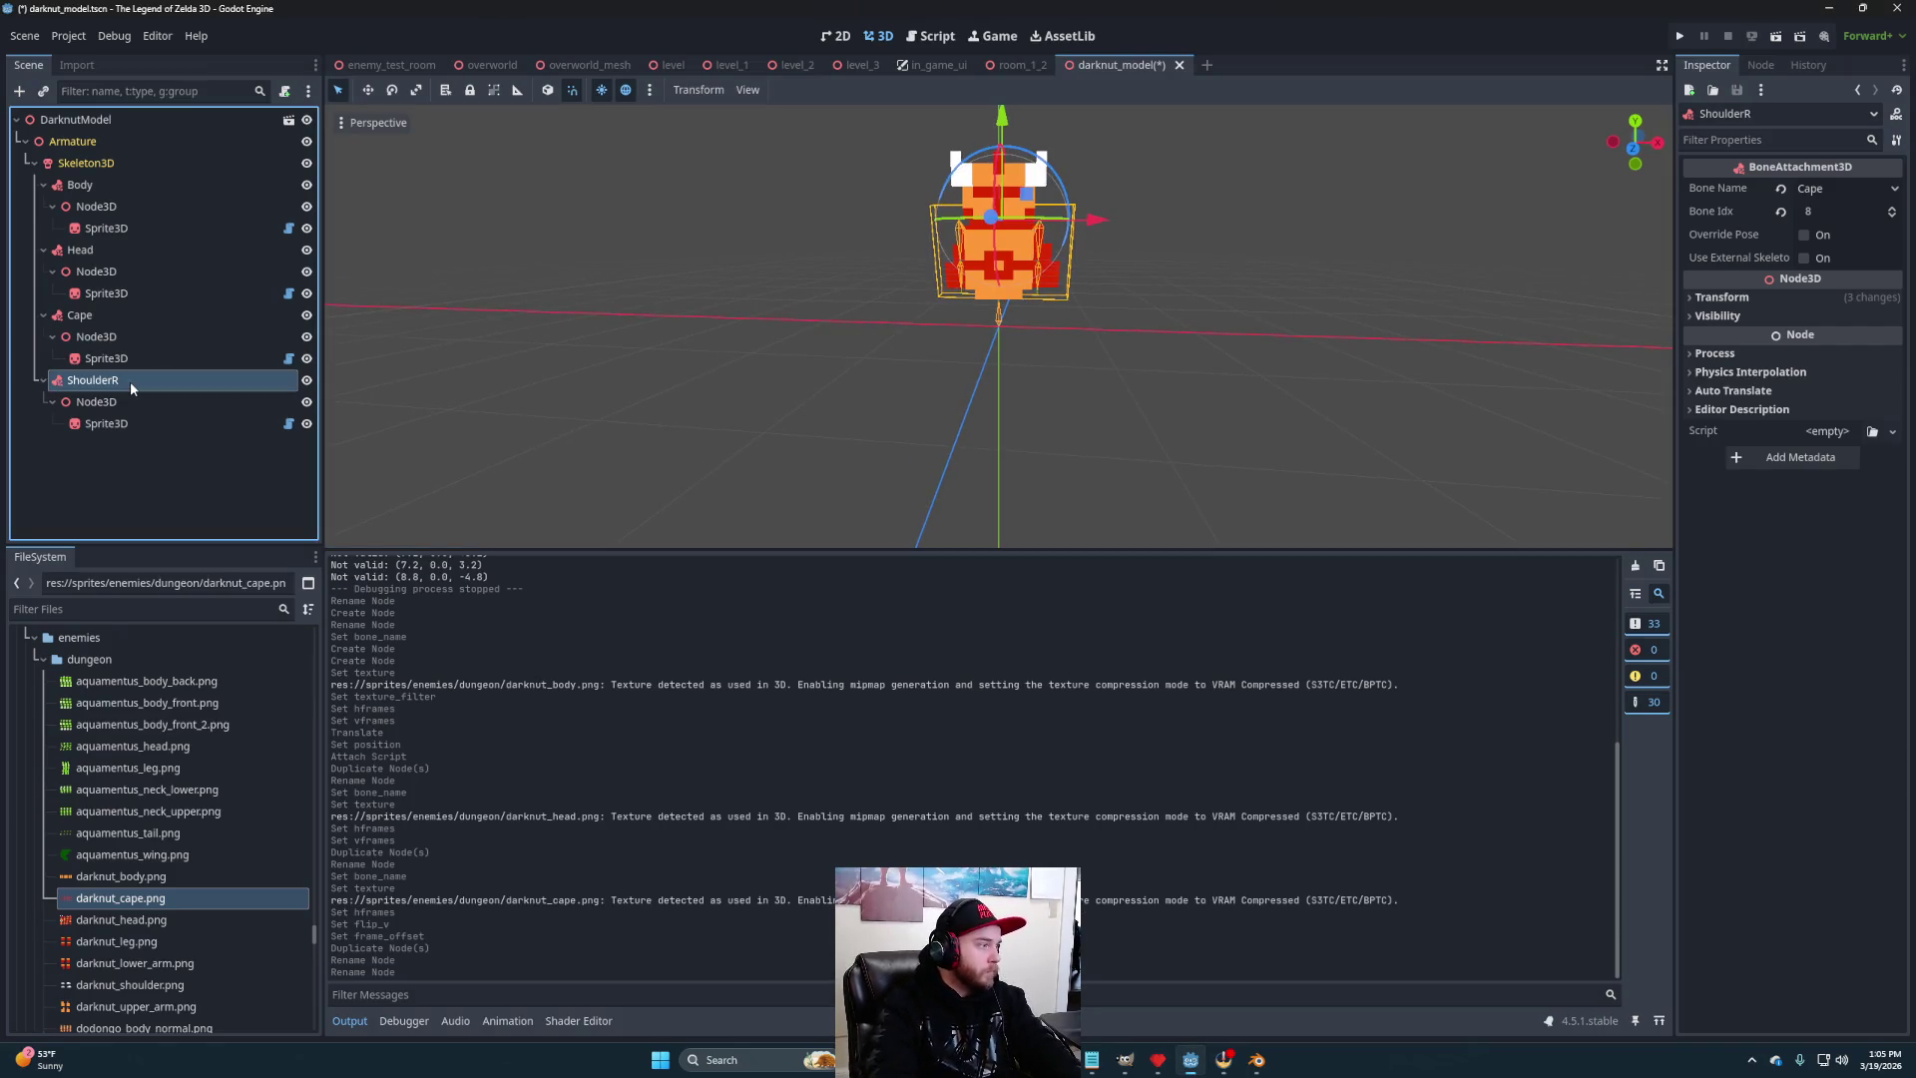
- Attach the copy to the Shoulder.L bone and rename it ShoulderL
click(1814, 190)
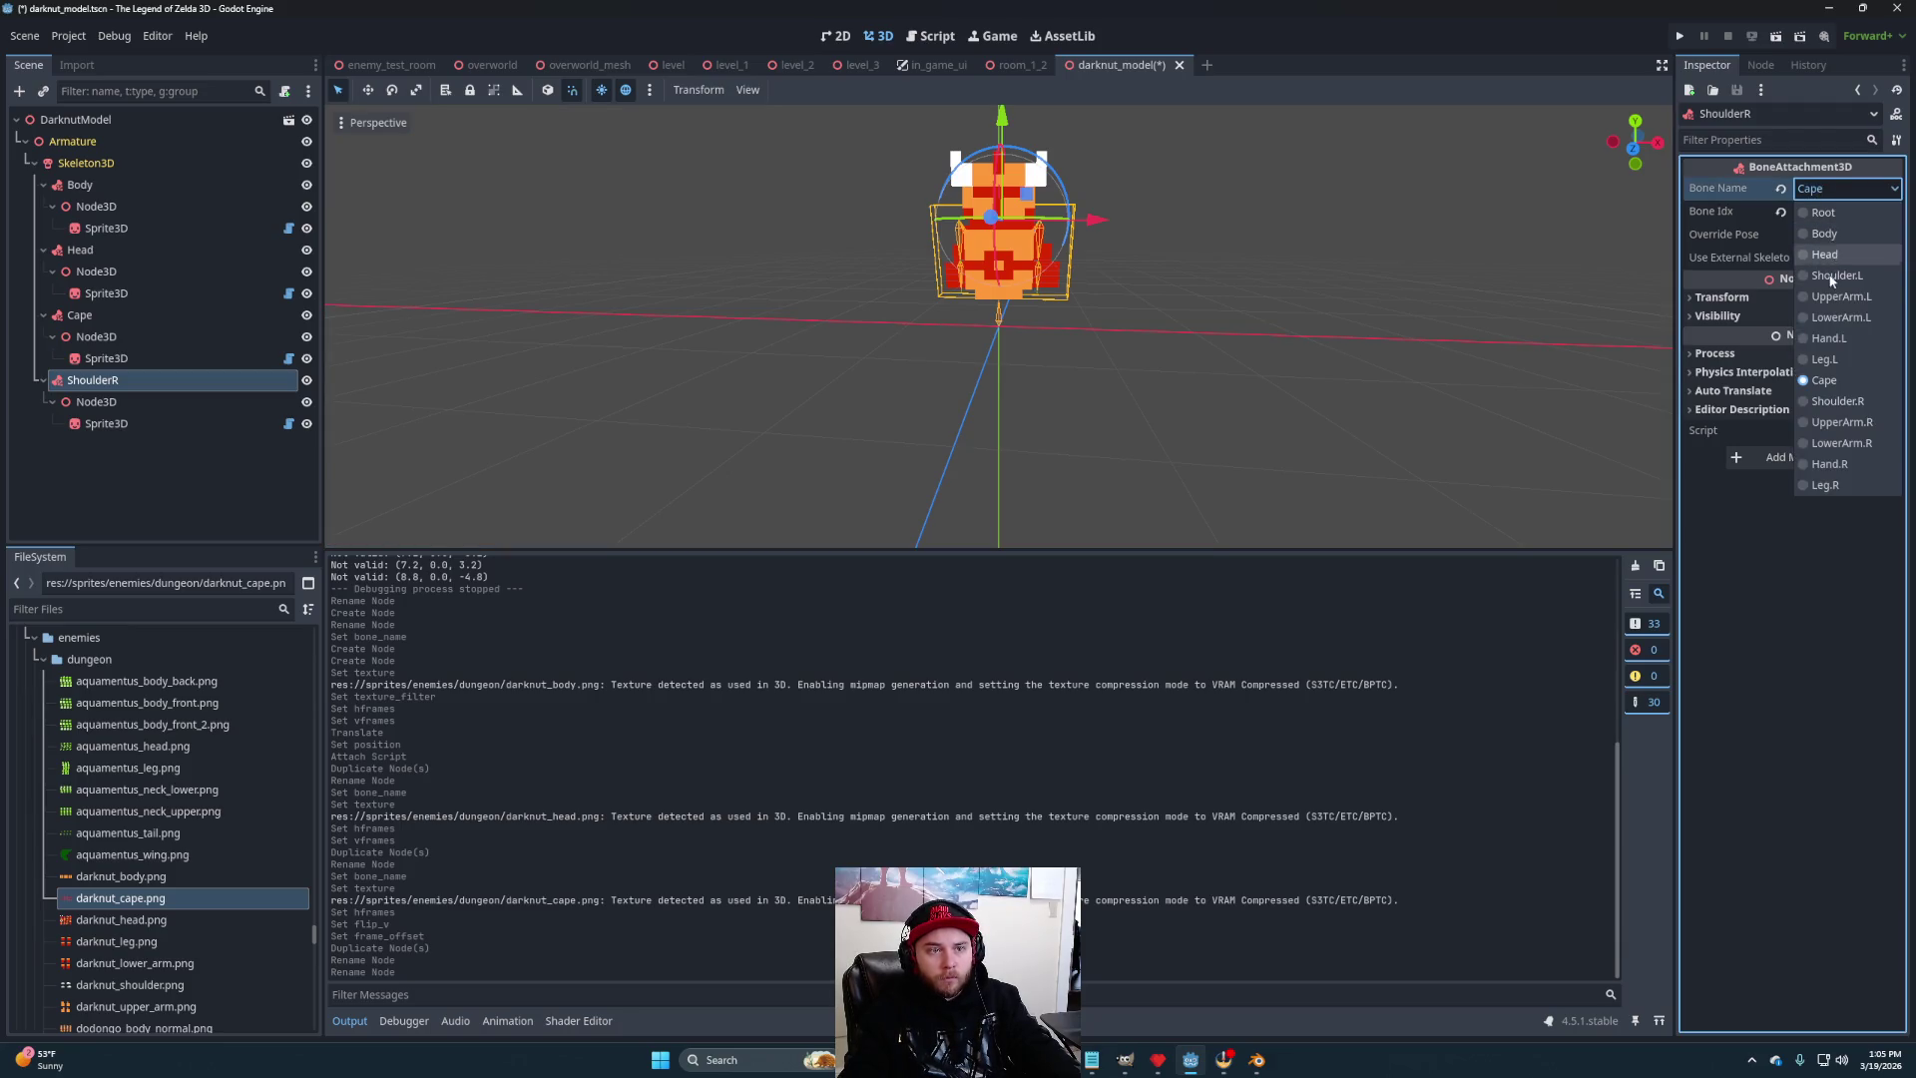
click(1829, 275)
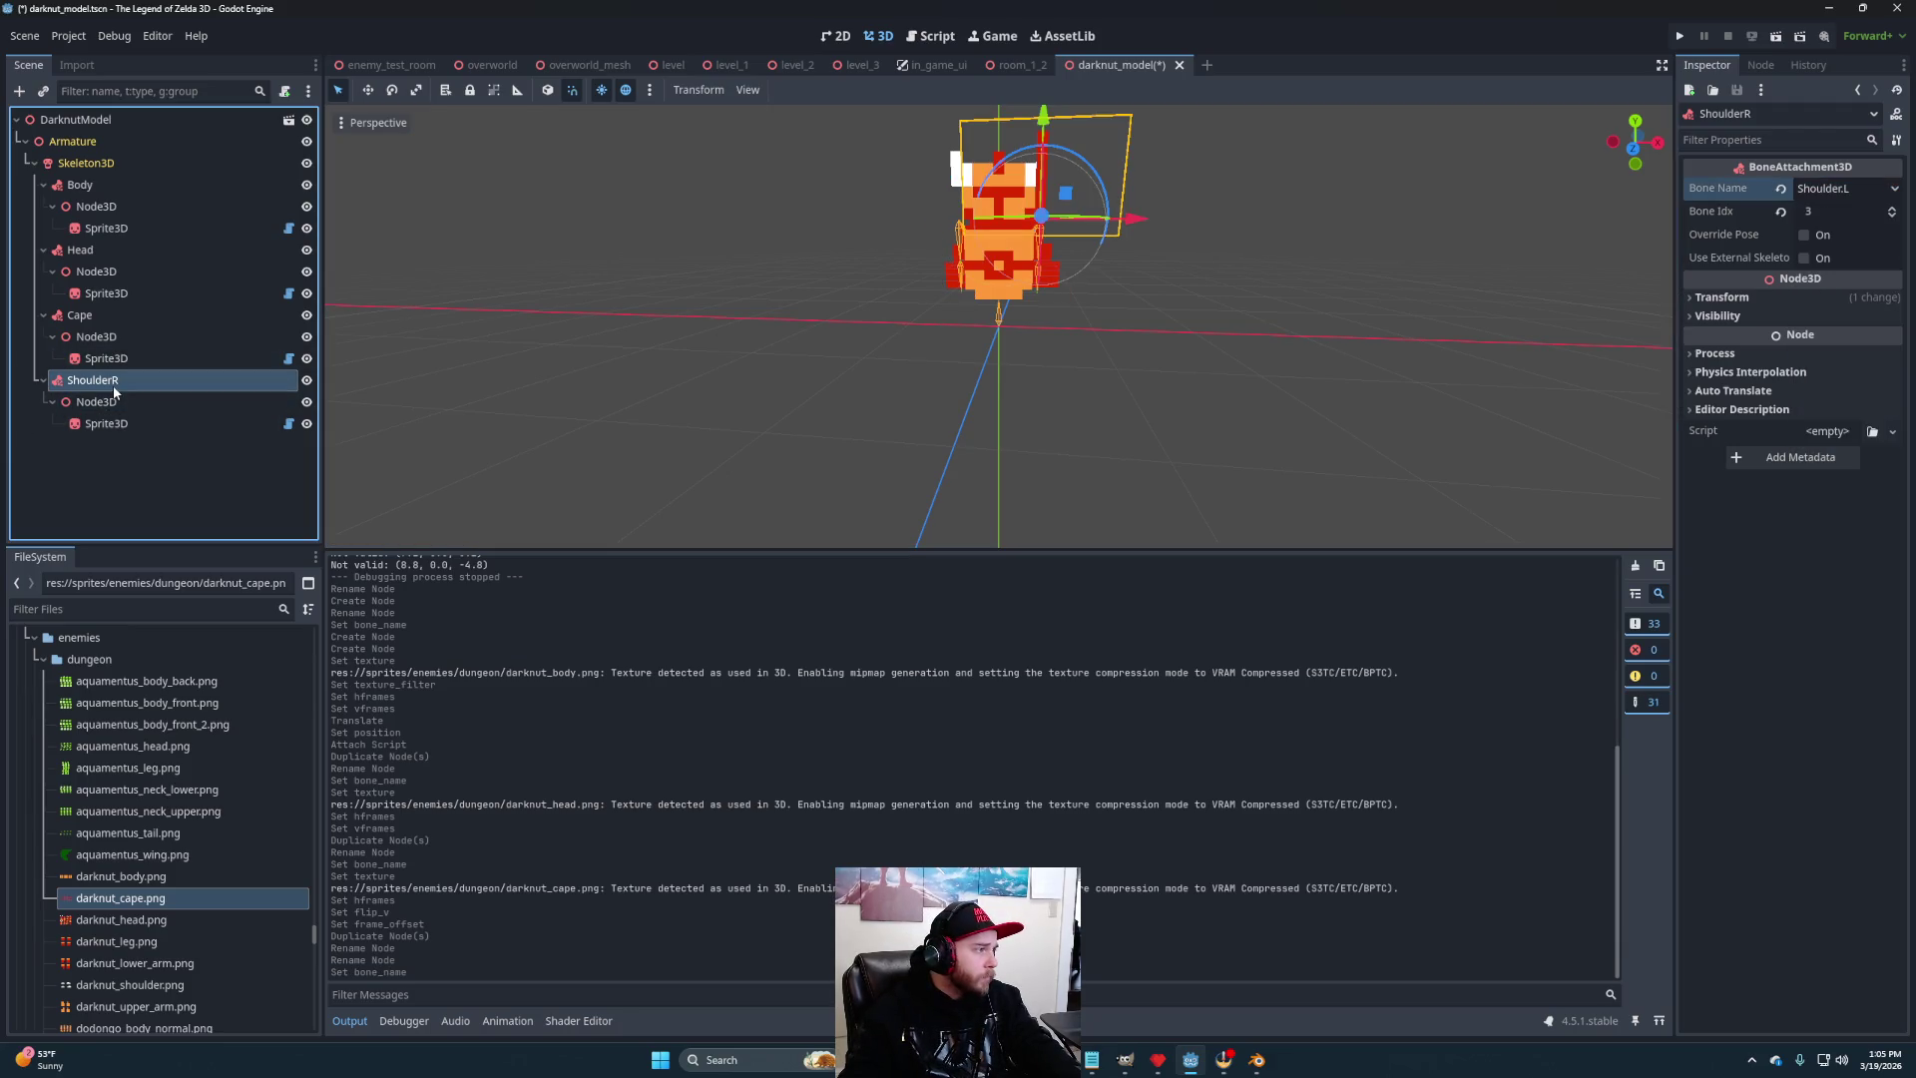
double_click(166, 381)
text(L)
key(Return)
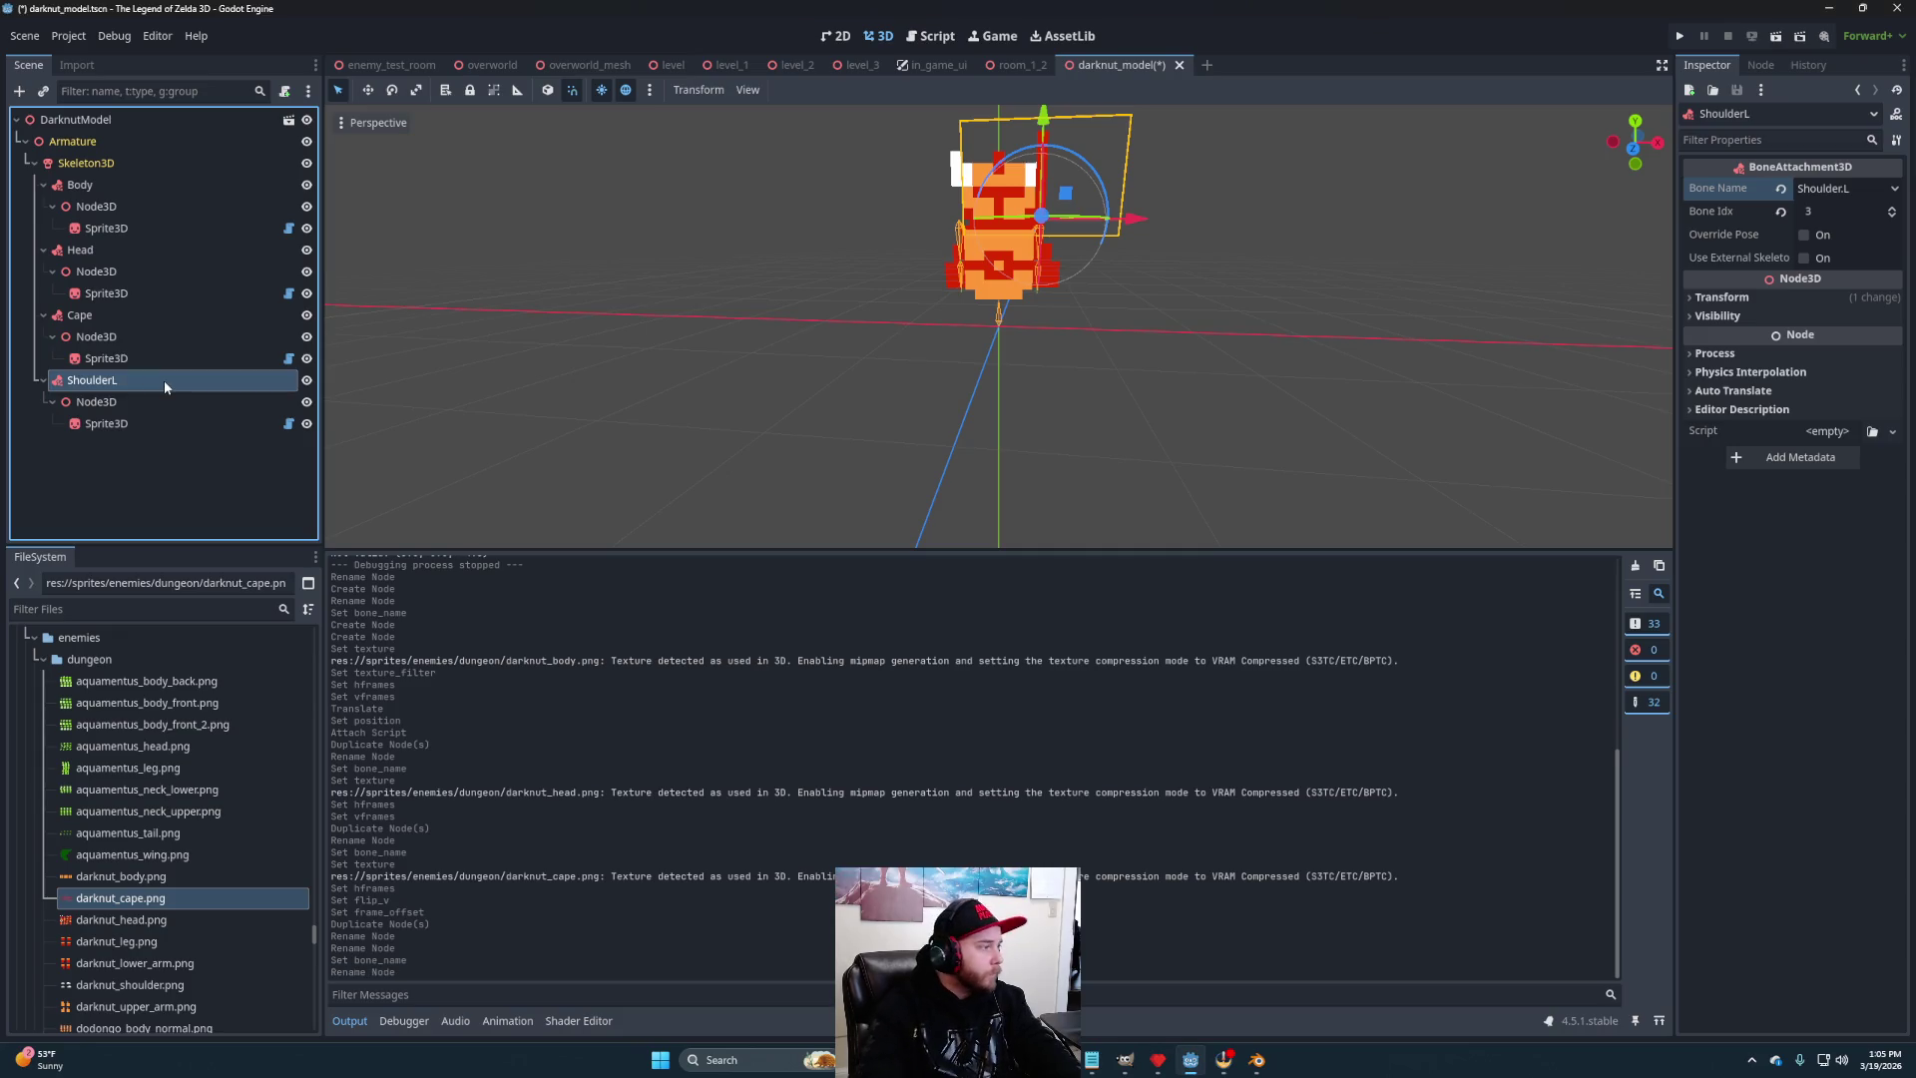
- Give the shoulder sprite darknut_shoulder.png and reset its inner node's Y position to 0
mouse_move(127, 985)
mouse_down()
mouse_move(1108, 334)
mouse_move(1797, 149)
mouse_move(436, 400)
mouse_move(130, 425)
mouse_up()
drag(1846, 272, 1844, 269)
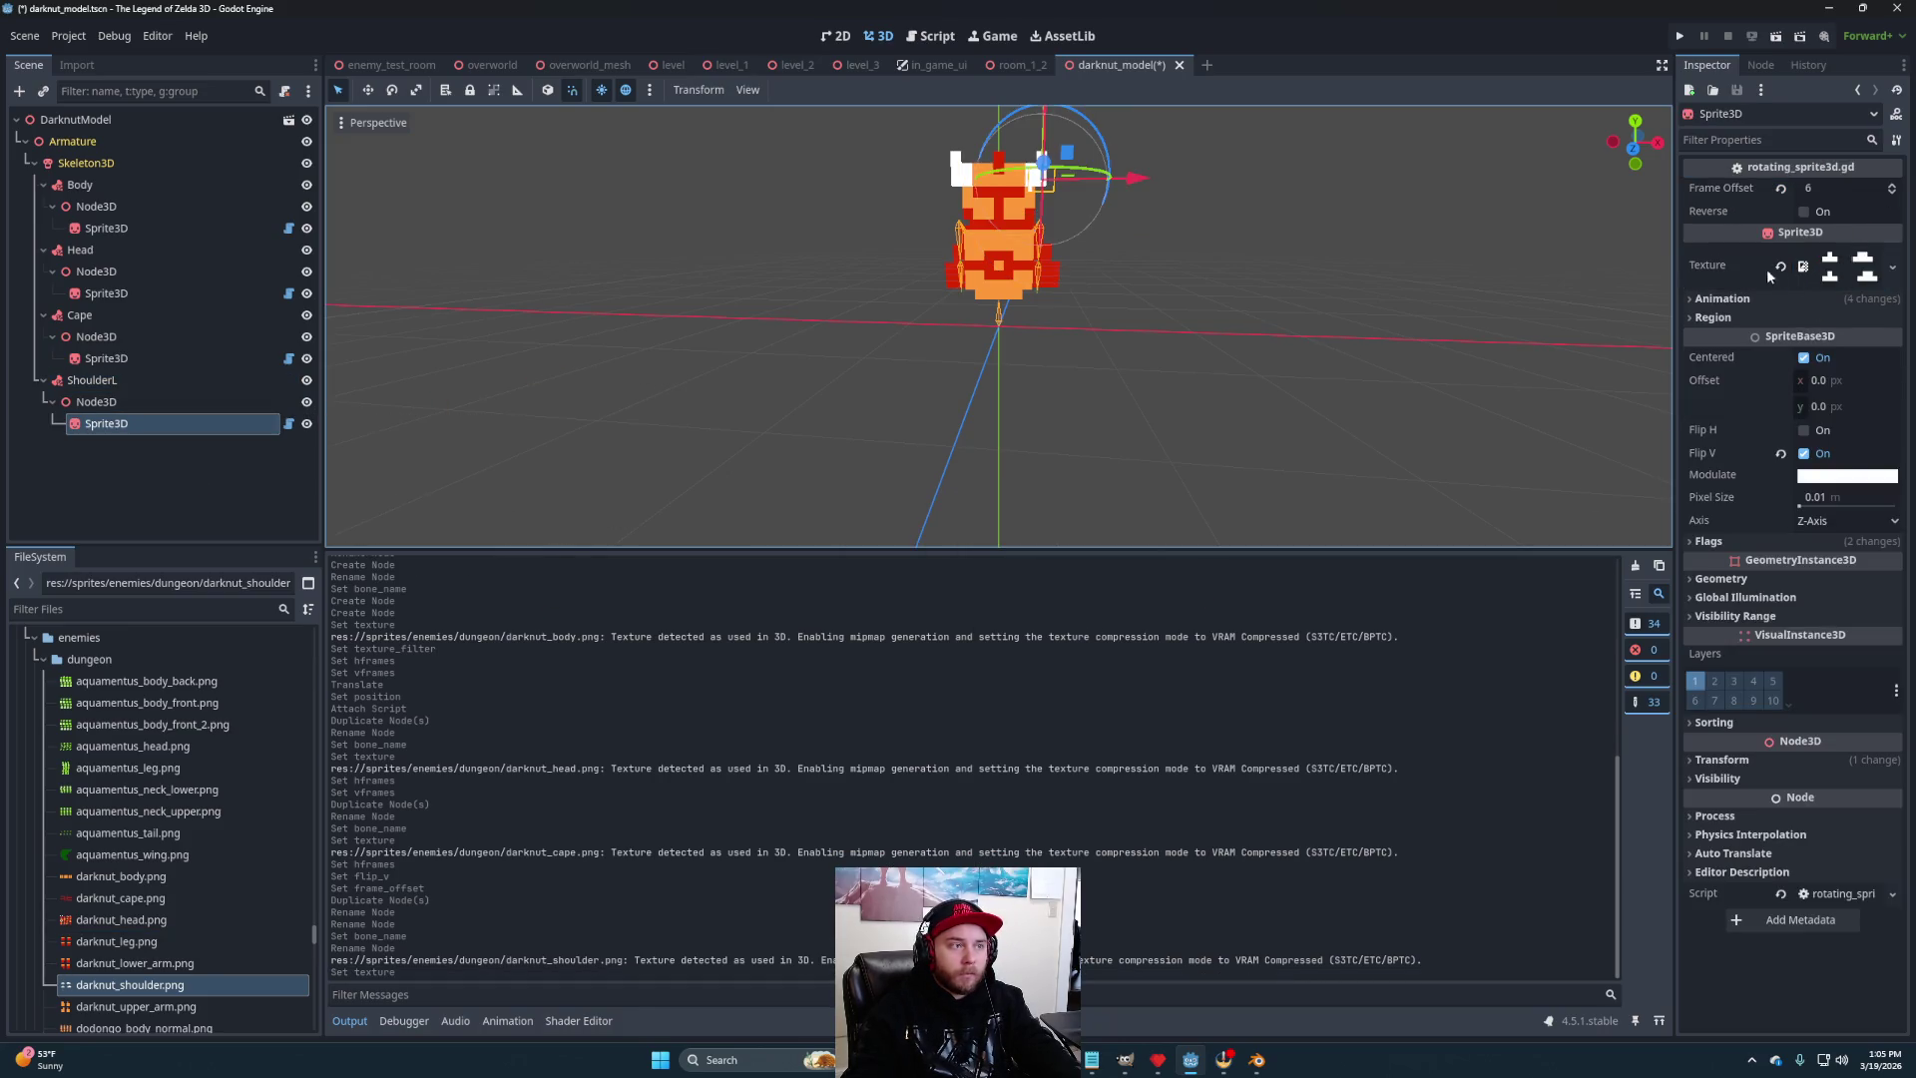
scroll(1188, 277, up, 3)
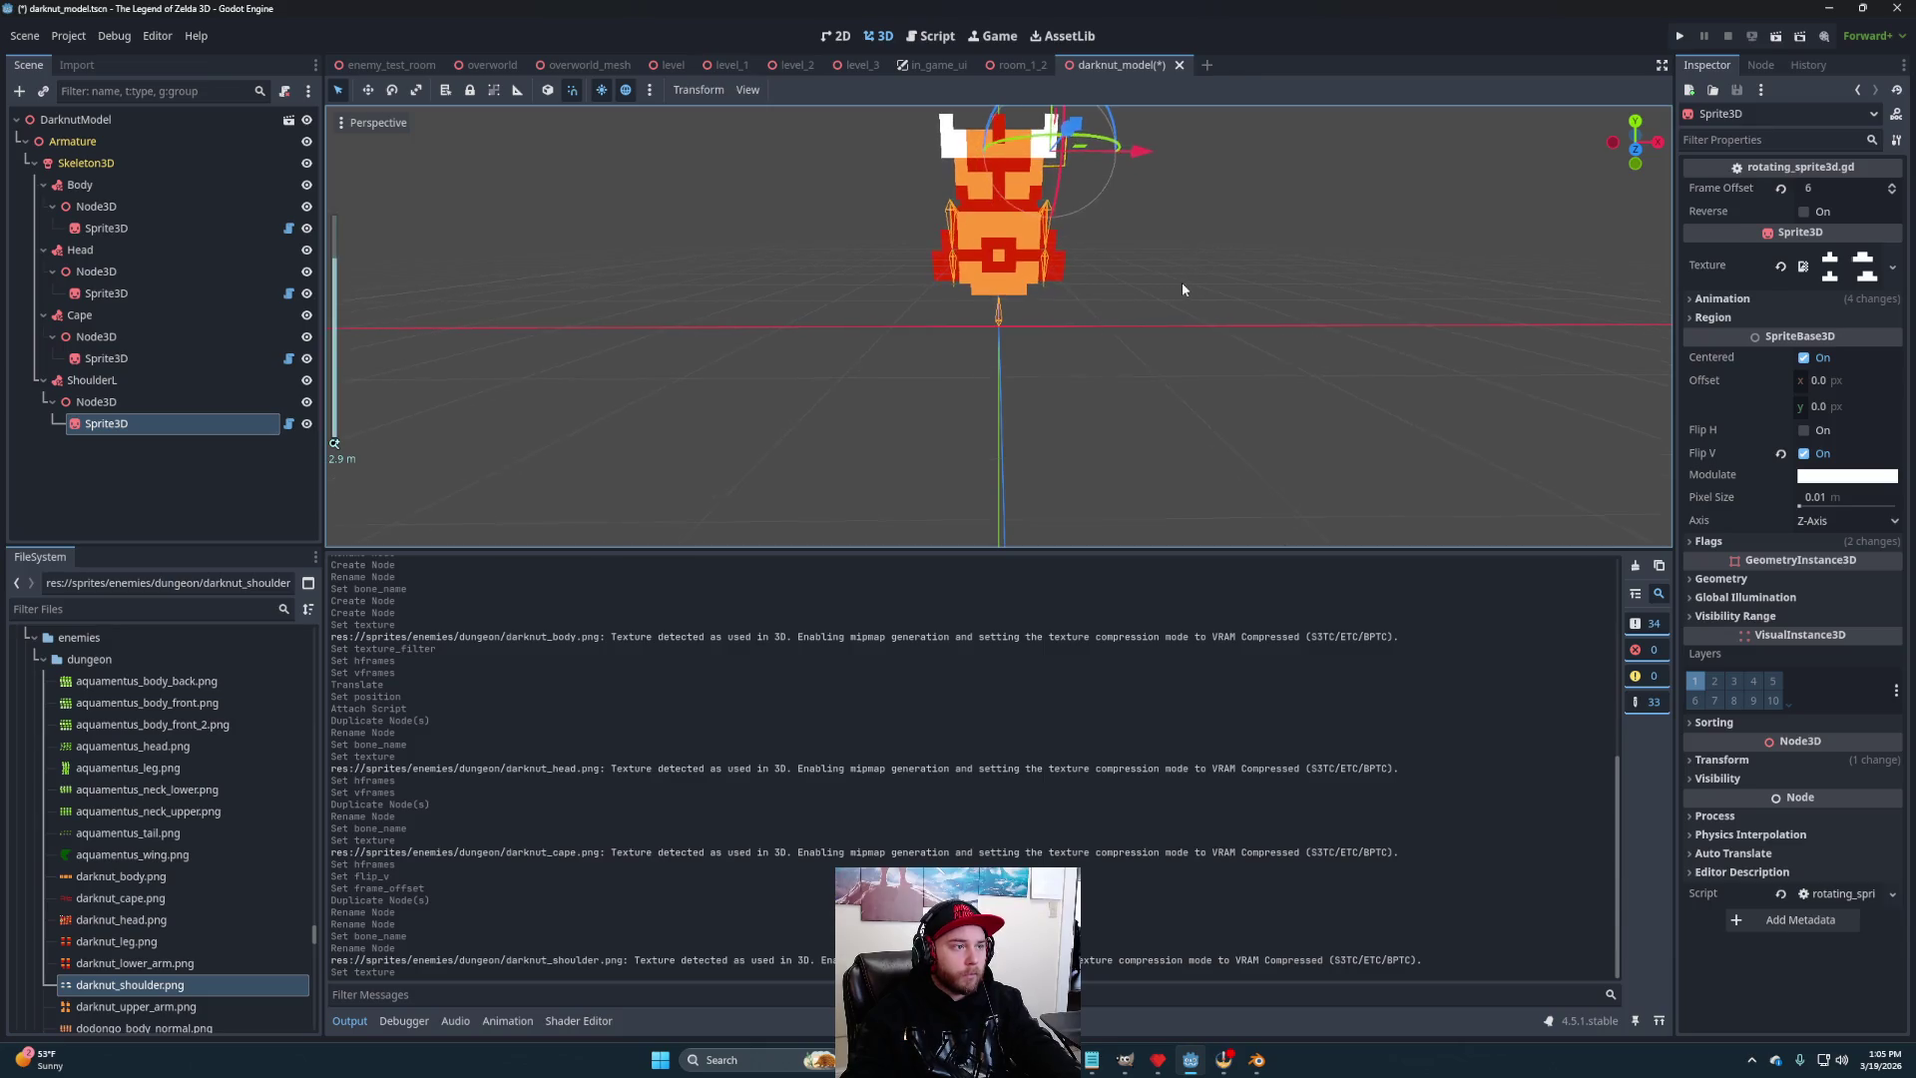
click(180, 401)
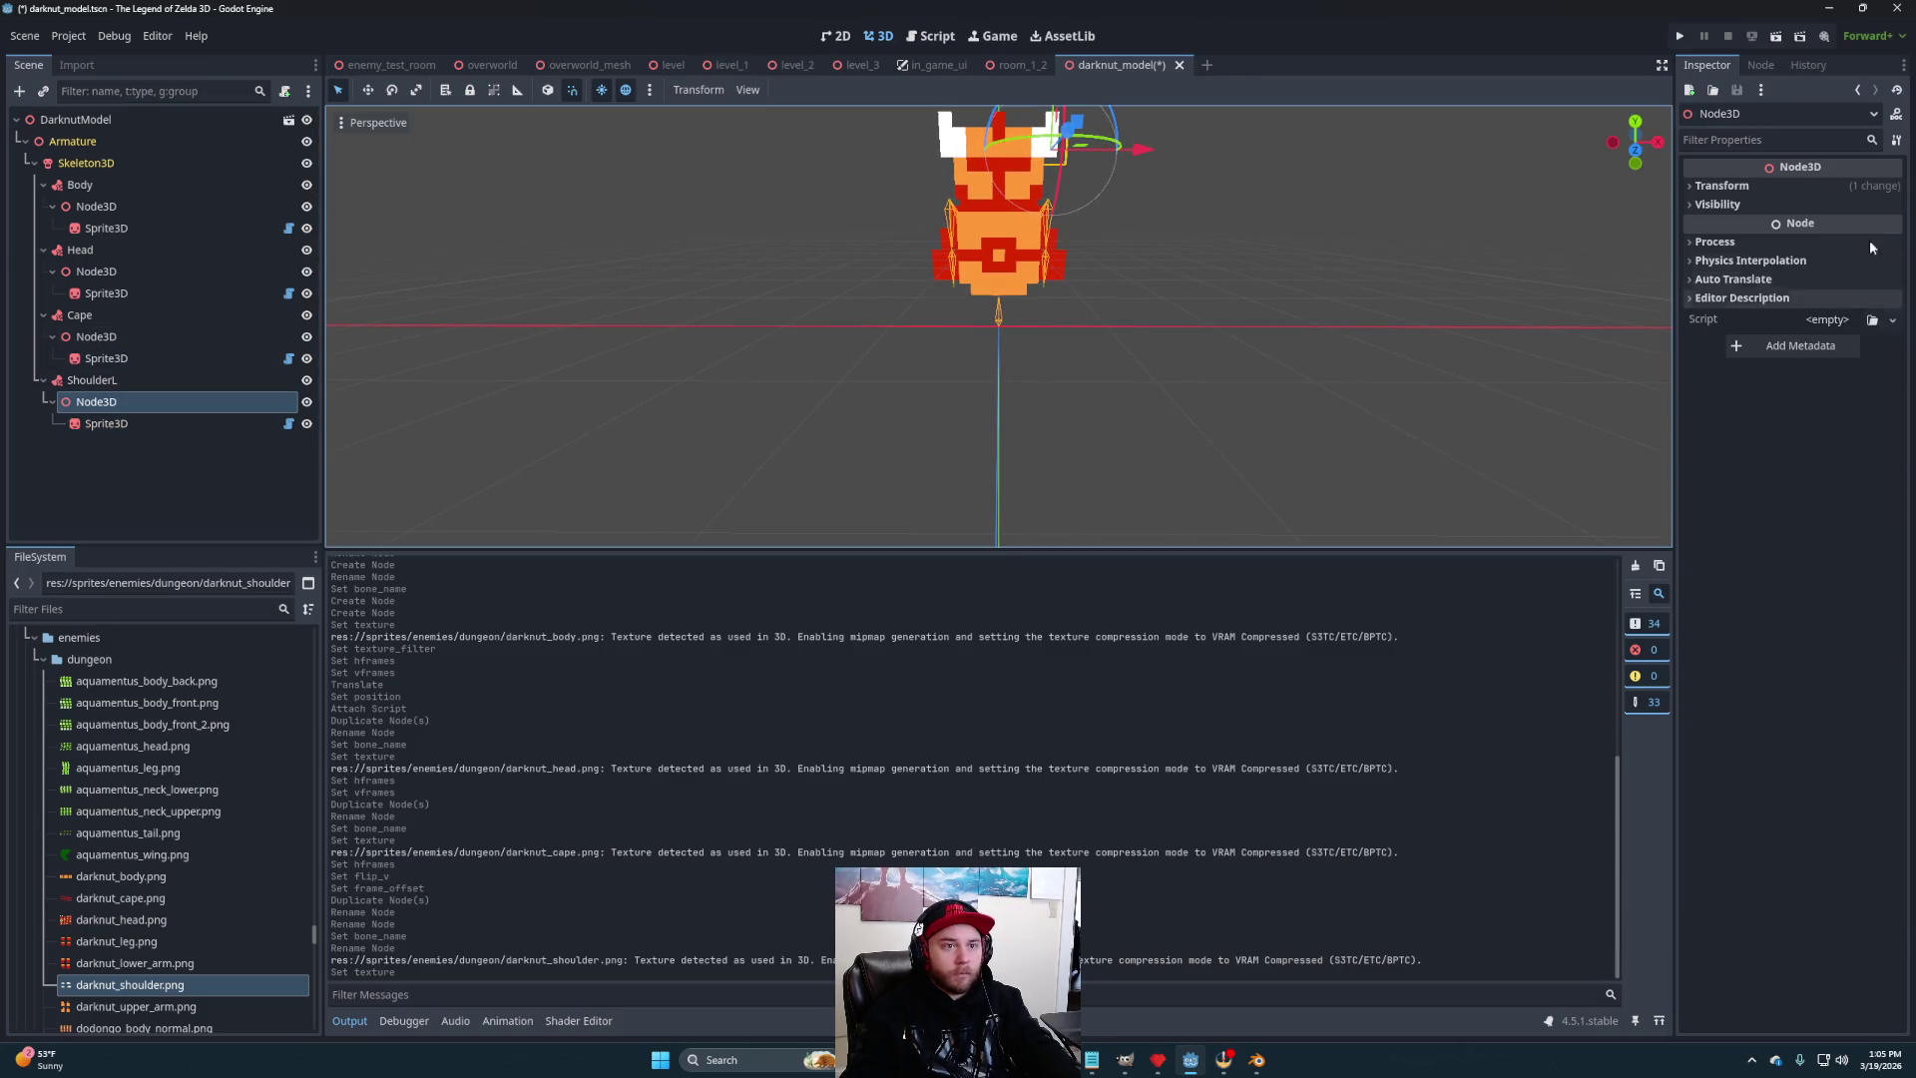
click(1783, 186)
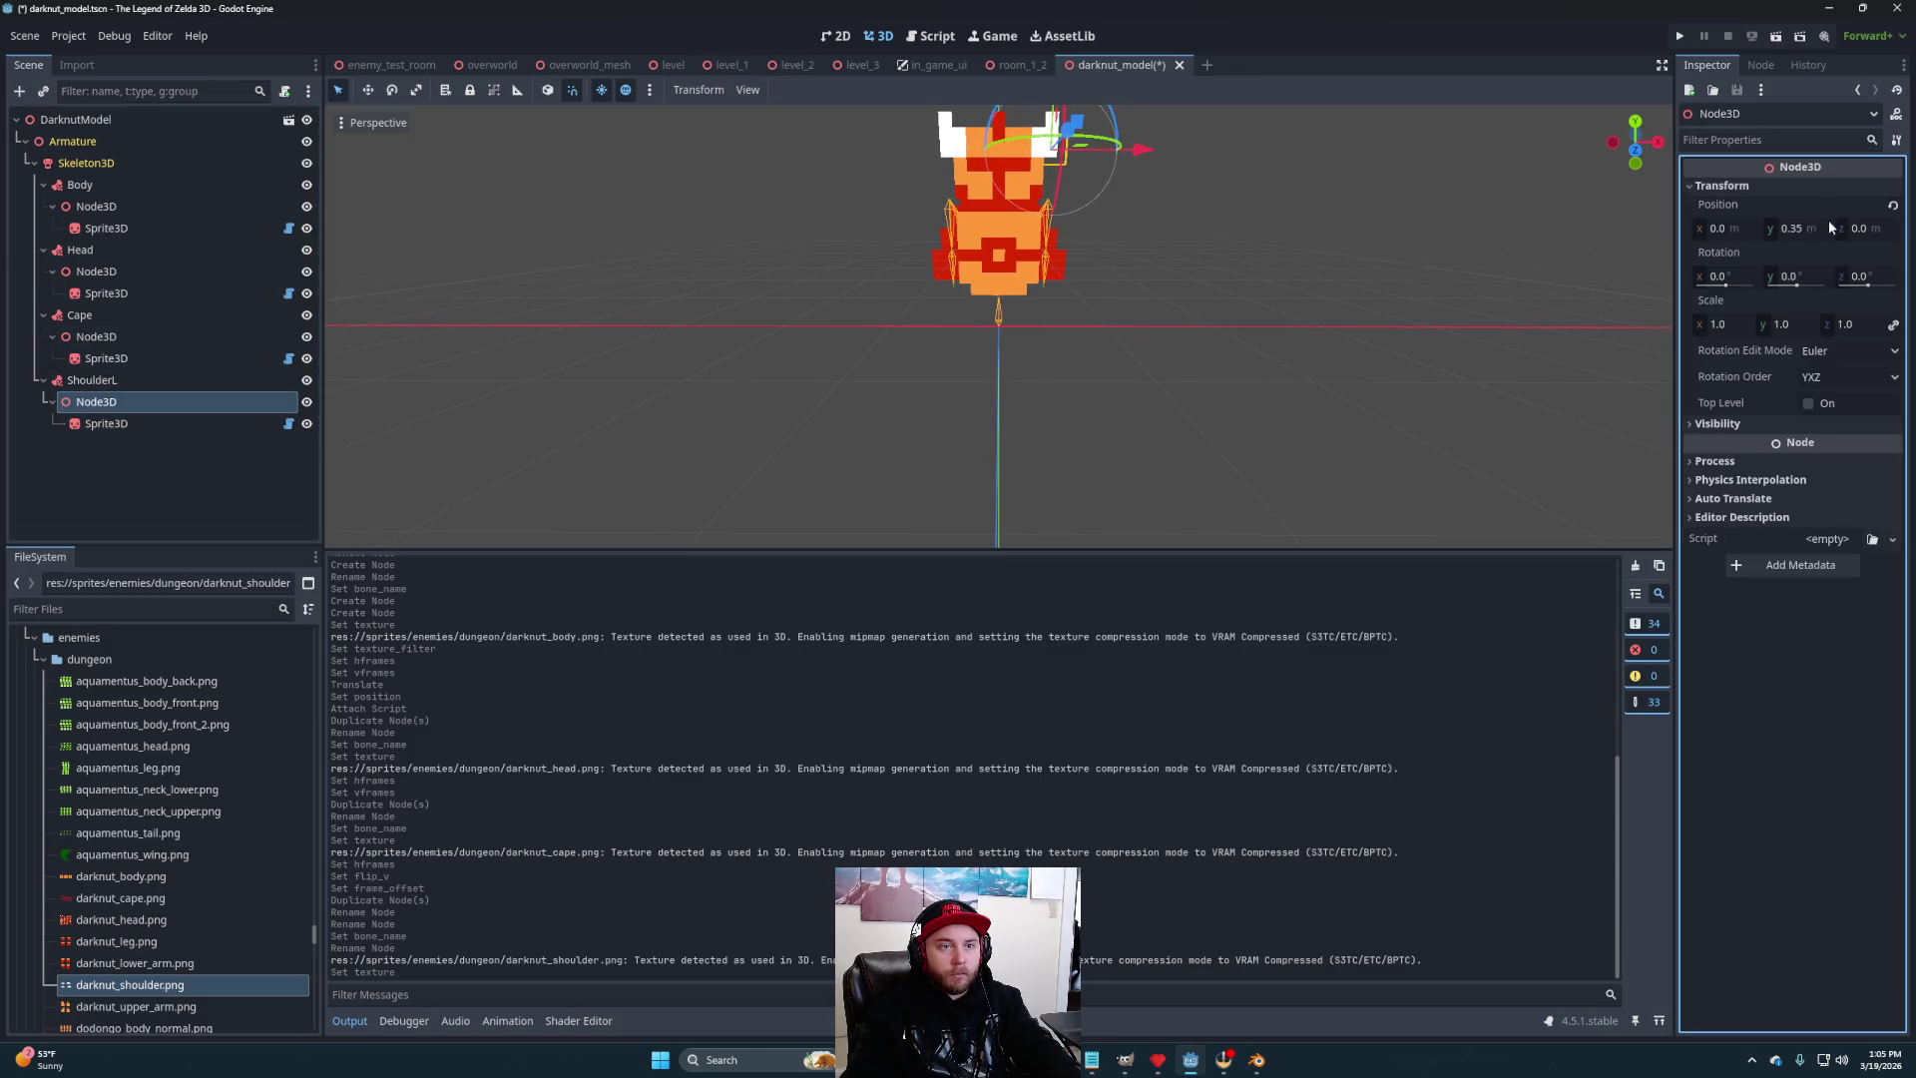
click(1892, 205)
mouse_move(1307, 268)
mouse_down()
mouse_move(1107, 309)
mouse_move(1104, 399)
mouse_move(1040, 342)
mouse_move(1141, 305)
mouse_move(1322, 308)
mouse_up()
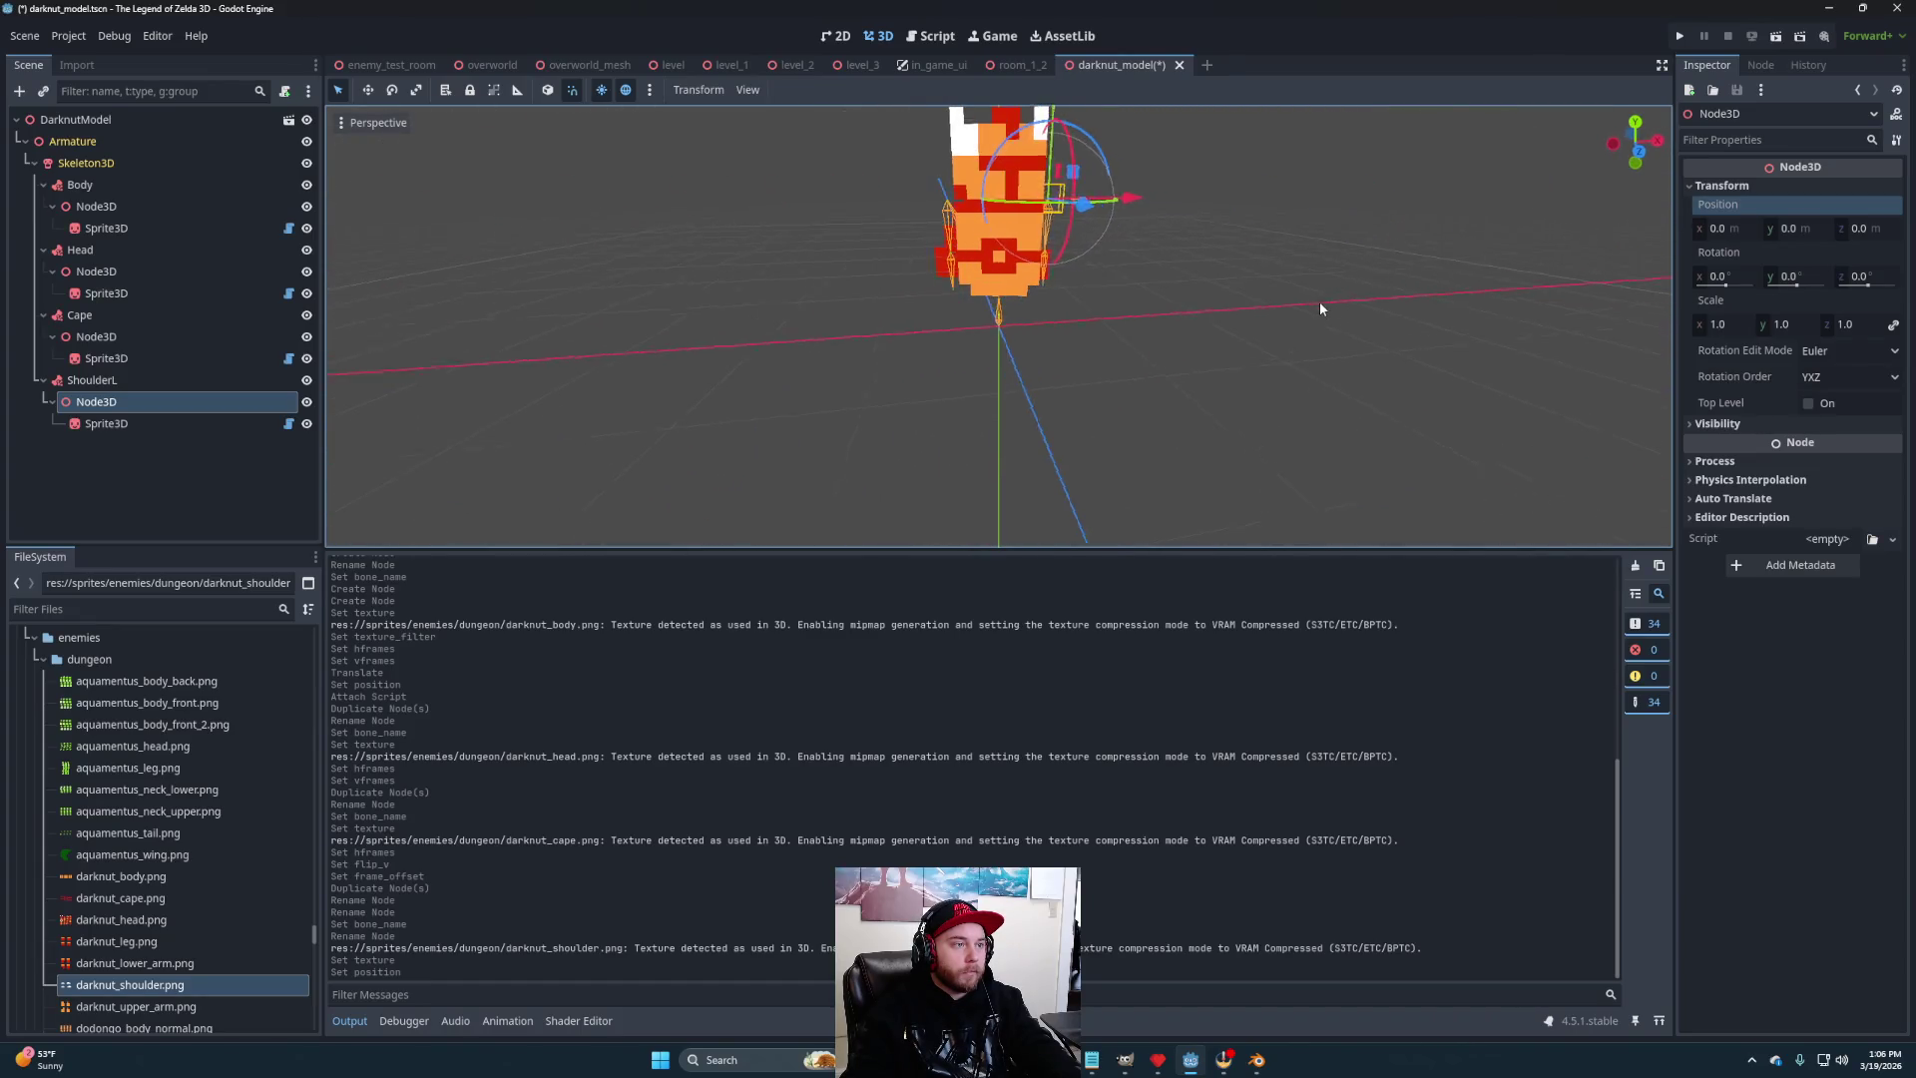
- Set the shoulder sprite to 2 horizontal and 2 vertical frames
click(181, 427)
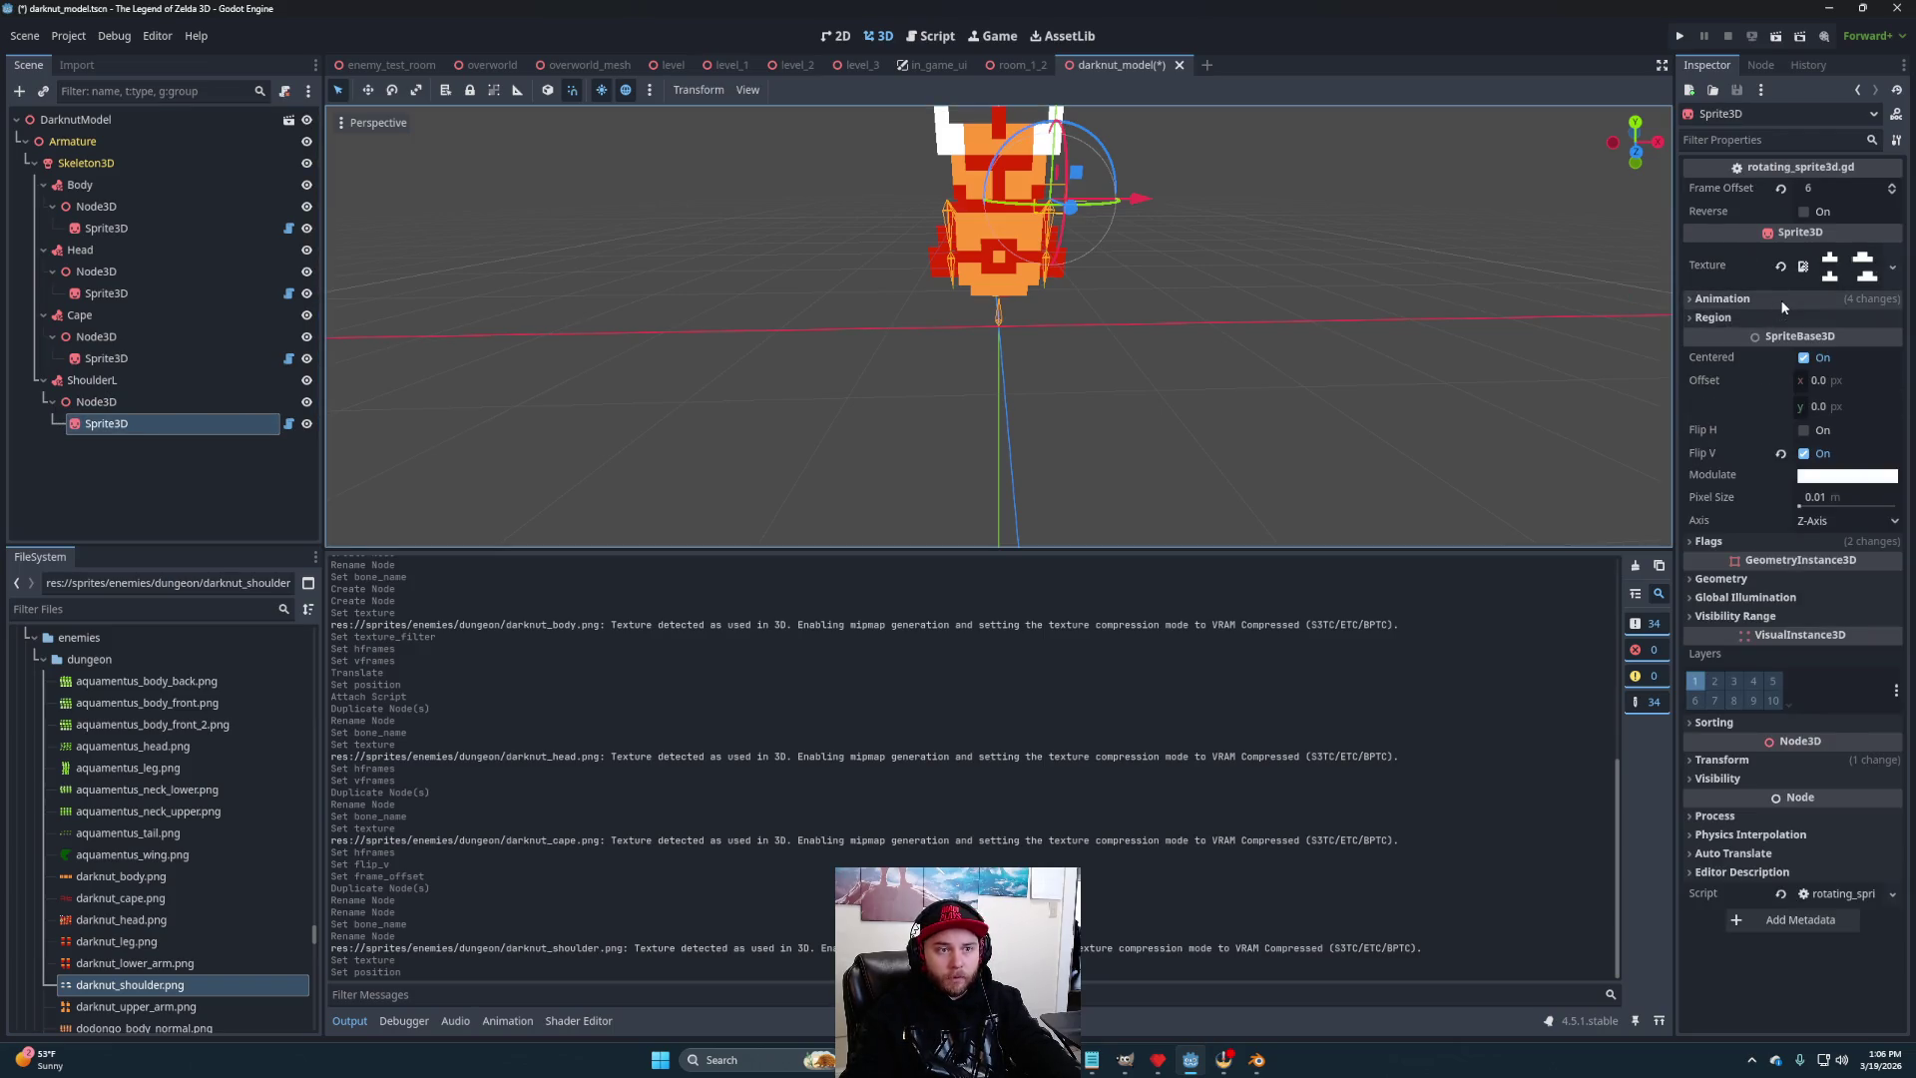
click(1846, 299)
text(2)
key(Tab)
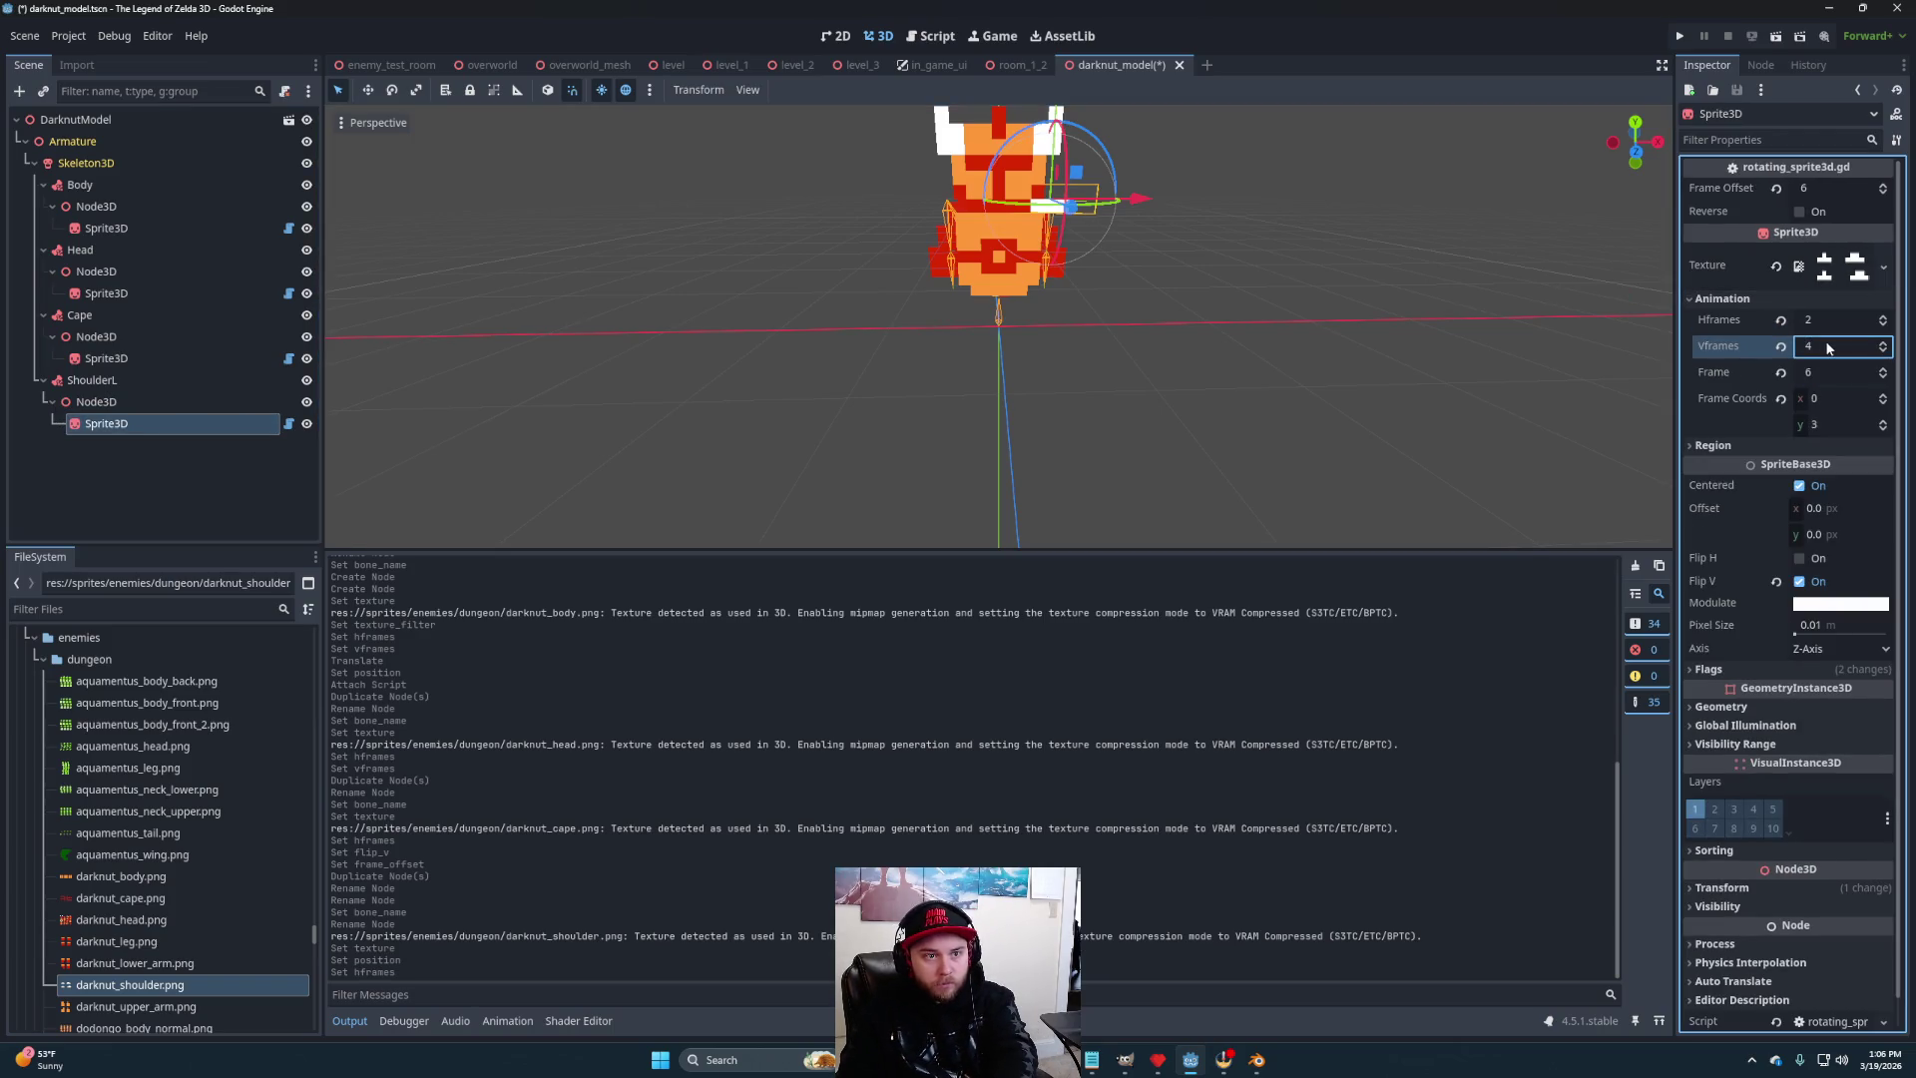
text(2)
key(Return)
mouse_move(1285, 279)
mouse_down()
mouse_move(1250, 260)
mouse_move(1142, 283)
mouse_move(782, 256)
mouse_move(1270, 272)
mouse_move(1447, 329)
mouse_up()
- Turn off Flip V on the shoulder sprite and check it from several angles
click(1800, 583)
mouse_move(1130, 339)
mouse_down()
mouse_move(1261, 322)
mouse_move(744, 308)
mouse_move(475, 326)
mouse_move(1211, 330)
mouse_move(906, 302)
mouse_move(394, 309)
mouse_move(1152, 321)
mouse_move(760, 304)
mouse_move(344, 324)
mouse_move(799, 333)
mouse_move(1207, 300)
mouse_up()
scroll(1073, 325, down, 2)
scroll(1155, 313, up, 4)
mouse_move(1145, 357)
mouse_down()
mouse_move(496, 376)
mouse_move(788, 385)
mouse_move(1129, 362)
mouse_move(1048, 345)
mouse_move(1061, 317)
mouse_up()
scroll(1073, 315, down, 2)
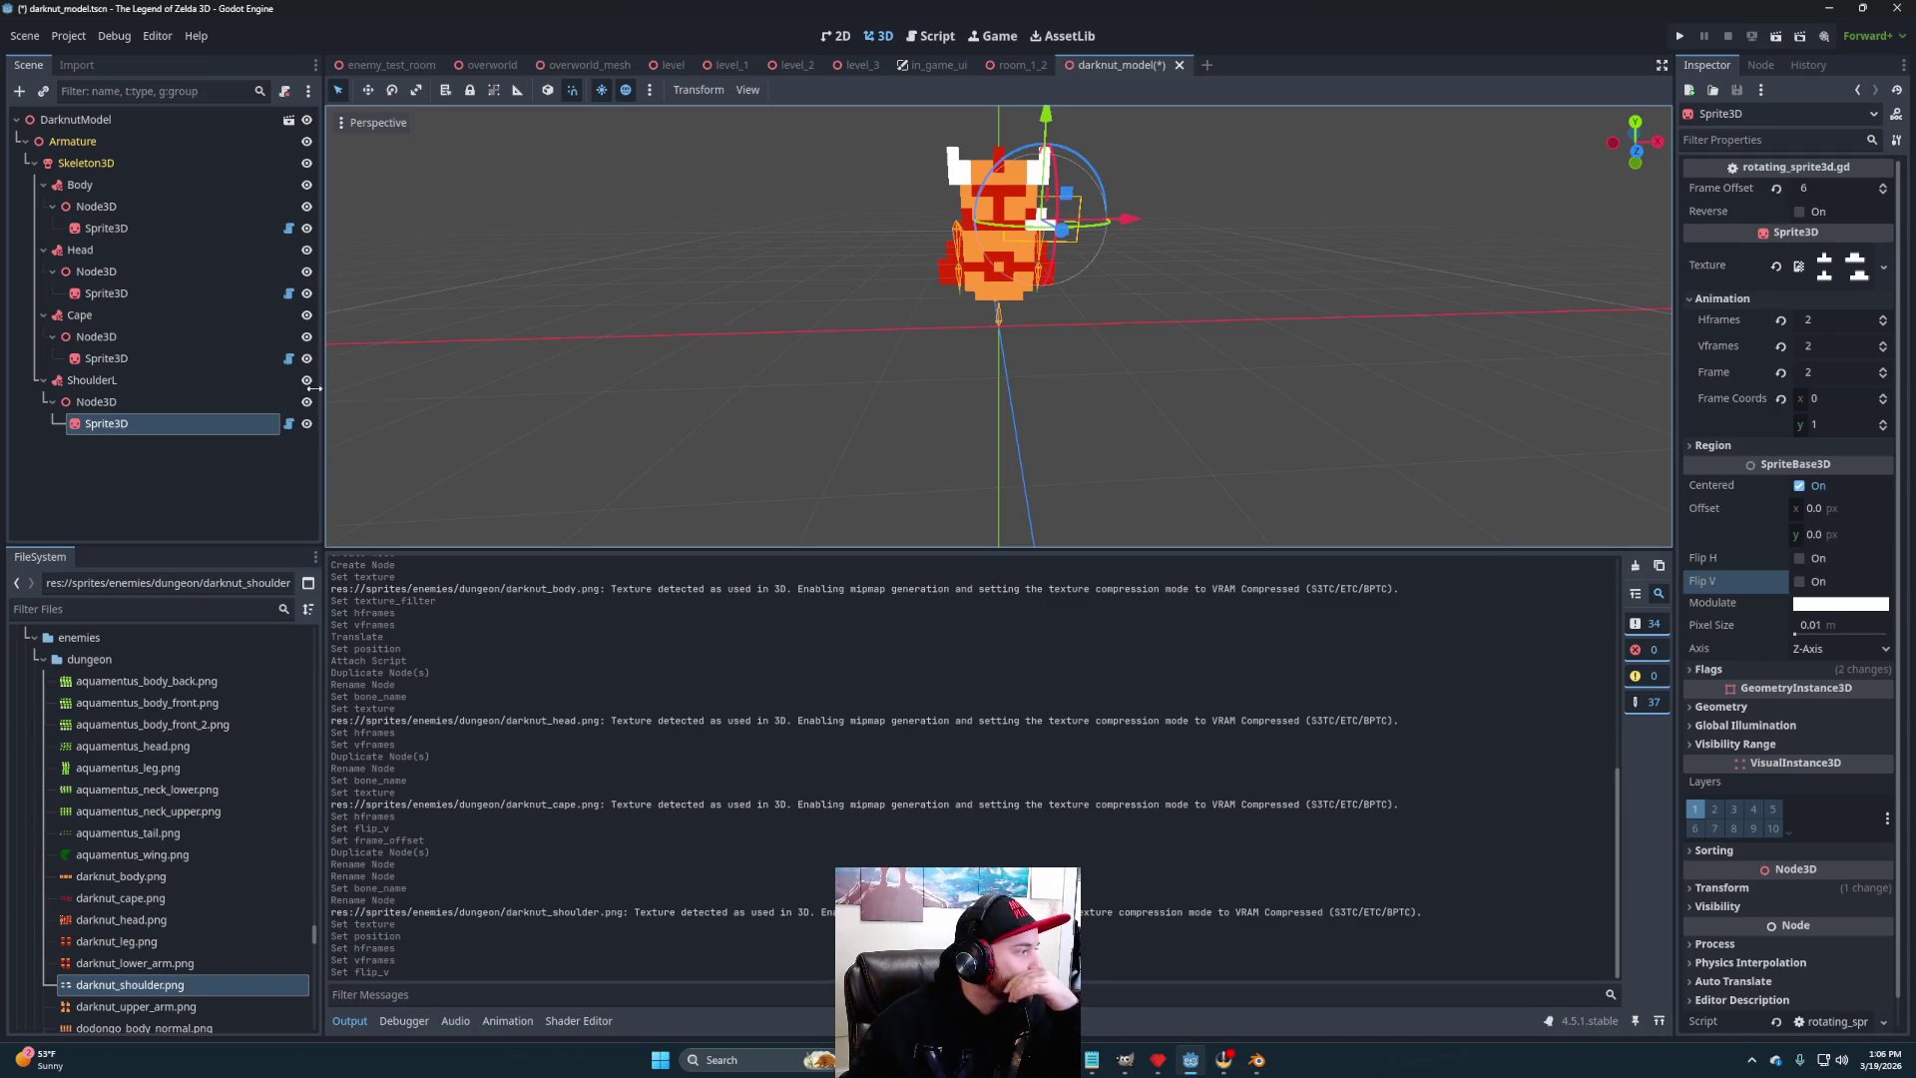
click(156, 381)
- Duplicate ShoulderL as ShoulderR and attach it to the Shoulder.R bone
key(ctrl+d)
click(138, 445)
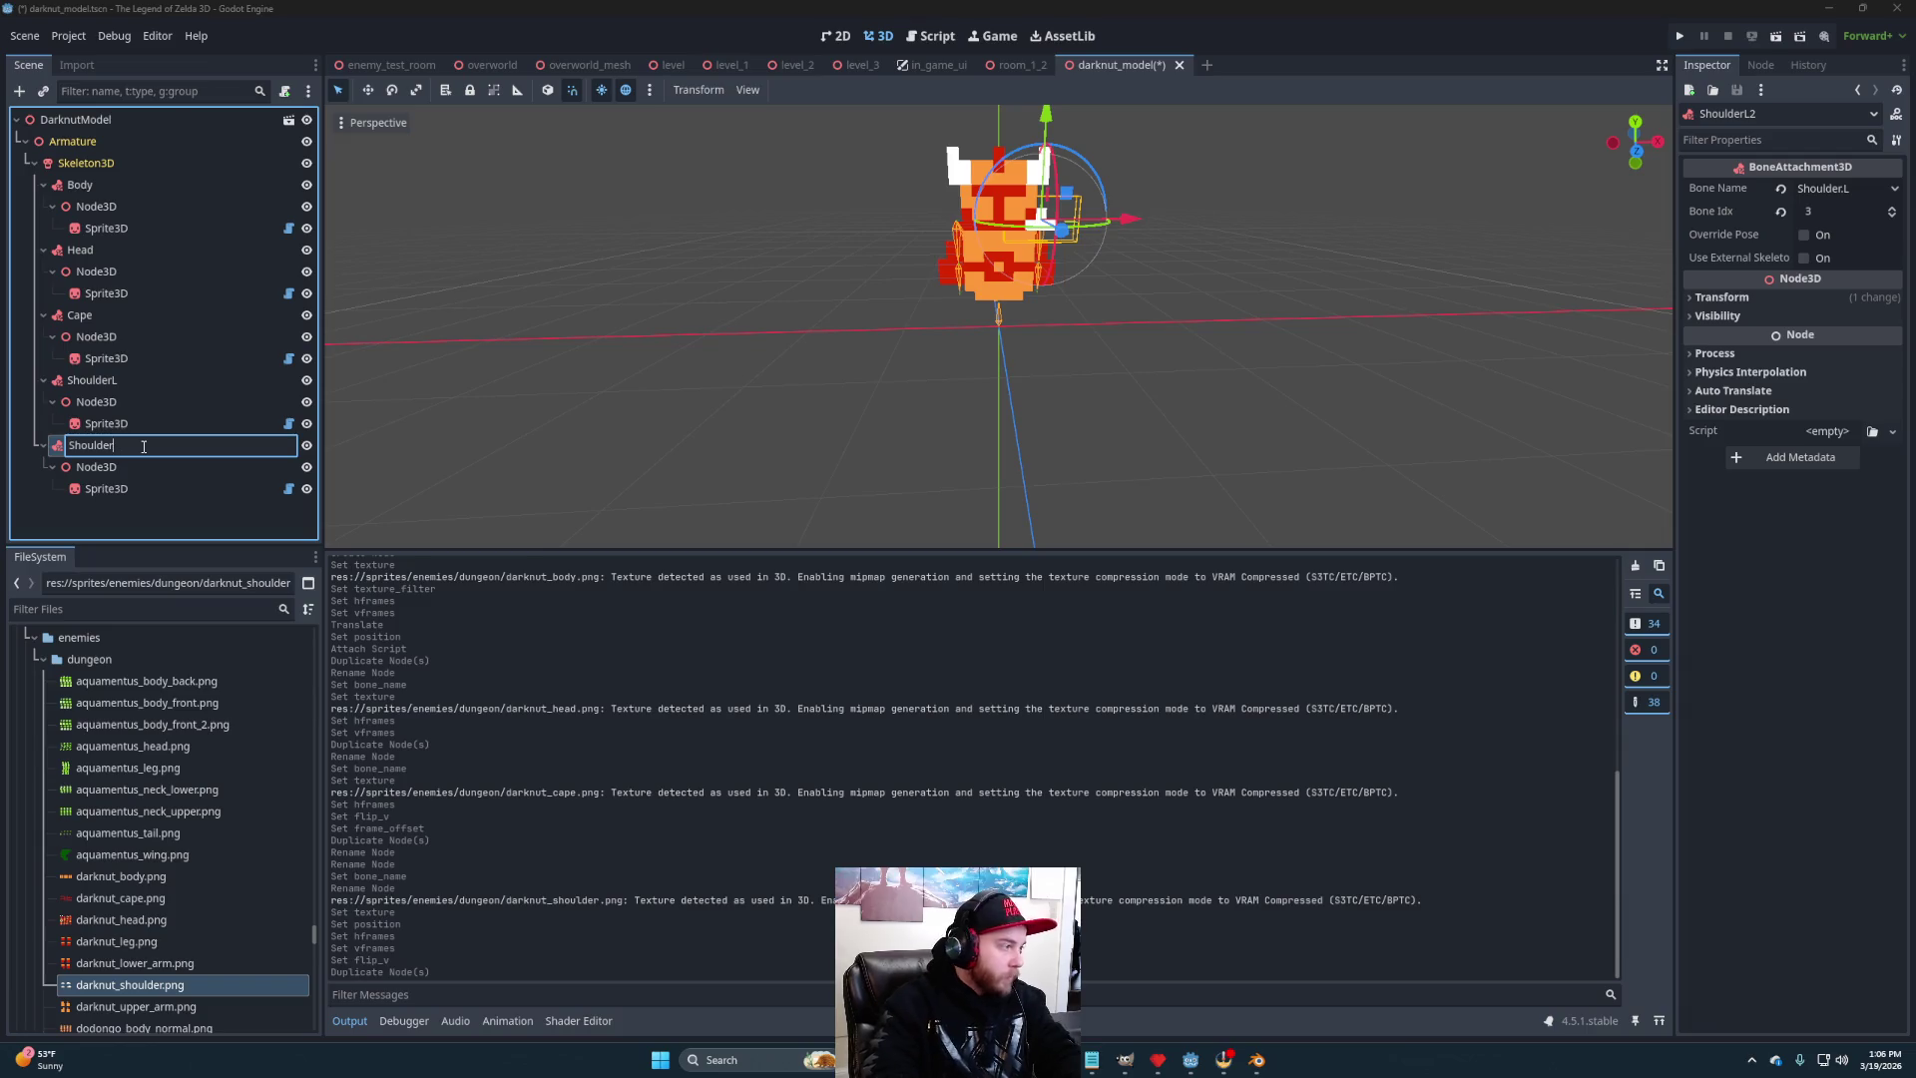
text(R)
key(Return)
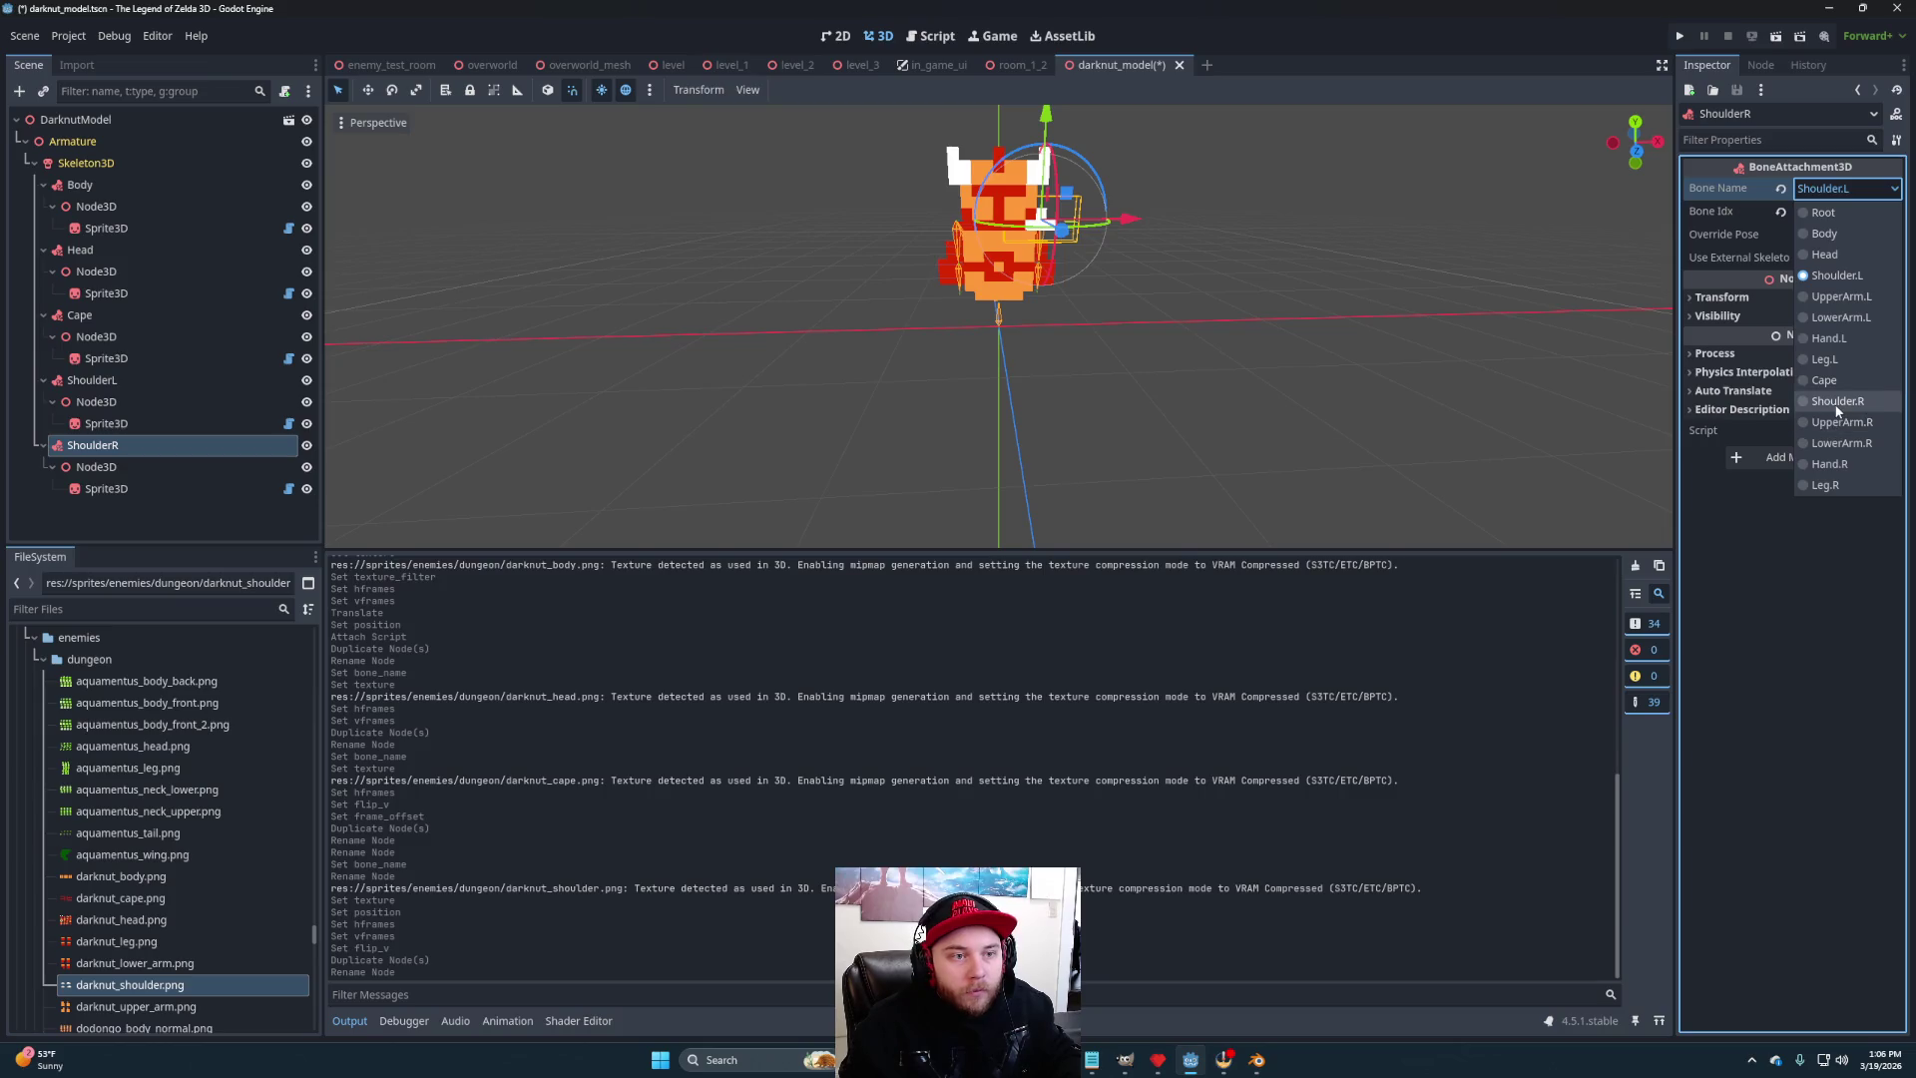
click(1841, 421)
mouse_move(1202, 342)
mouse_down()
mouse_move(1654, 340)
mouse_move(1428, 312)
mouse_move(1253, 329)
mouse_move(1284, 332)
mouse_up()
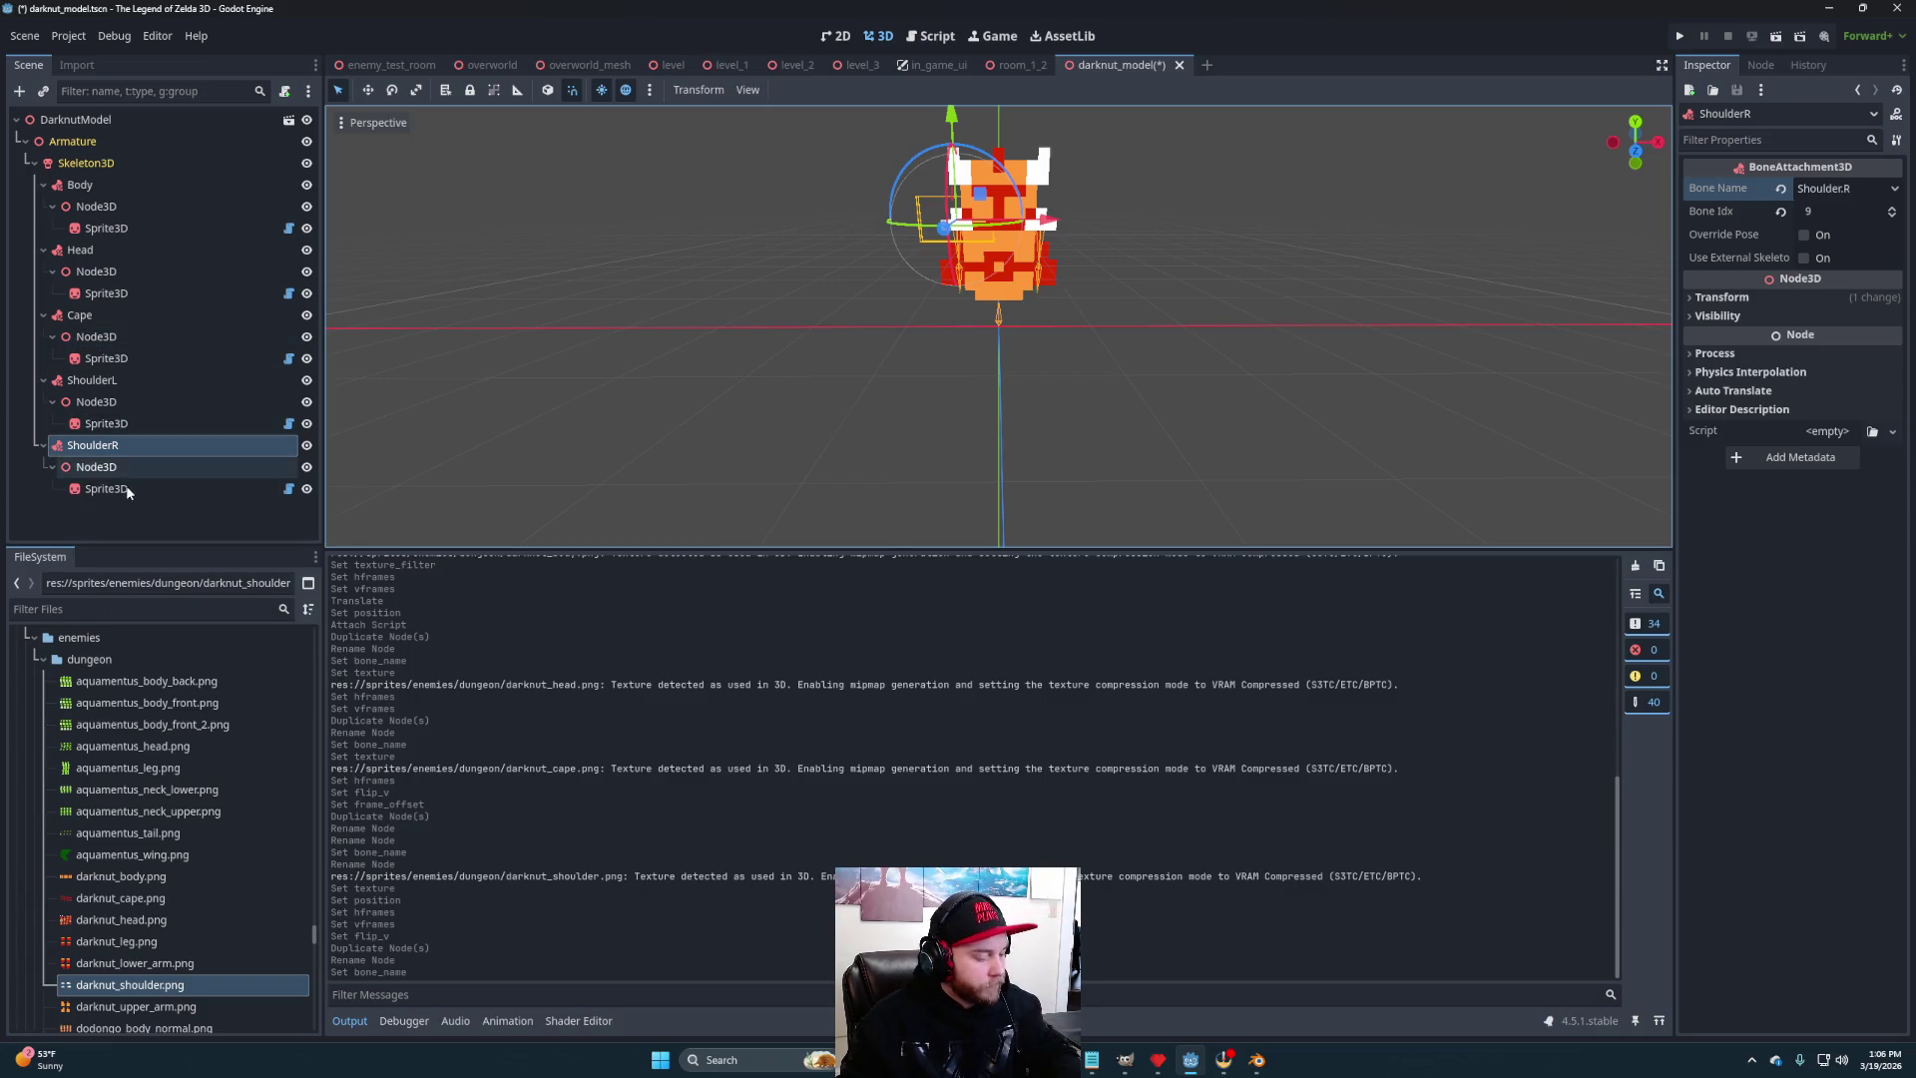
- Duplicate ShoulderL again as LegL and attach it to the Leg.L bone
click(120, 380)
key(ctrl+d)
click(143, 446)
text(Leg)
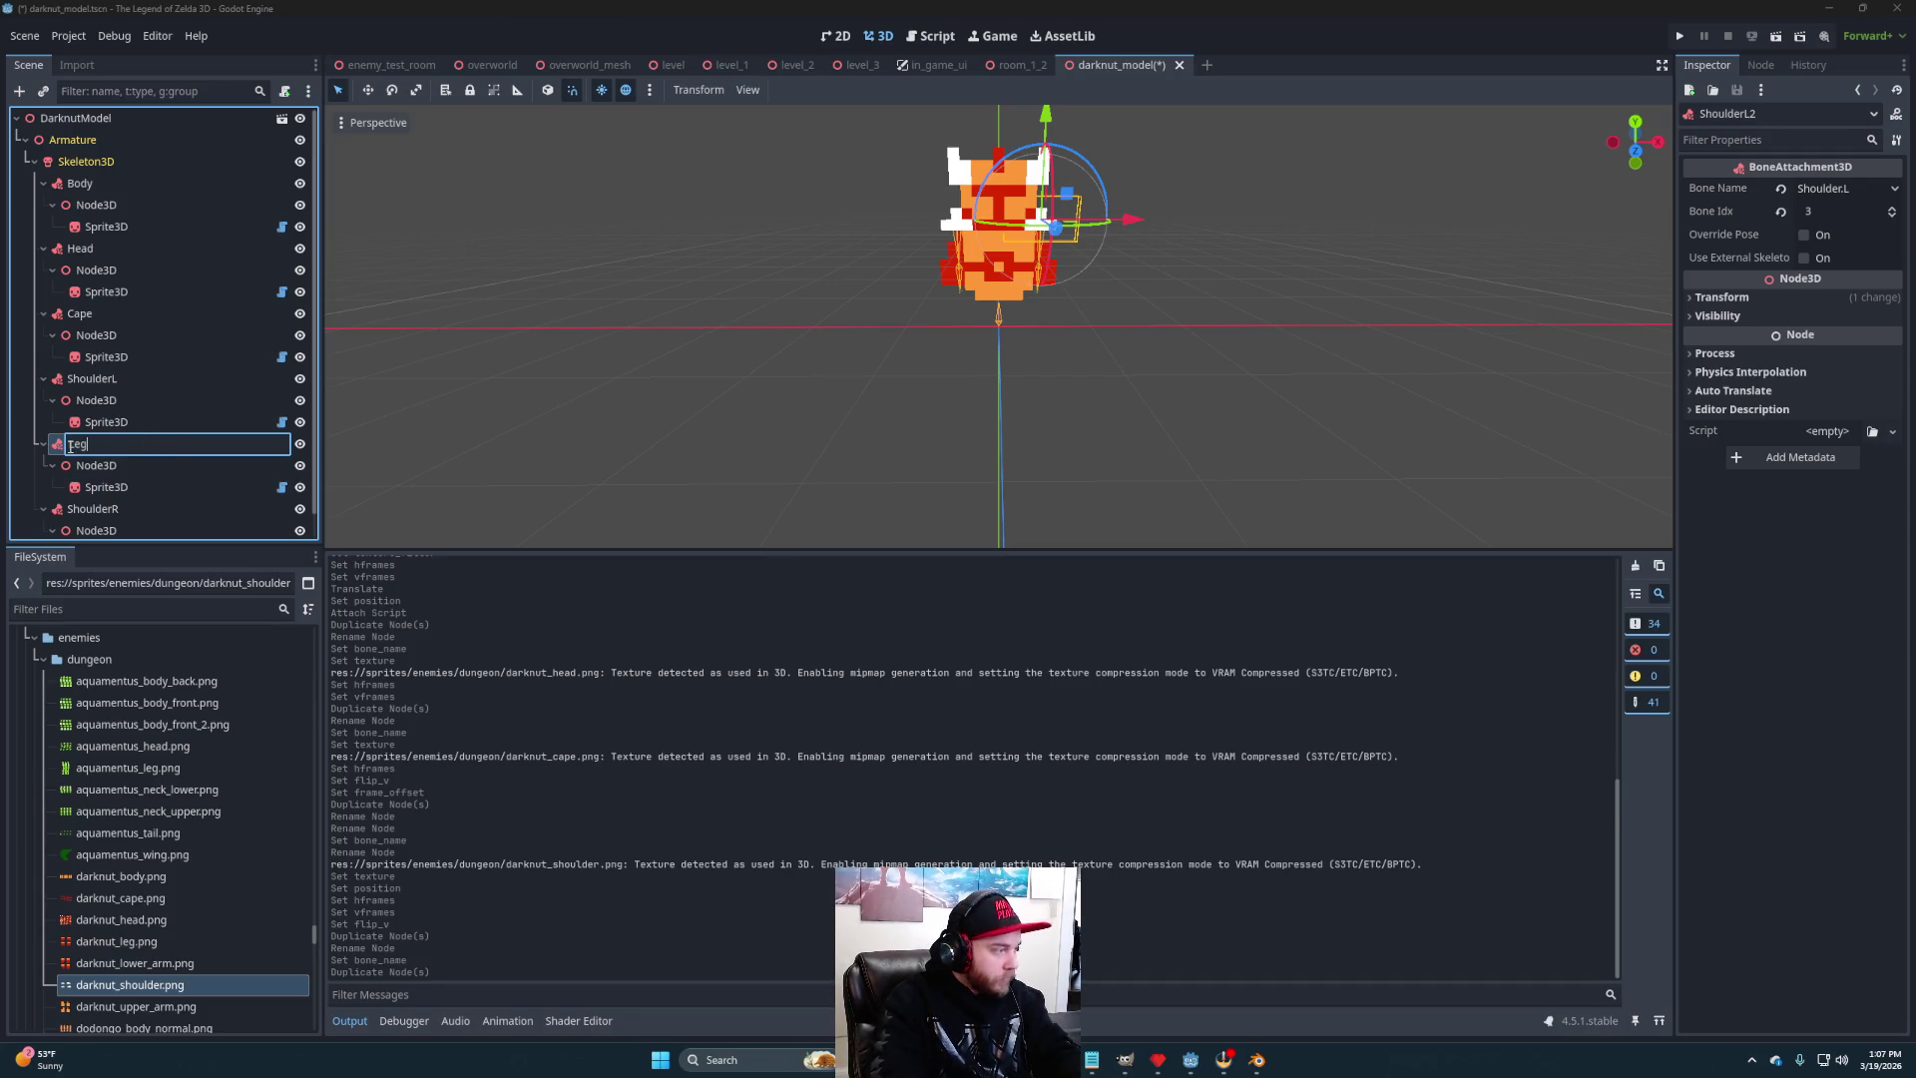
text(L)
key(Return)
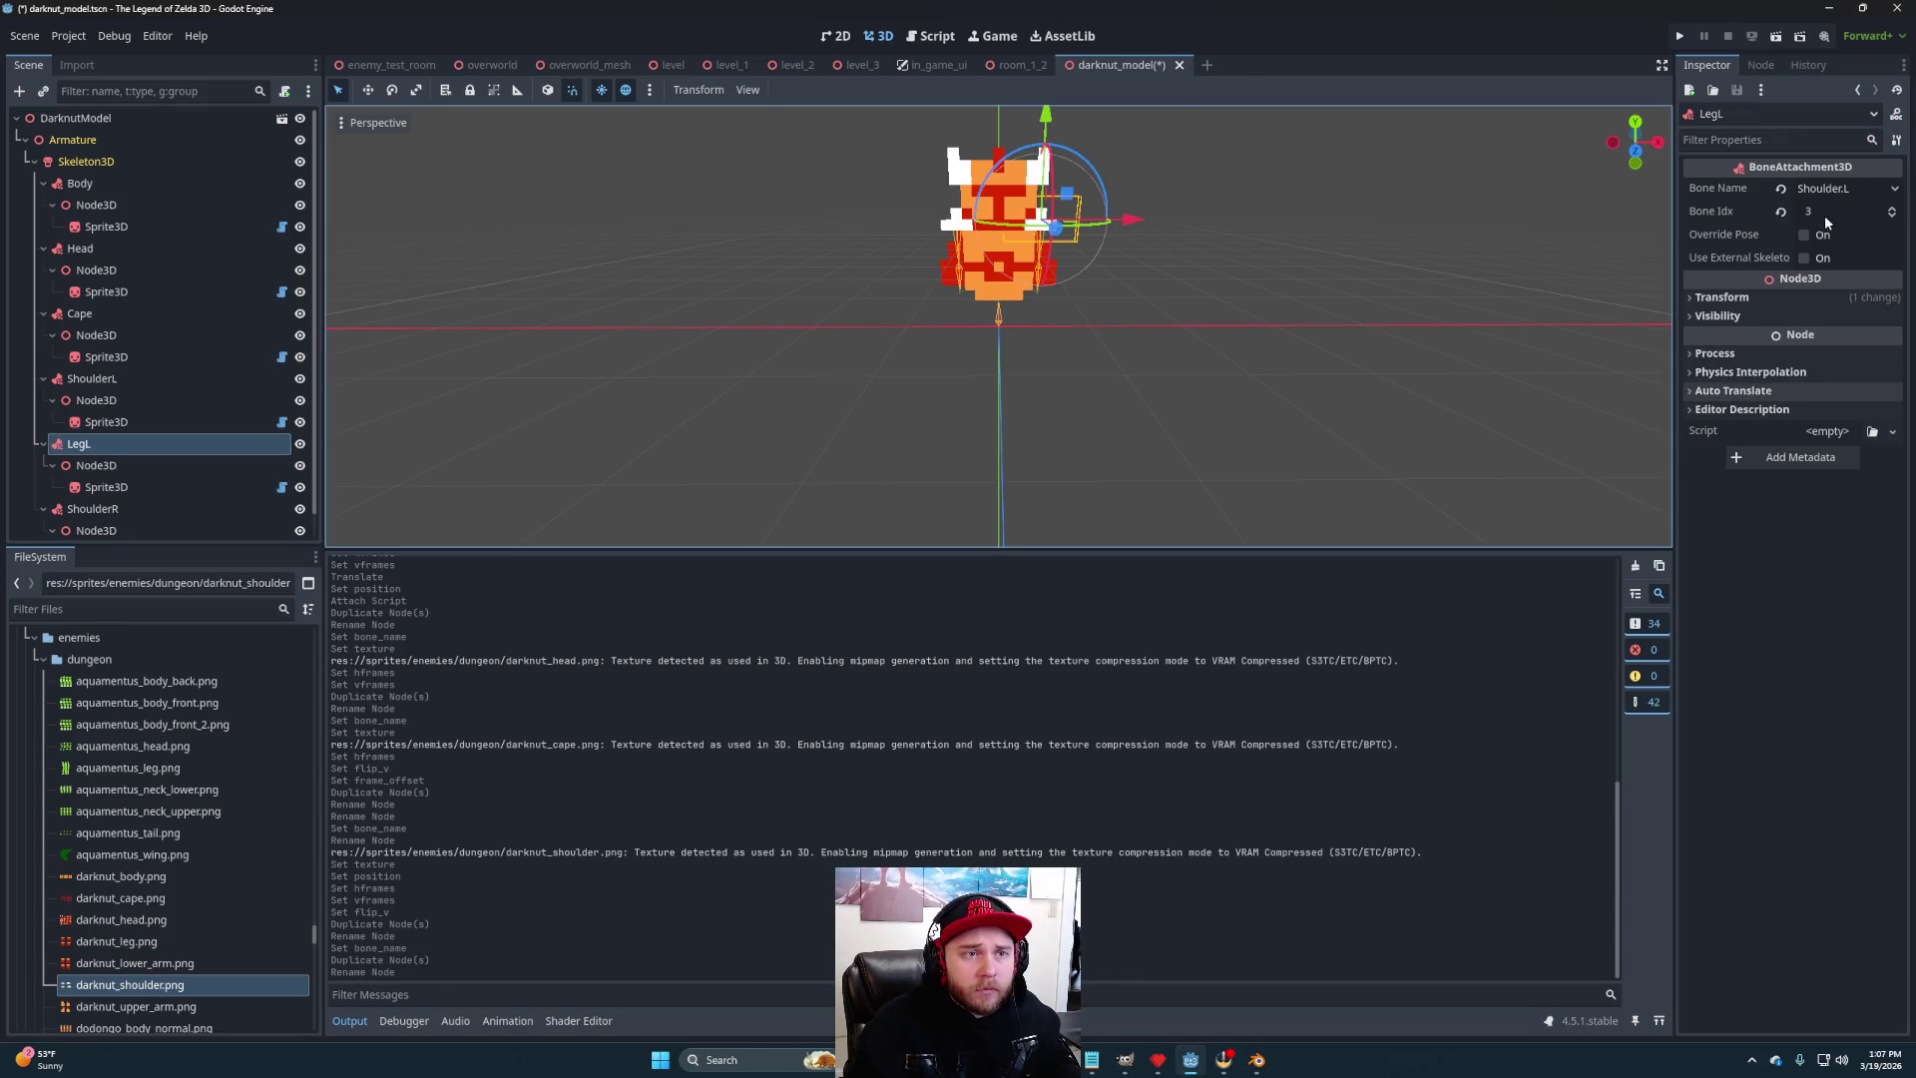
click(1844, 189)
click(1825, 359)
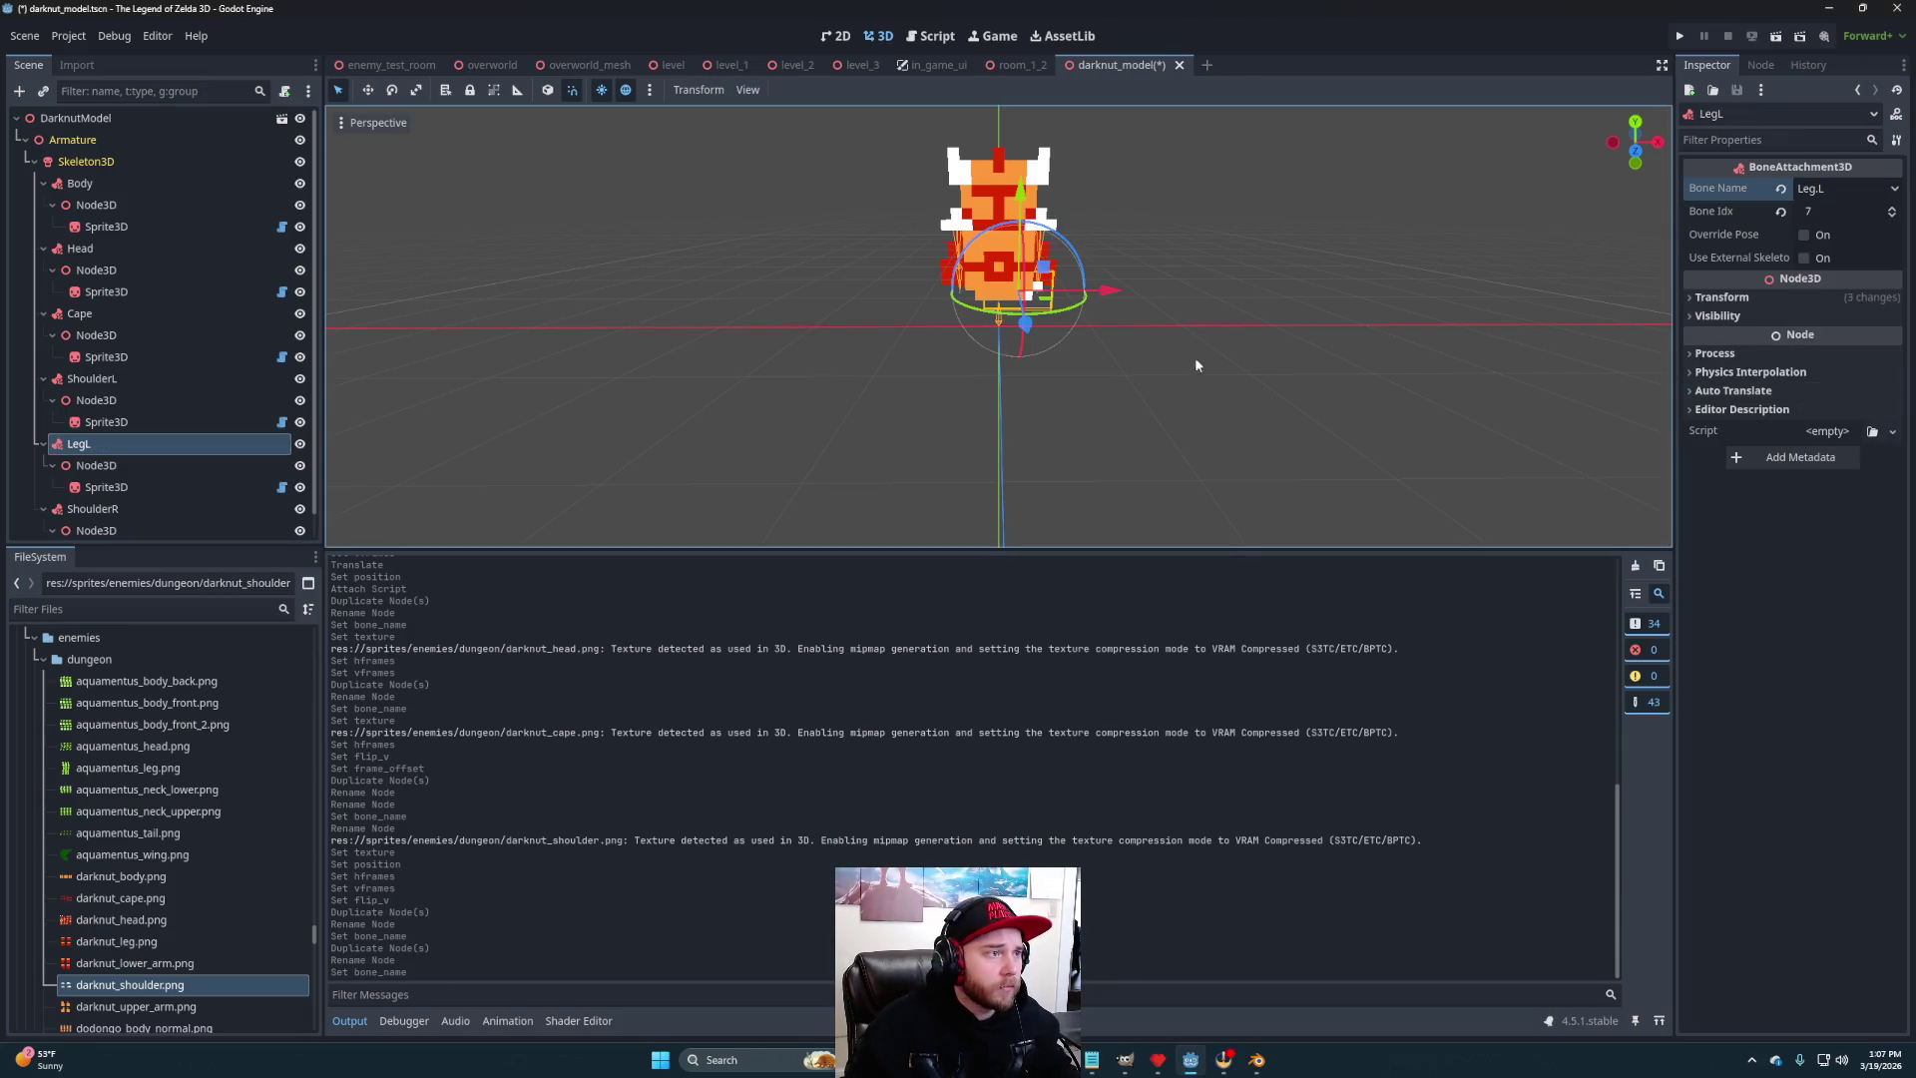
scroll(1201, 351, up, 2)
- Give the leg sprite darknut_leg.png, flip it vertically, and lower it below the body
click(106, 487)
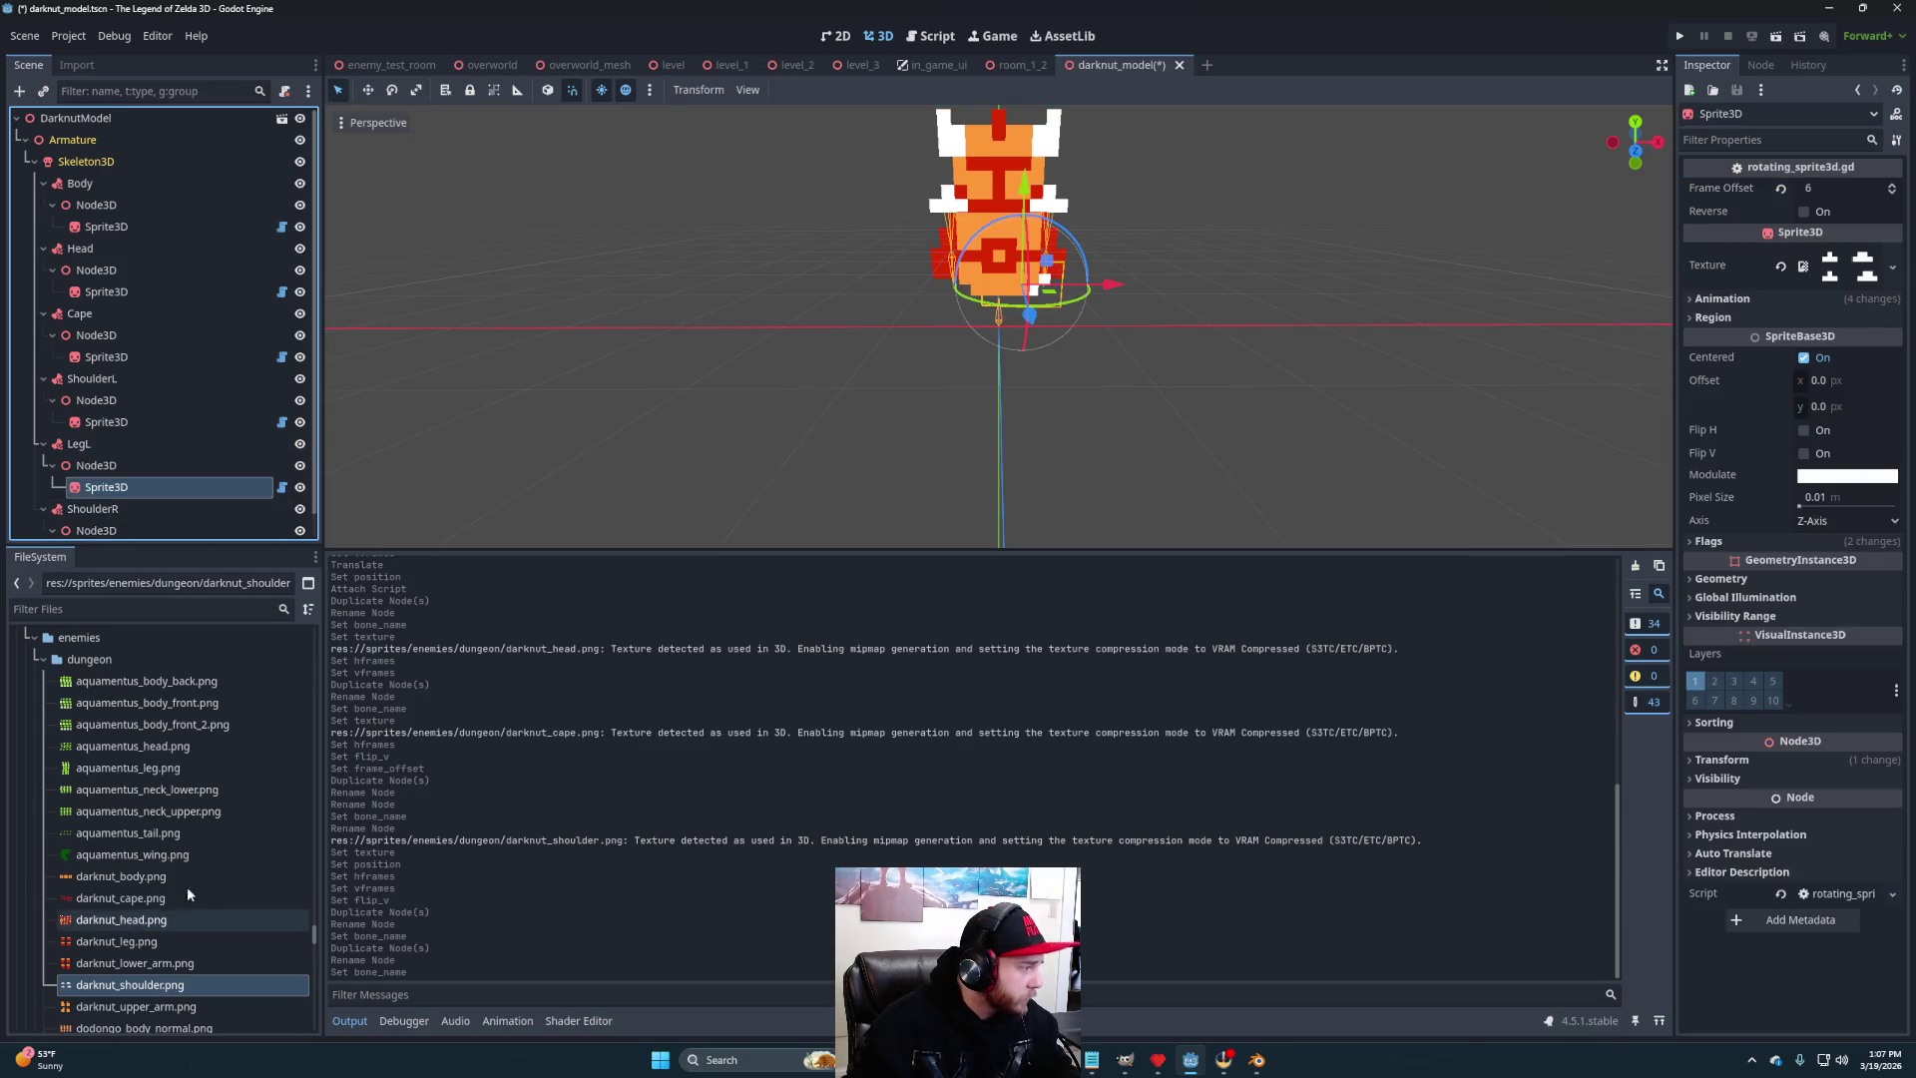
mouse_move(116, 942)
mouse_down()
mouse_move(1497, 436)
mouse_move(1846, 268)
mouse_up()
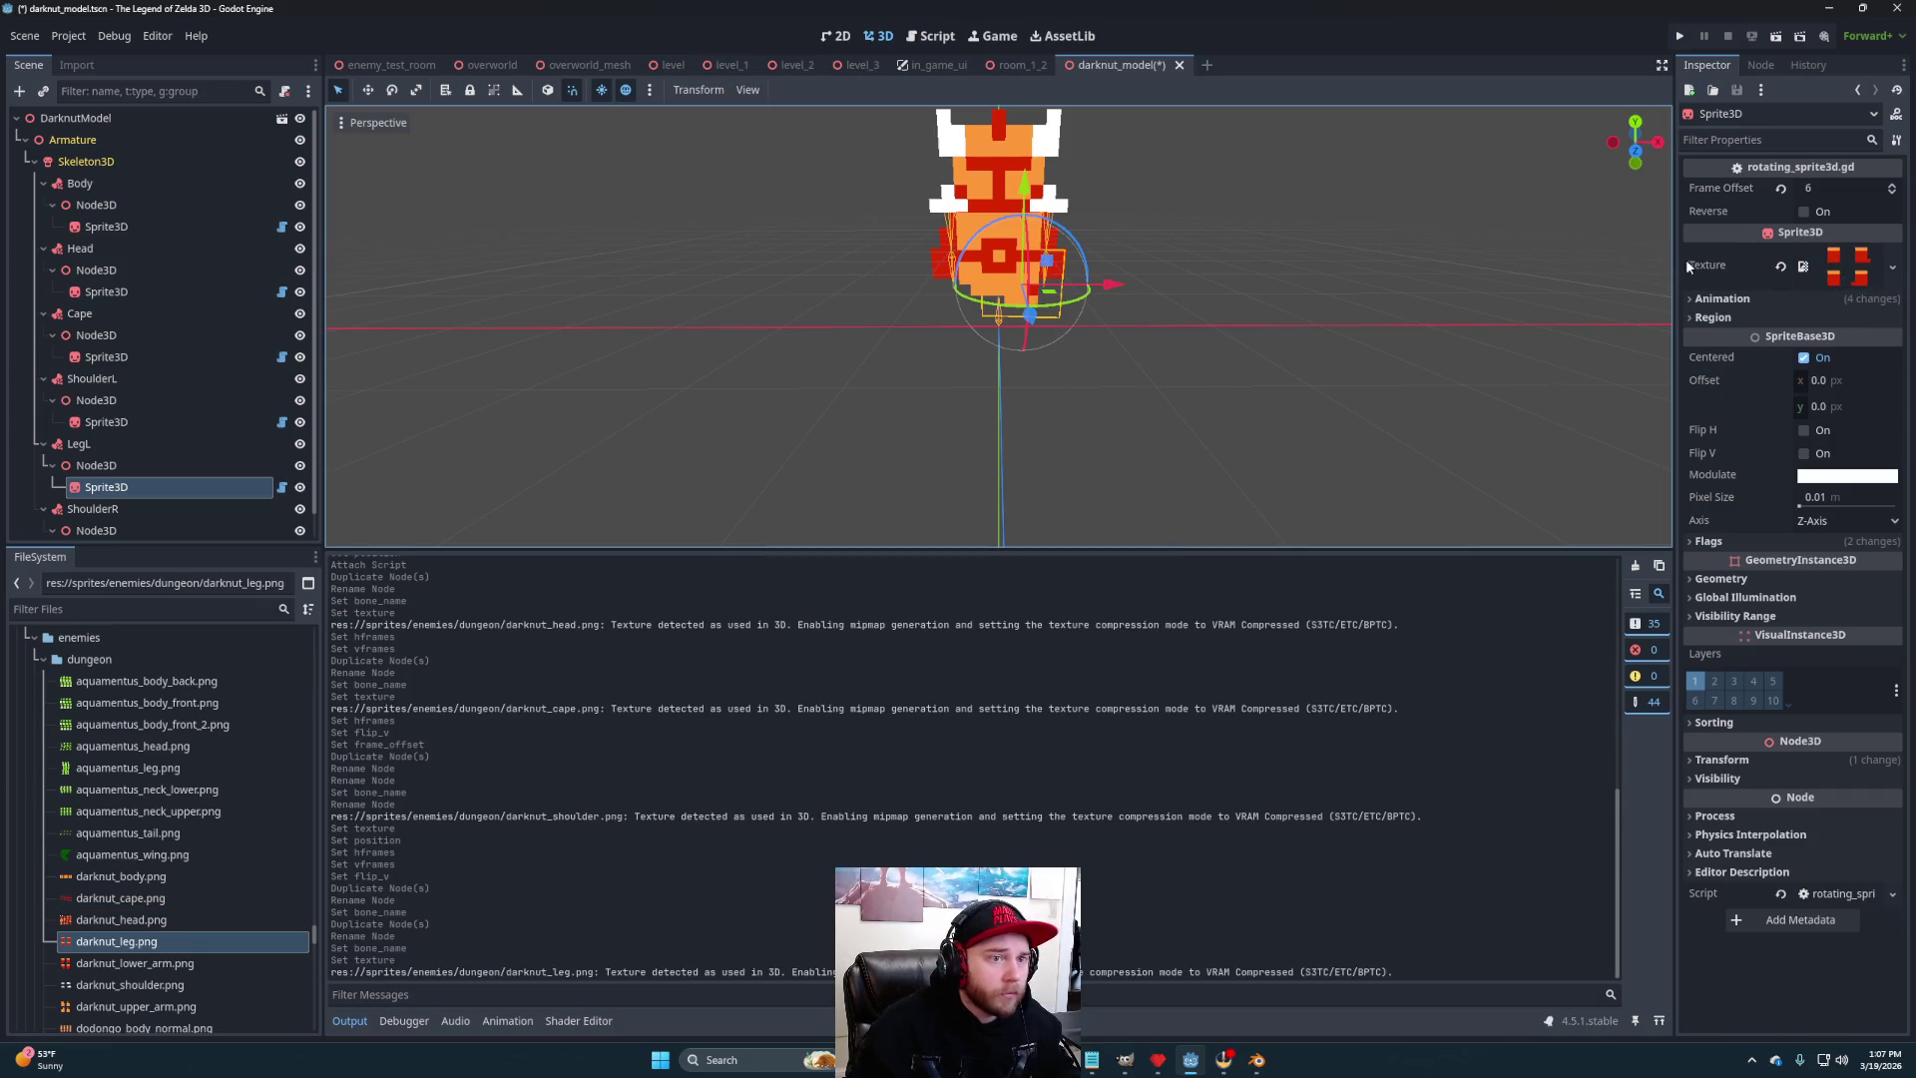
click(1805, 454)
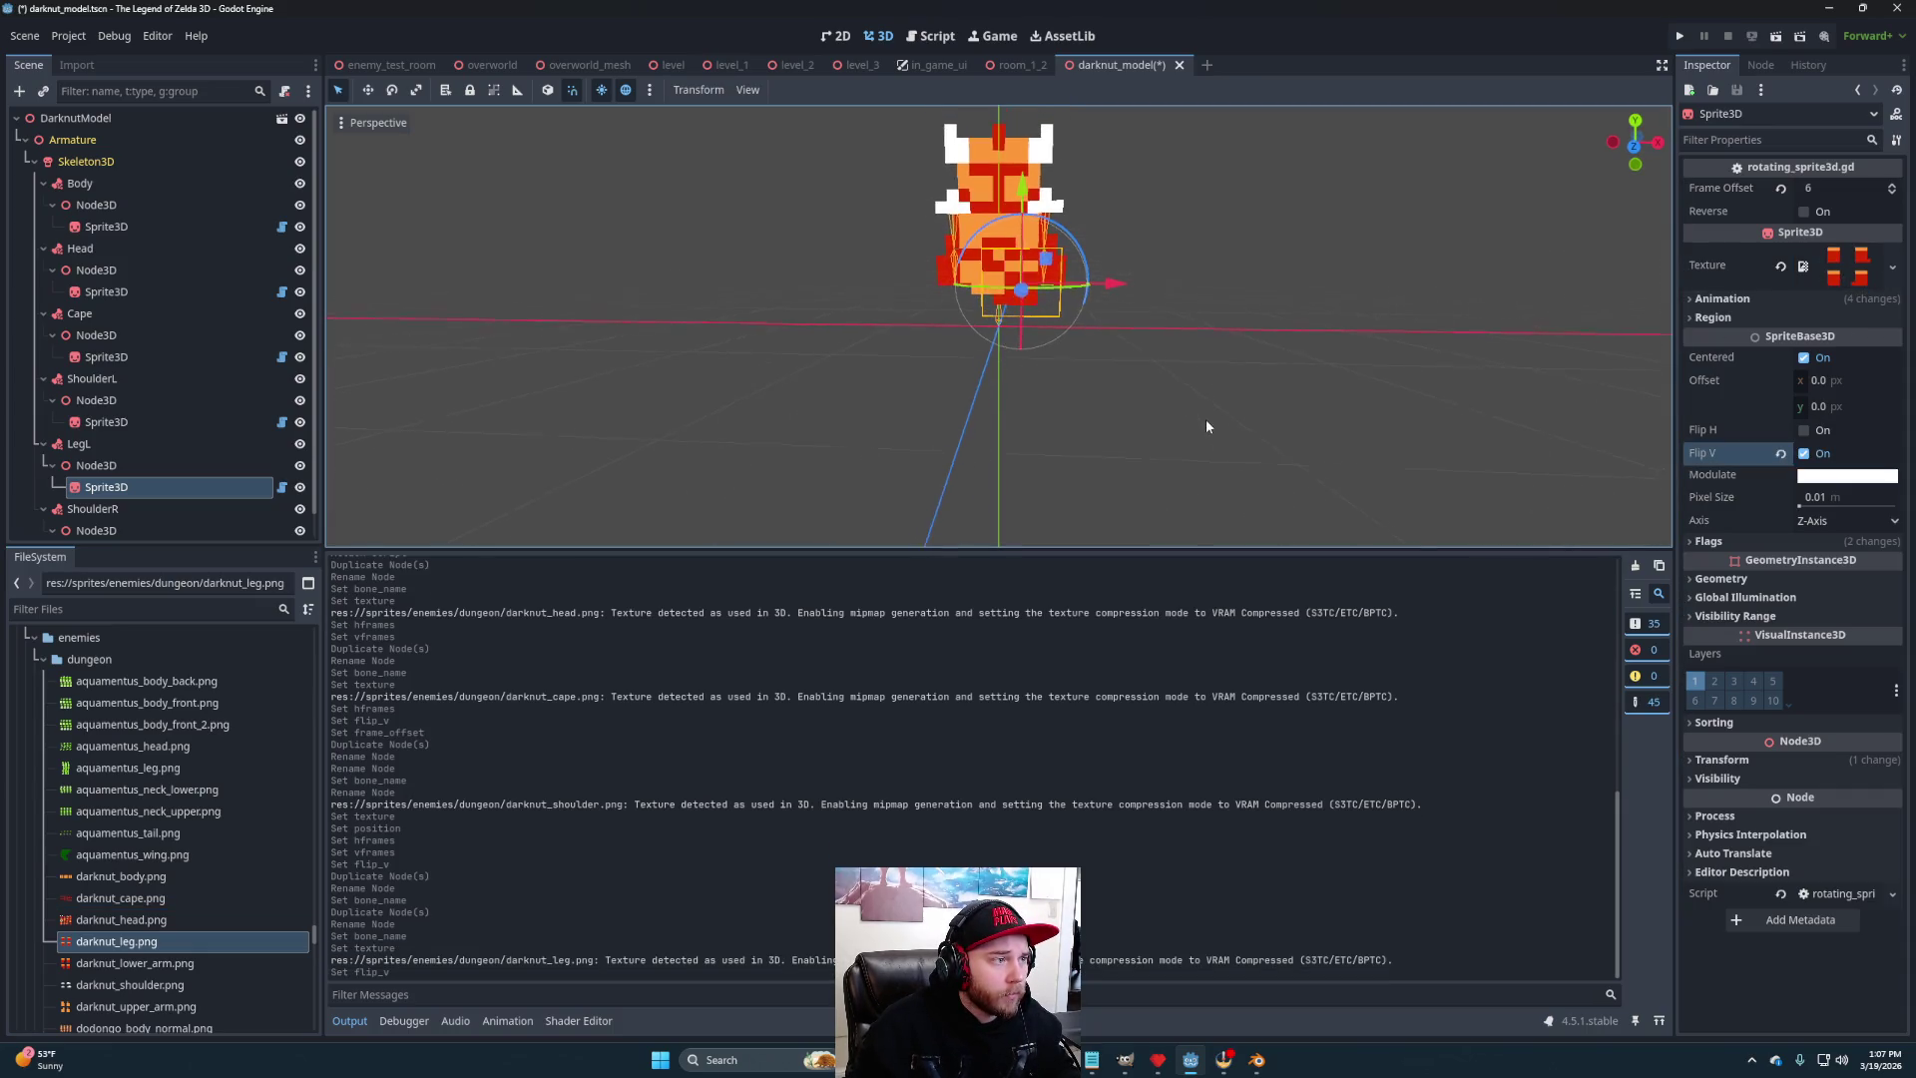
mouse_move(1195, 432)
mouse_down()
mouse_move(1130, 440)
mouse_move(1181, 423)
mouse_up()
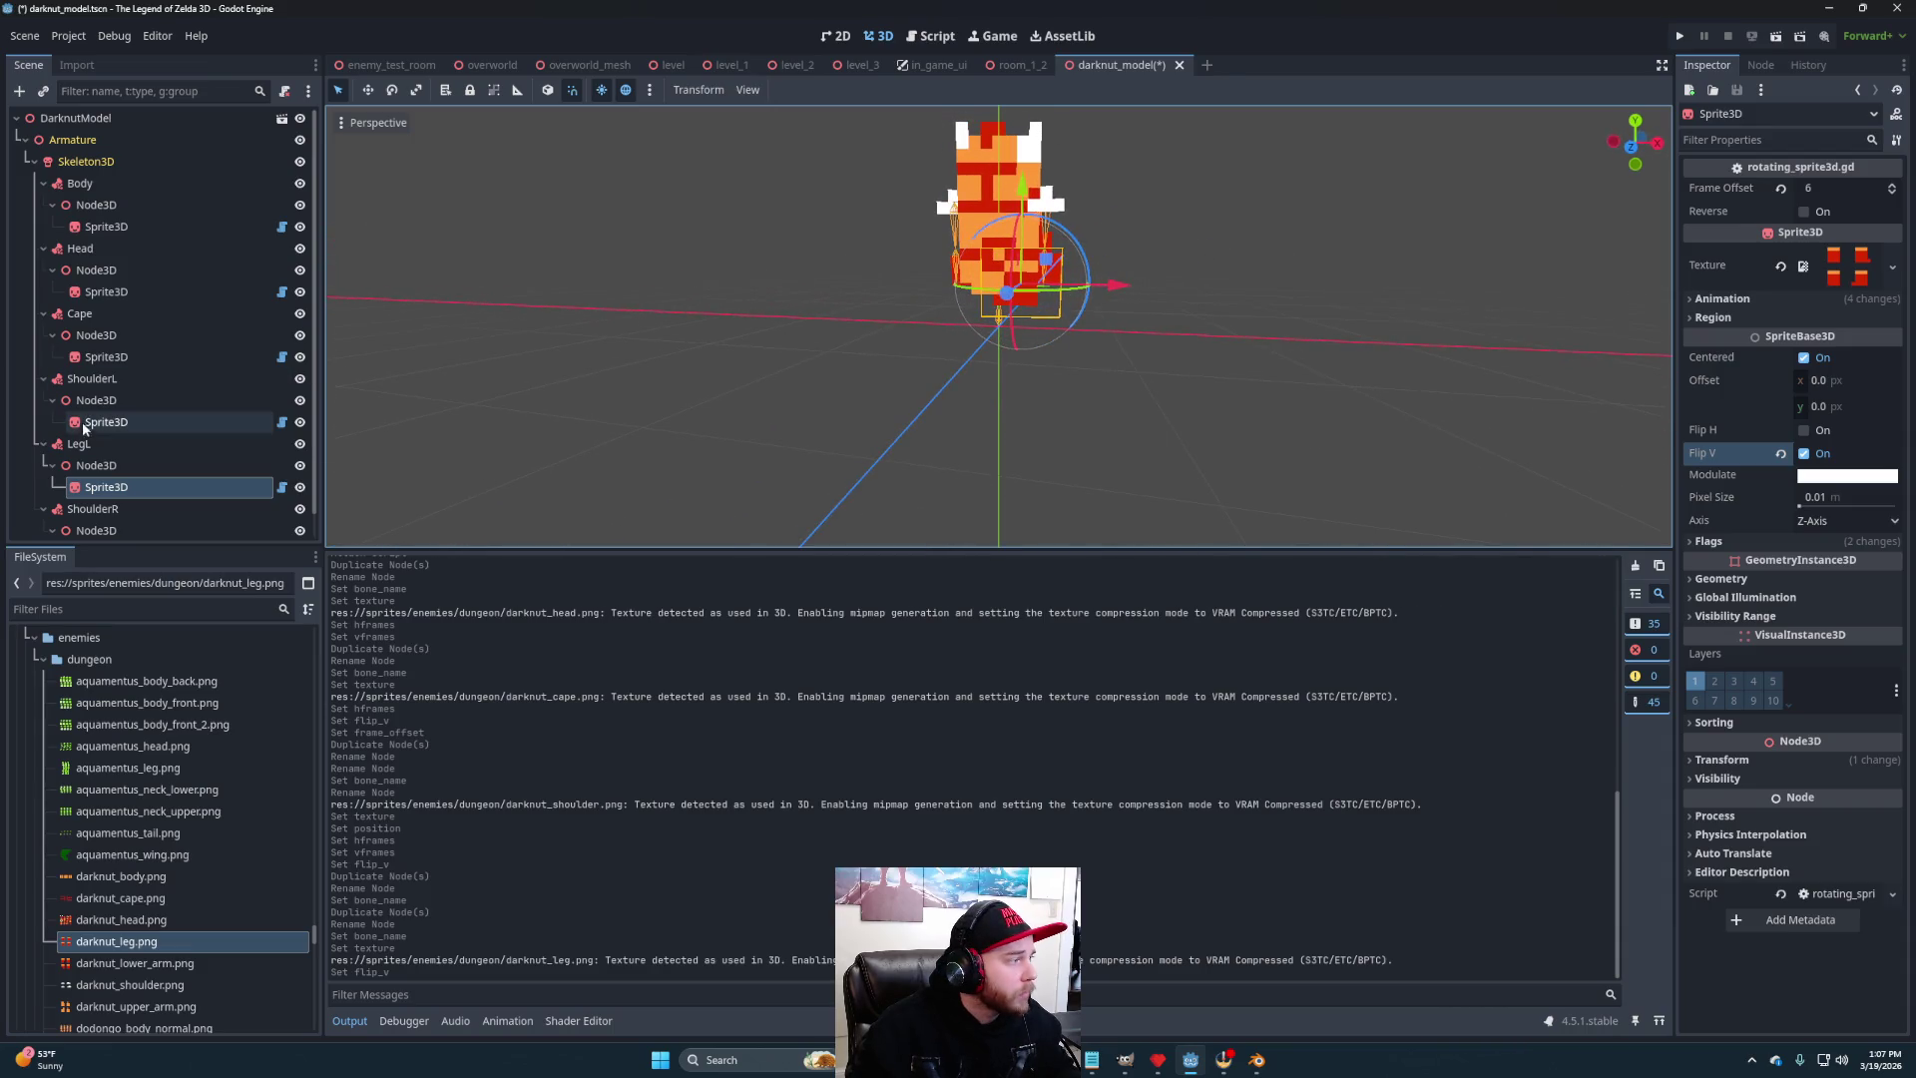
click(95, 465)
drag(962, 380, 979, 376)
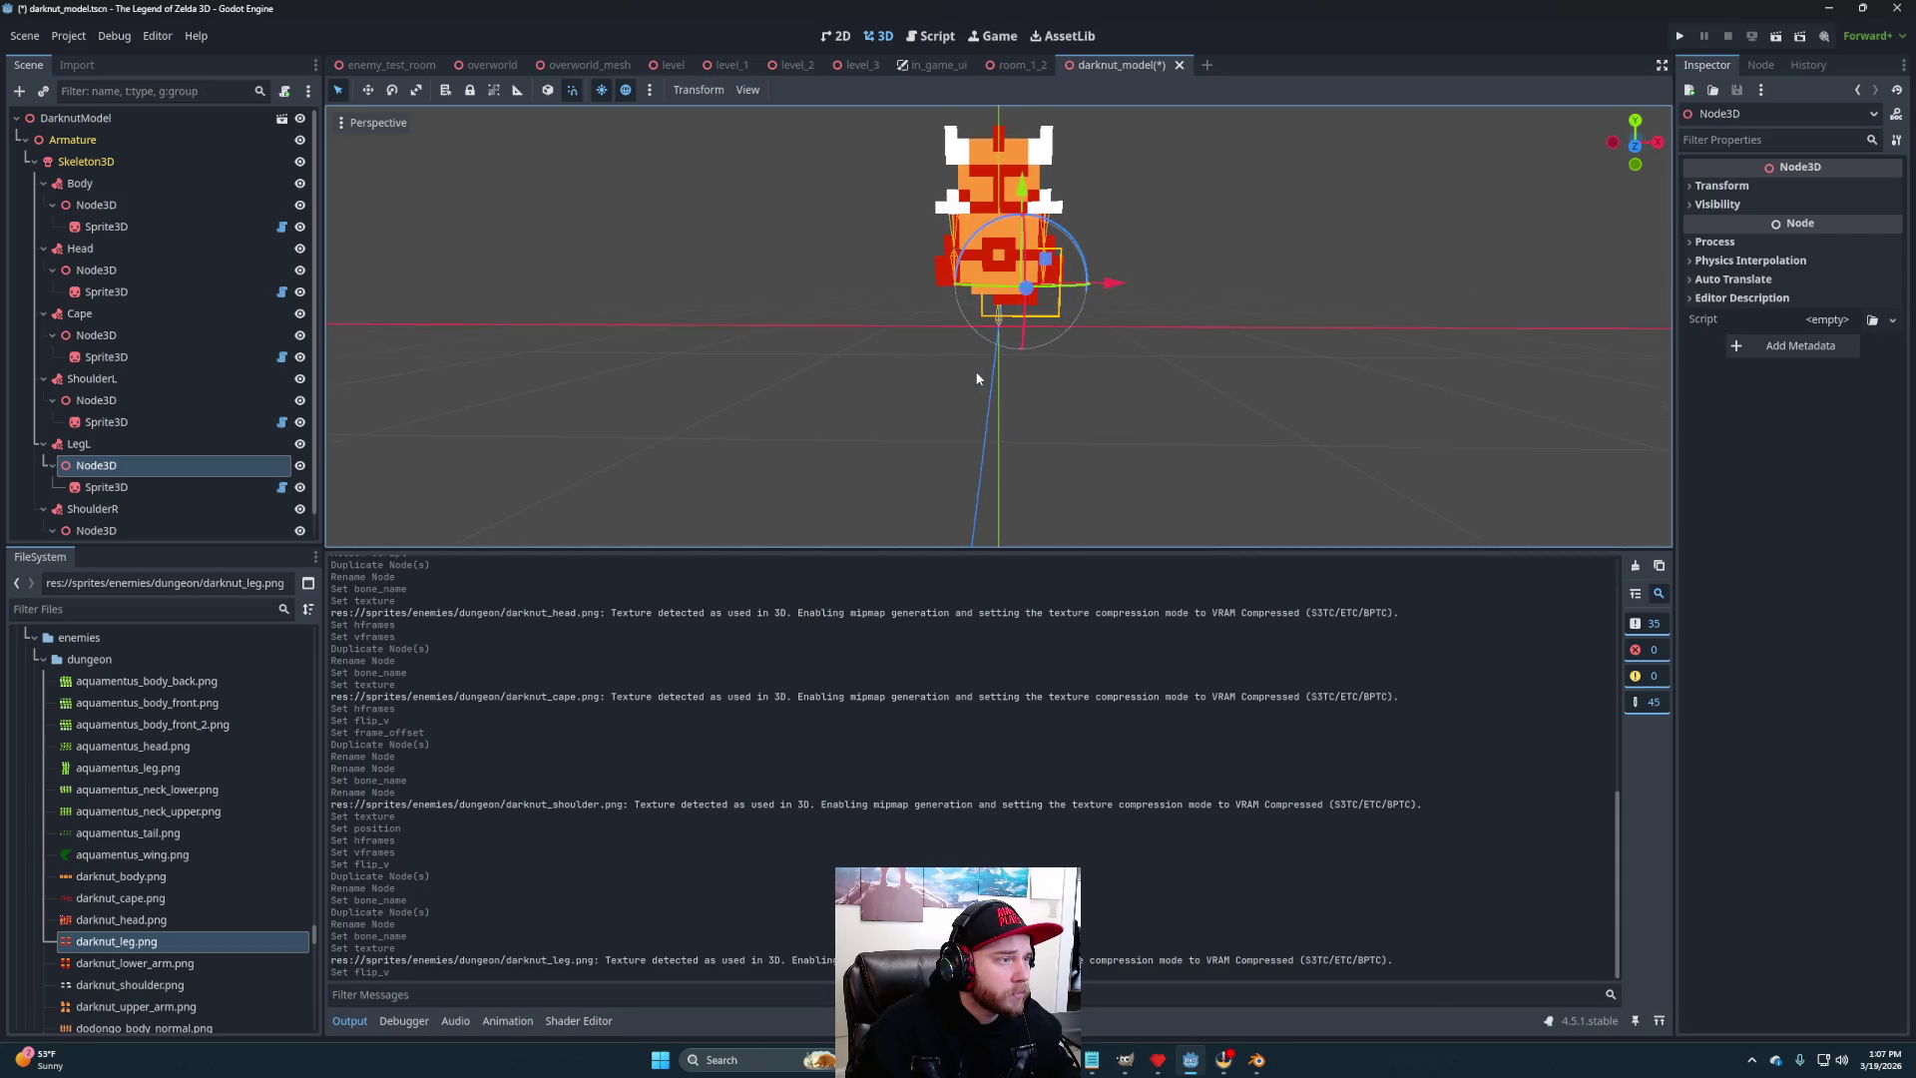
drag(1021, 183, 1071, 317)
drag(1062, 403, 1075, 400)
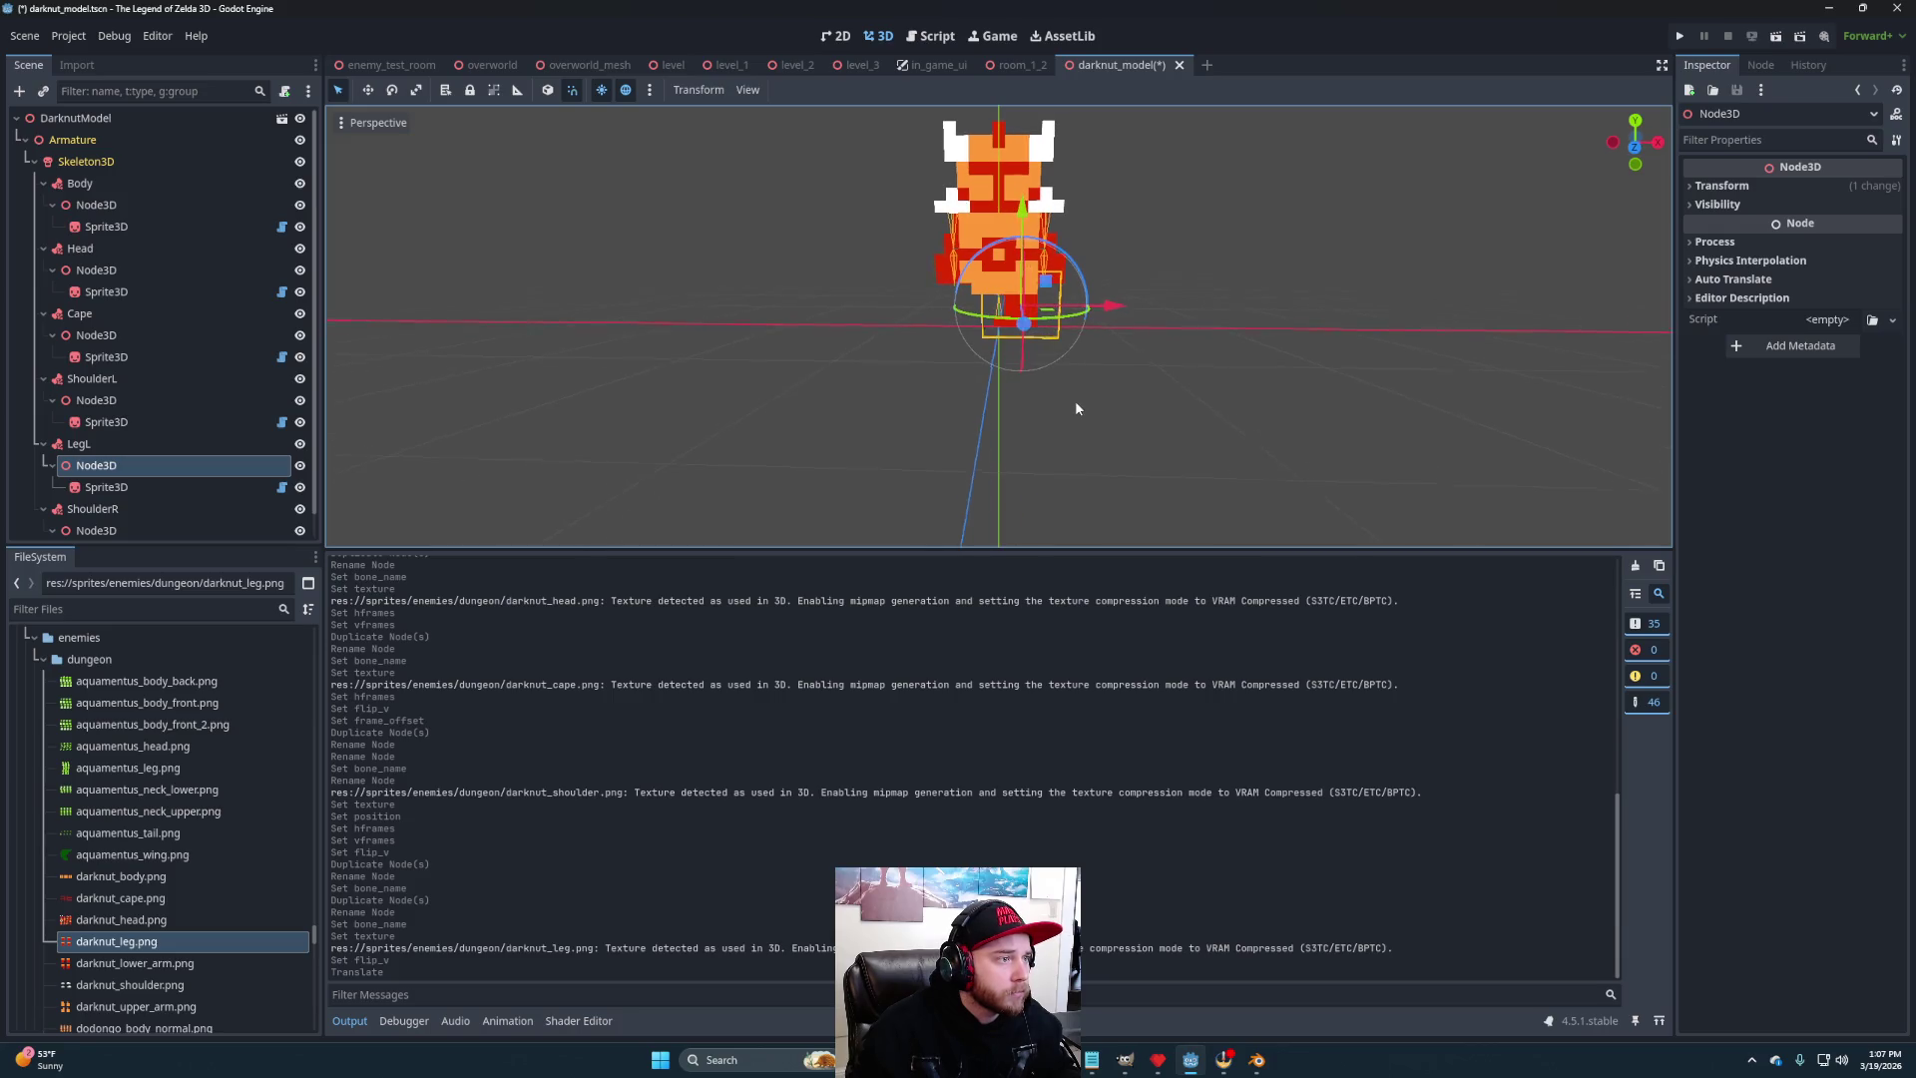
- Set the leg sprite's frame offset to 1
click(108, 487)
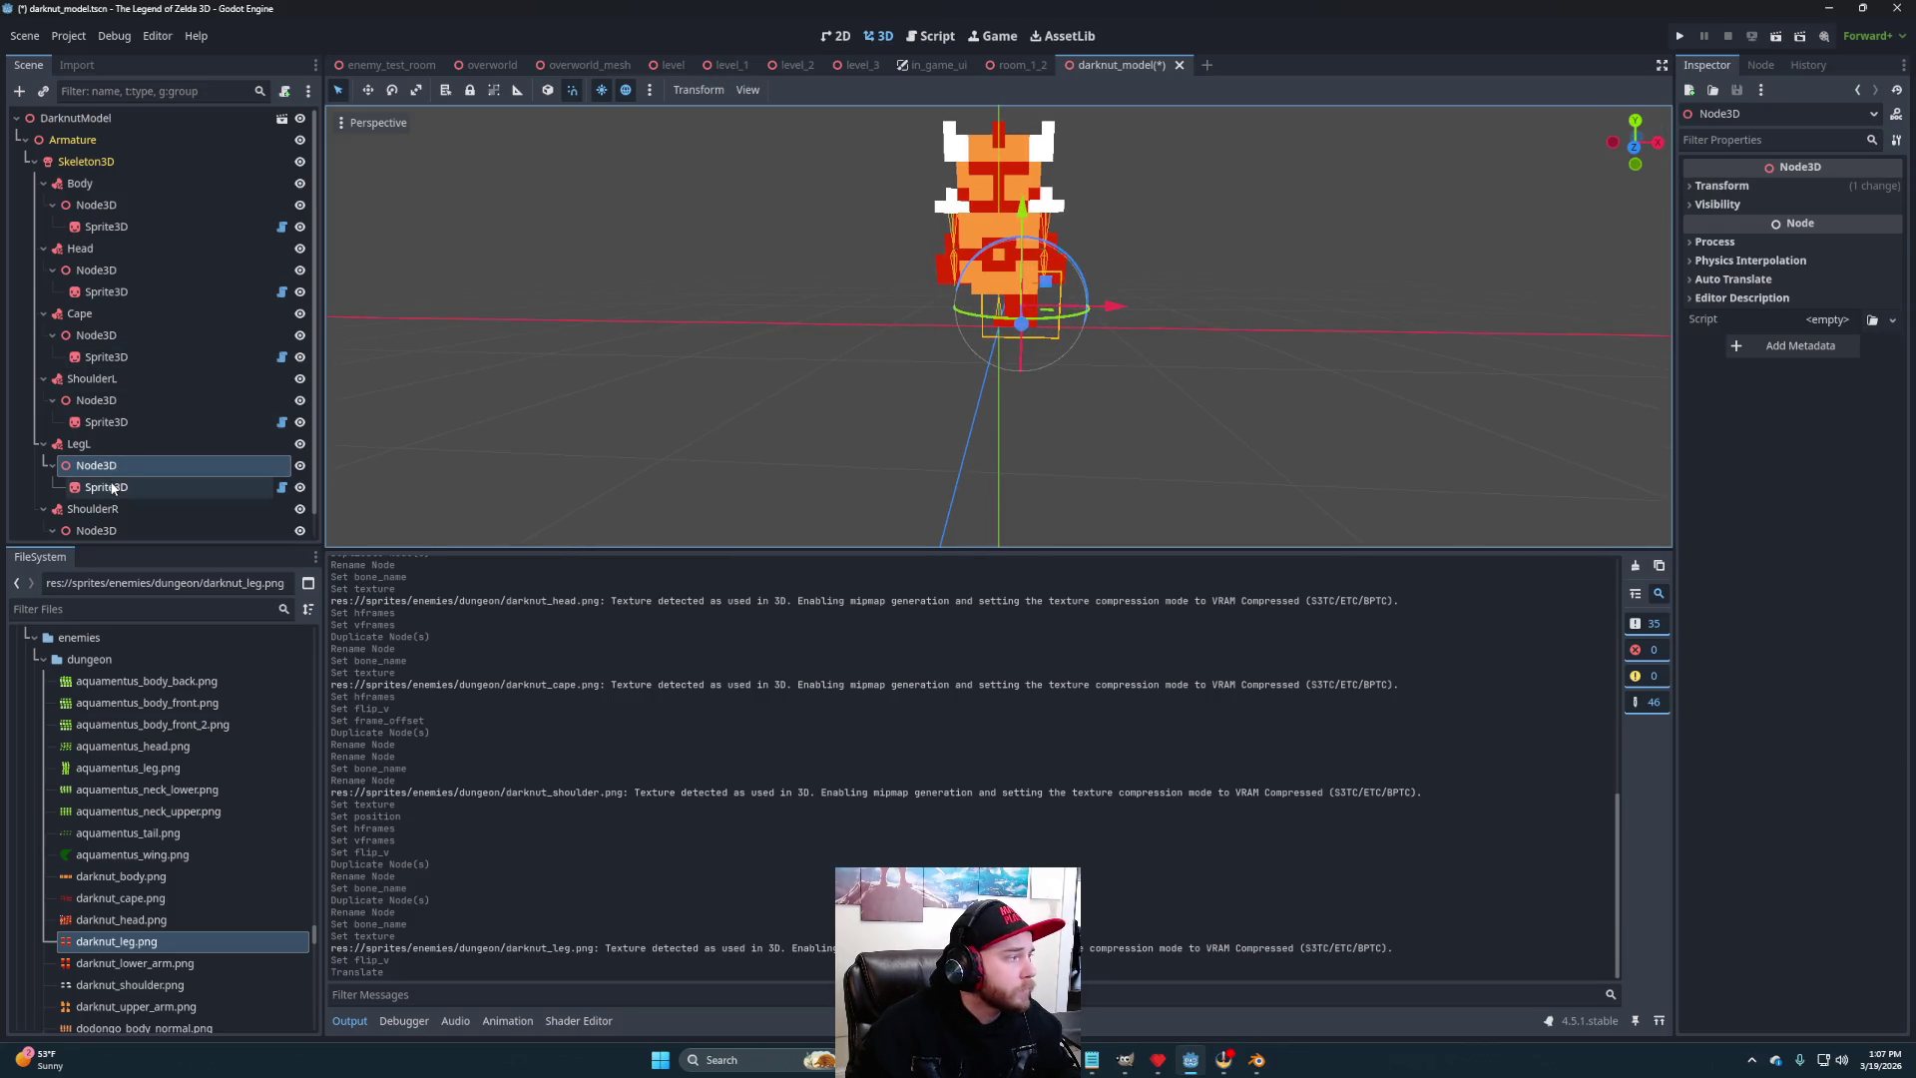
click(1847, 187)
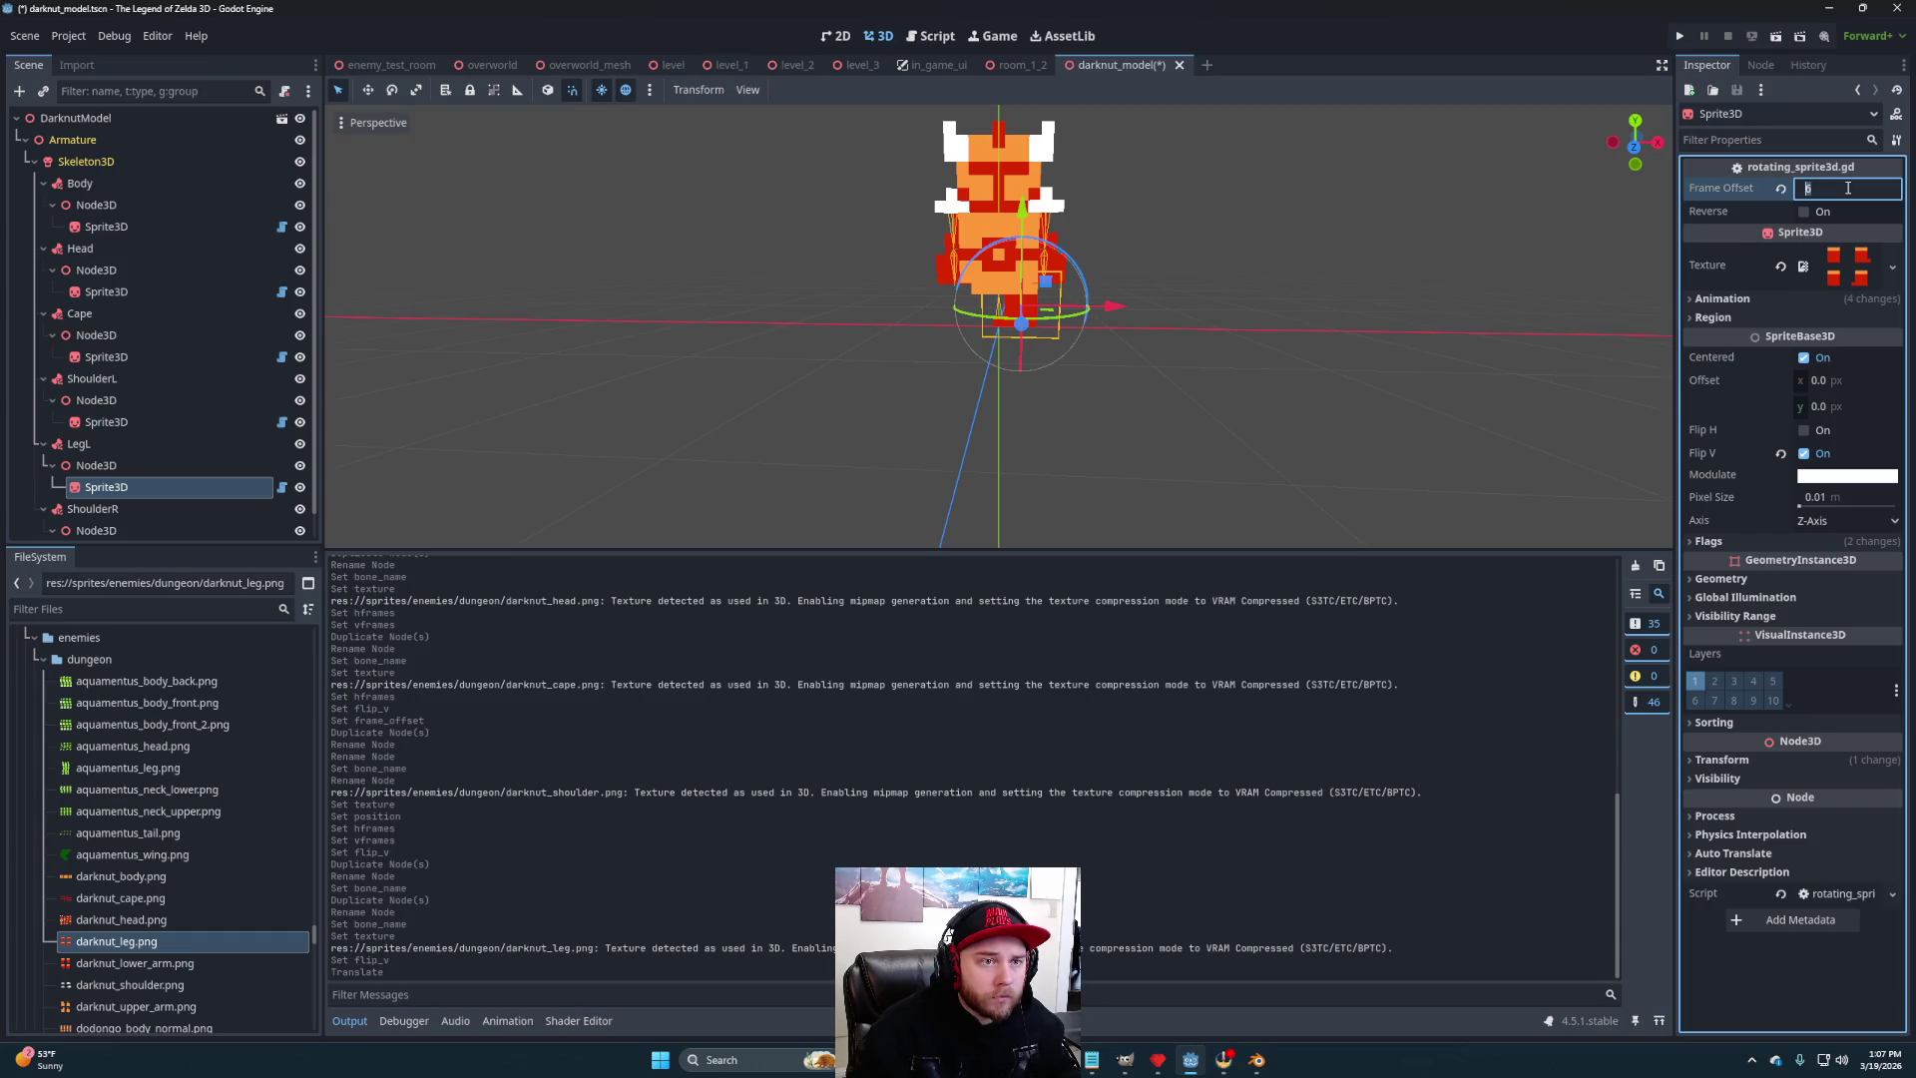
text(0)
key(Return)
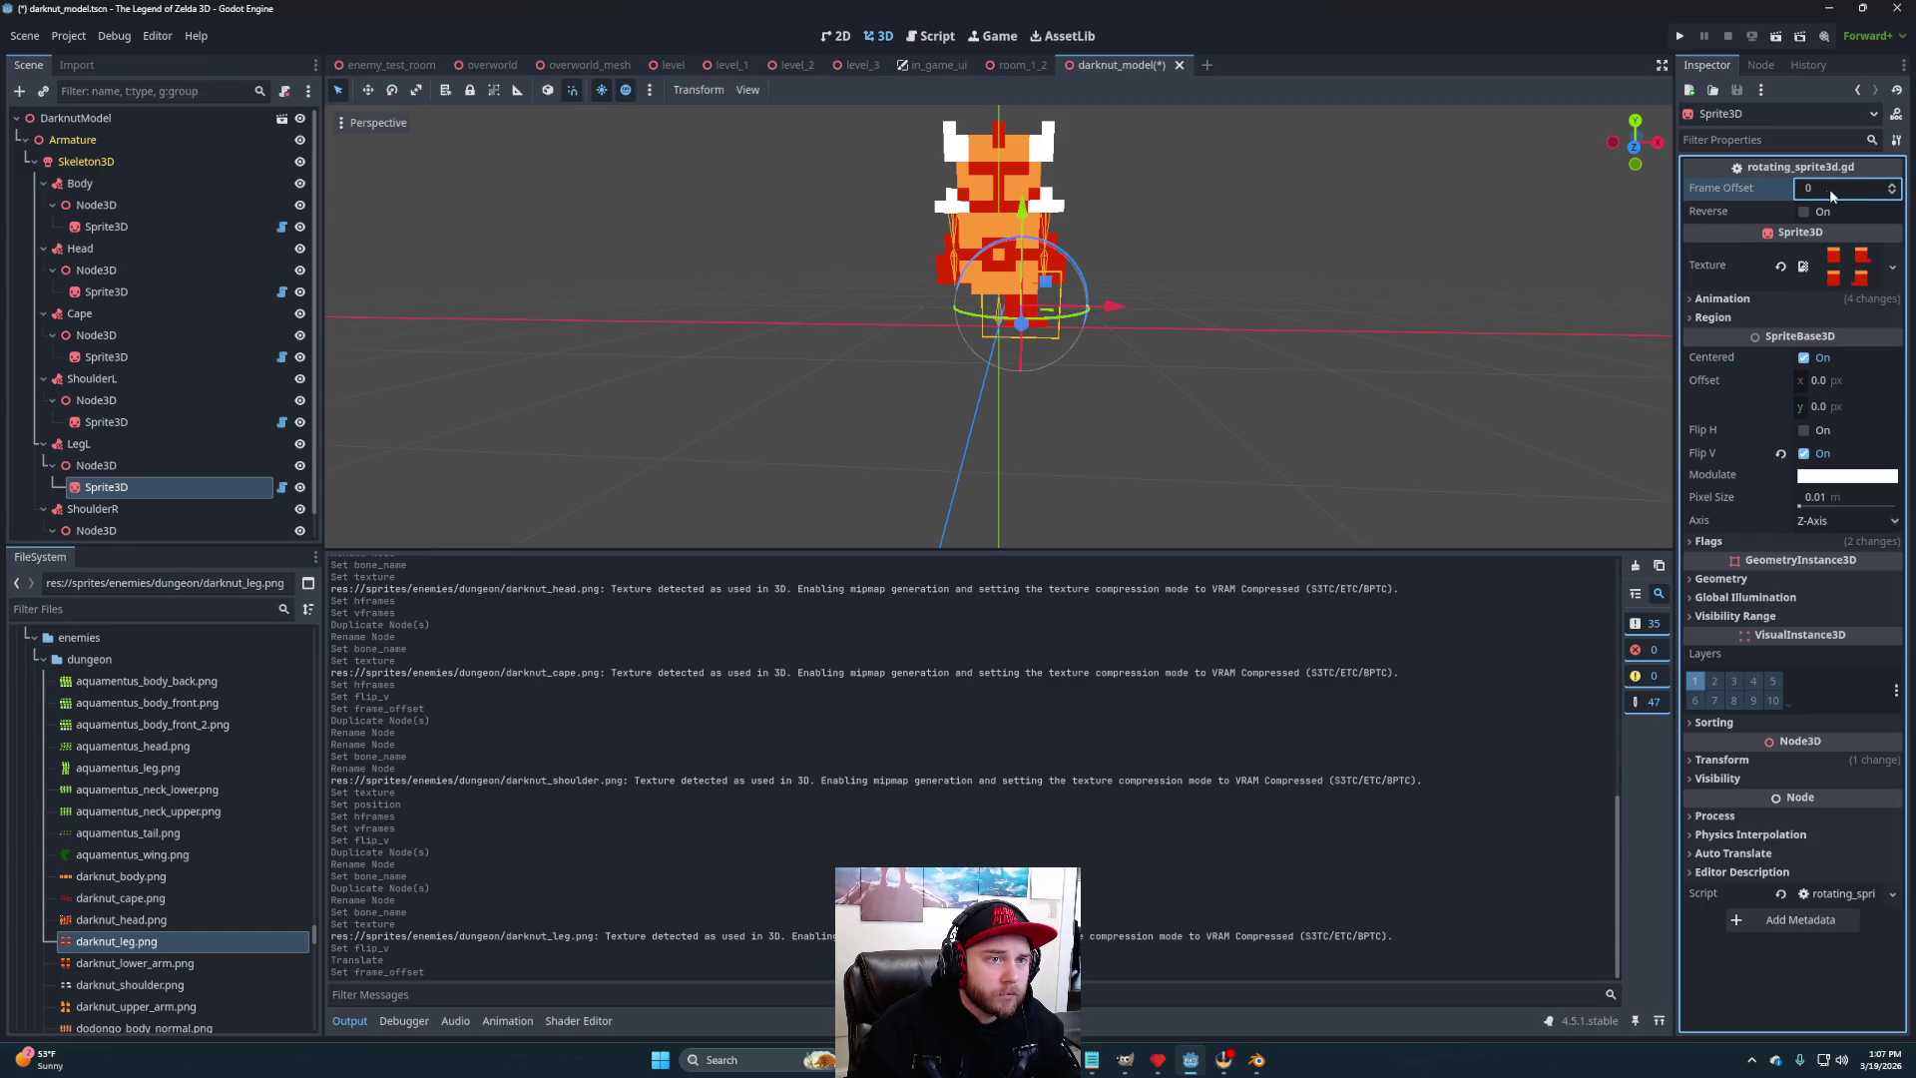
click(1893, 186)
mouse_move(1447, 370)
mouse_down()
mouse_move(651, 365)
mouse_move(1601, 357)
mouse_move(968, 372)
mouse_move(1480, 355)
mouse_move(1152, 370)
mouse_move(1290, 326)
mouse_up()
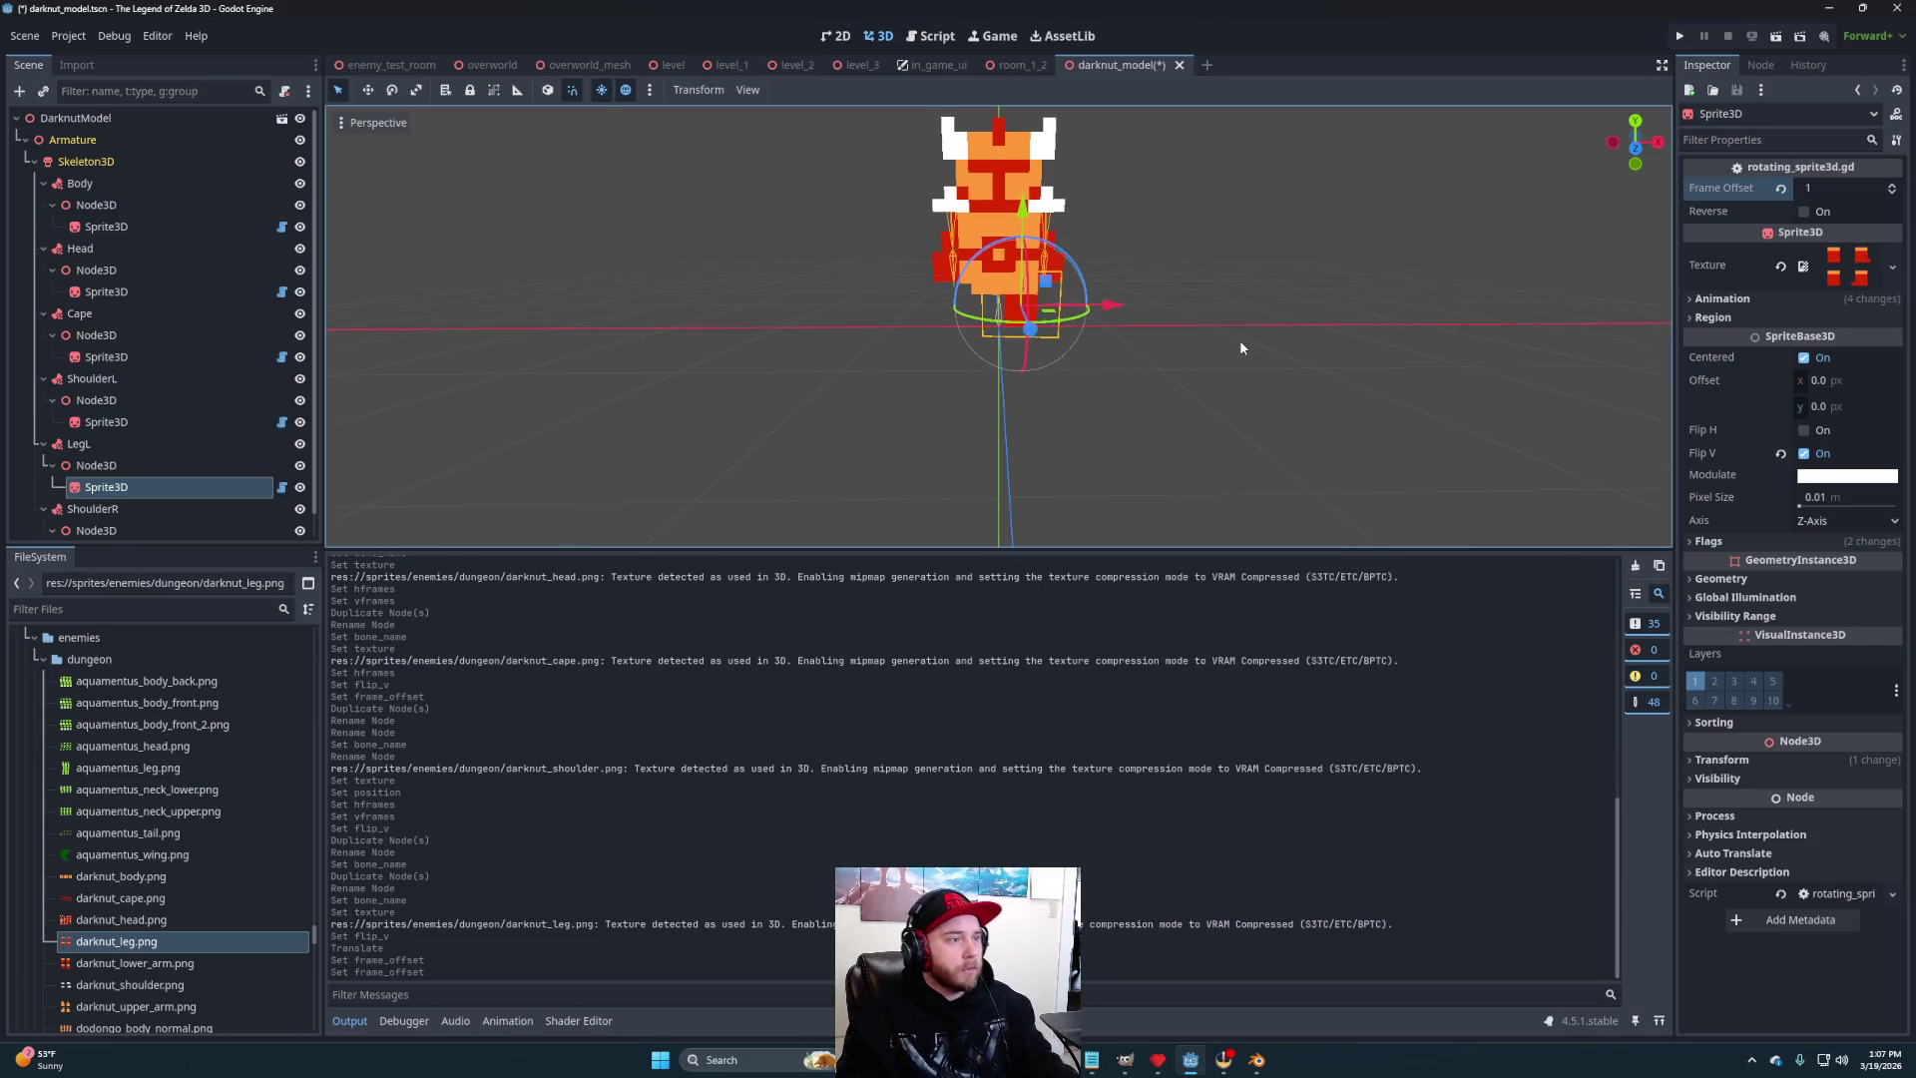
- Duplicate LegL as LegR and attach it to the Leg.R bone
click(261, 444)
key(ctrl+d)
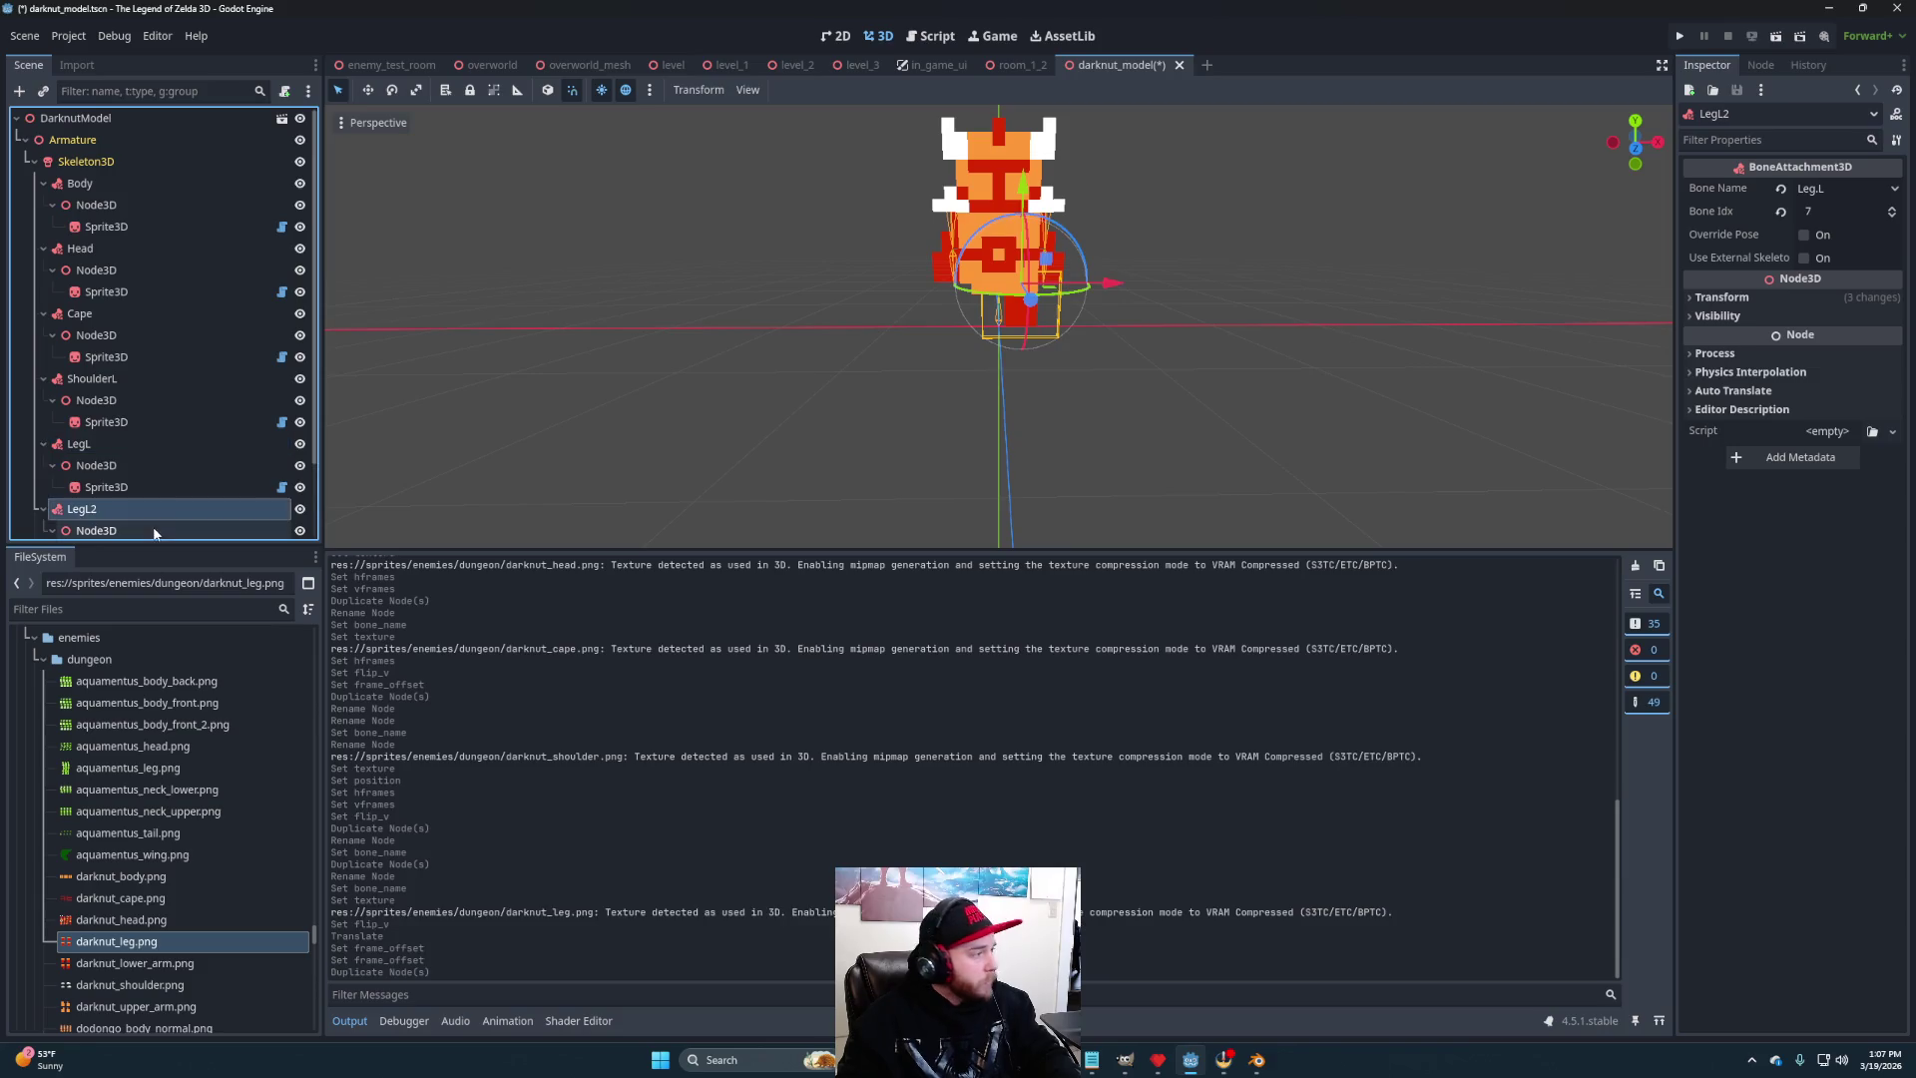
double_click(106, 510)
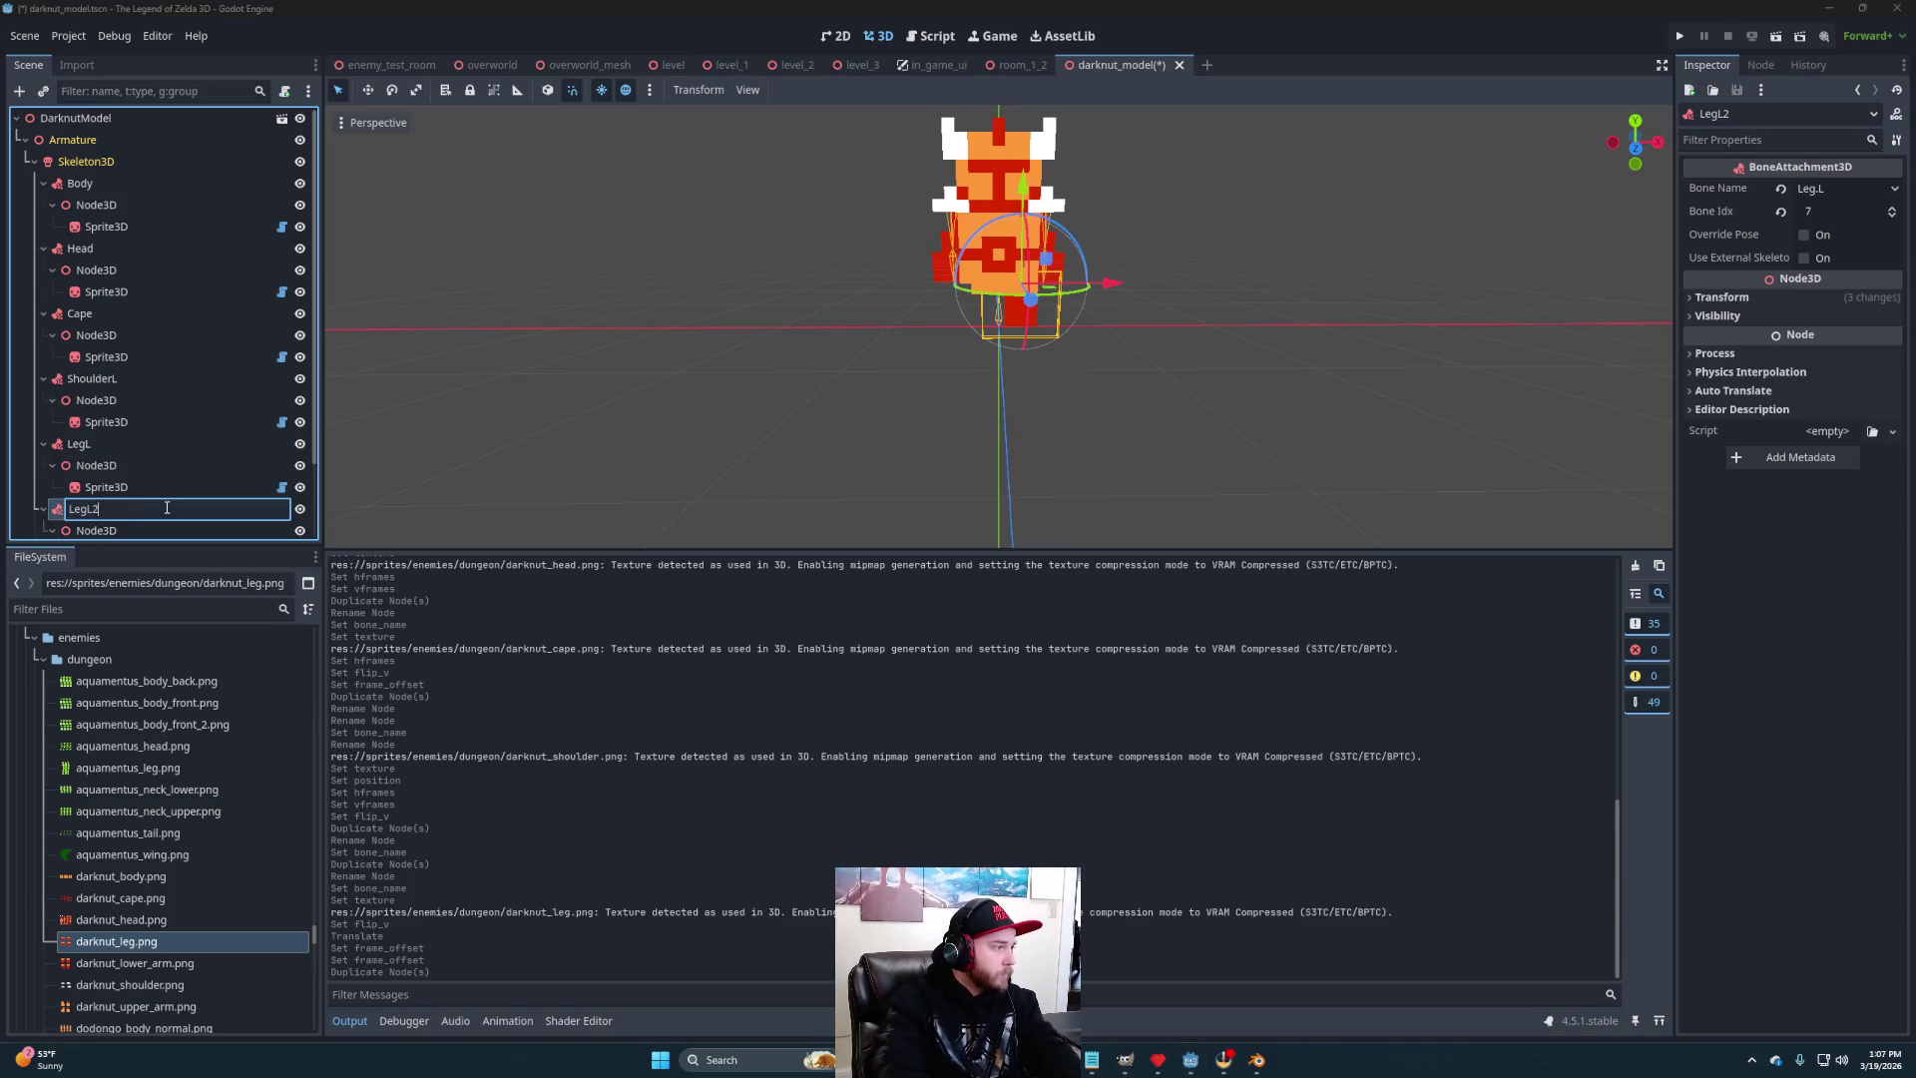
text(R)
key(Return)
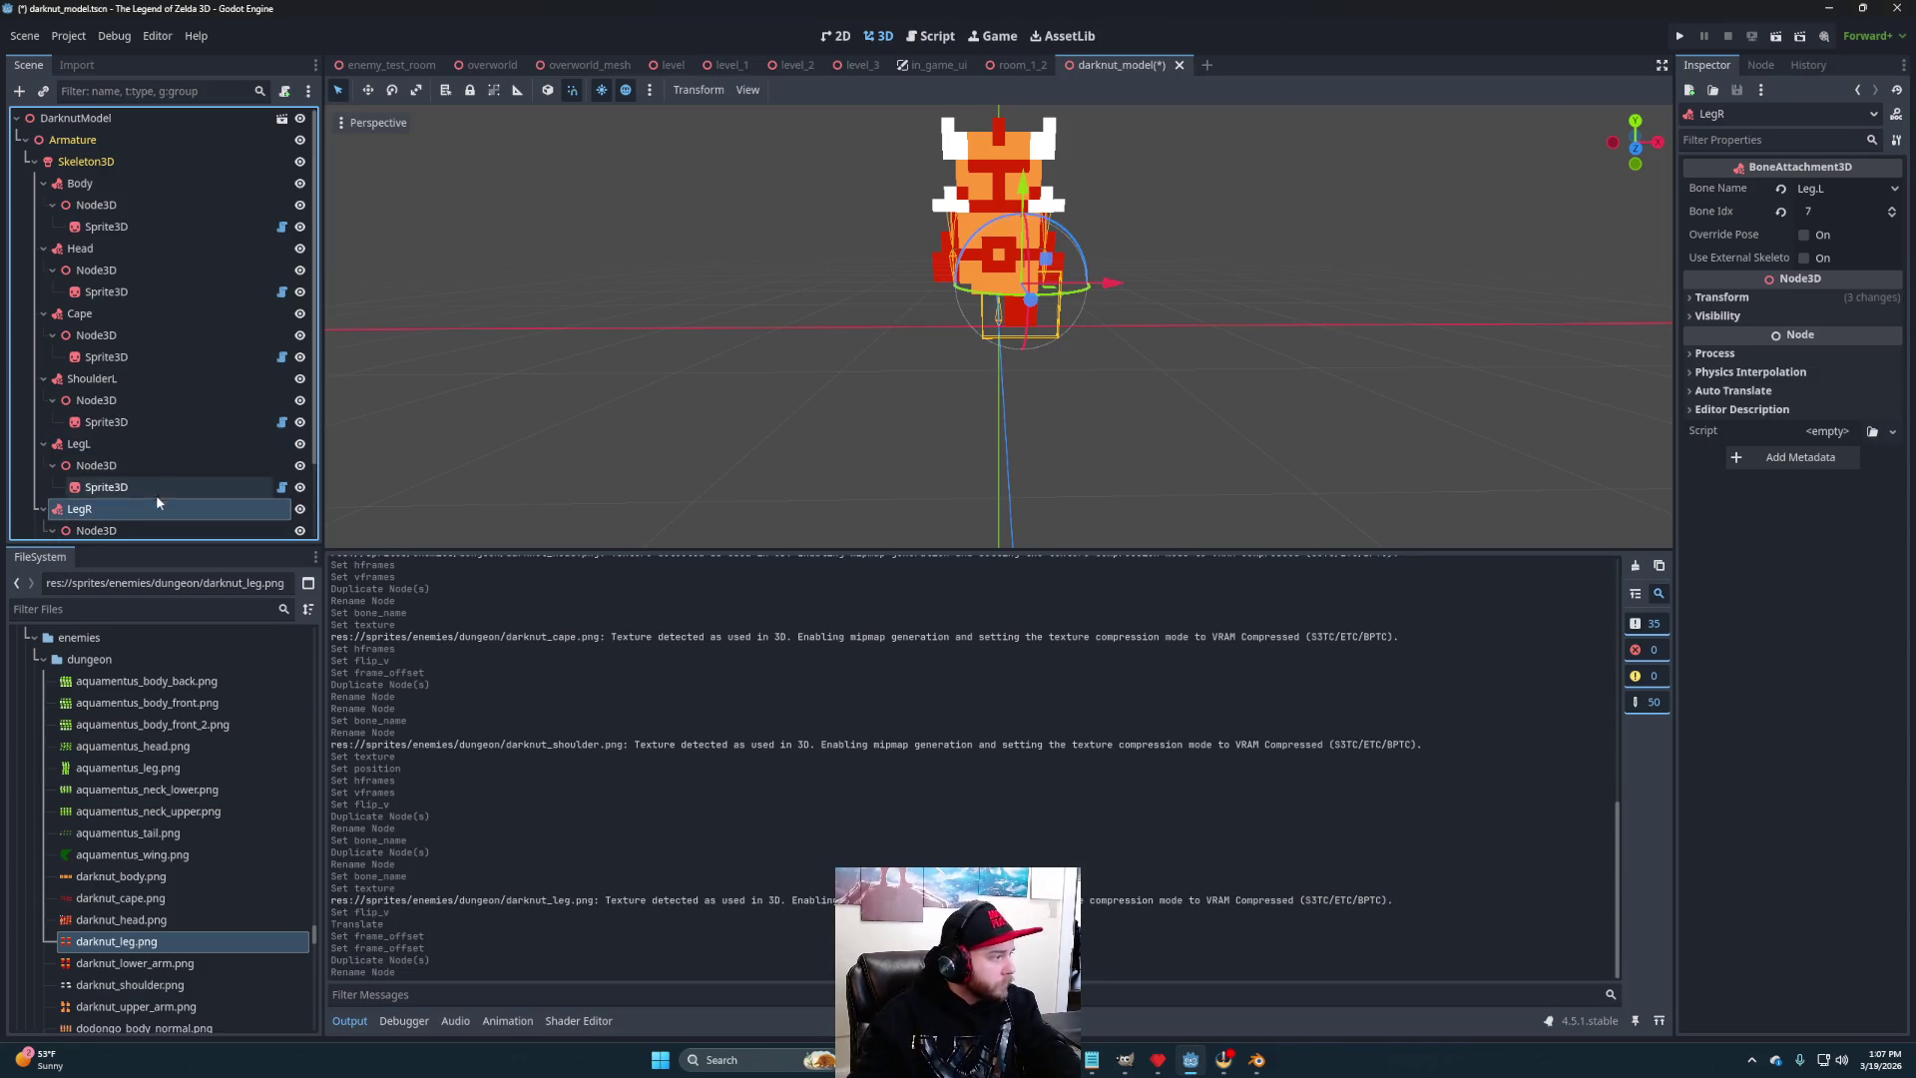
scroll(158, 494, down, 2)
click(1818, 190)
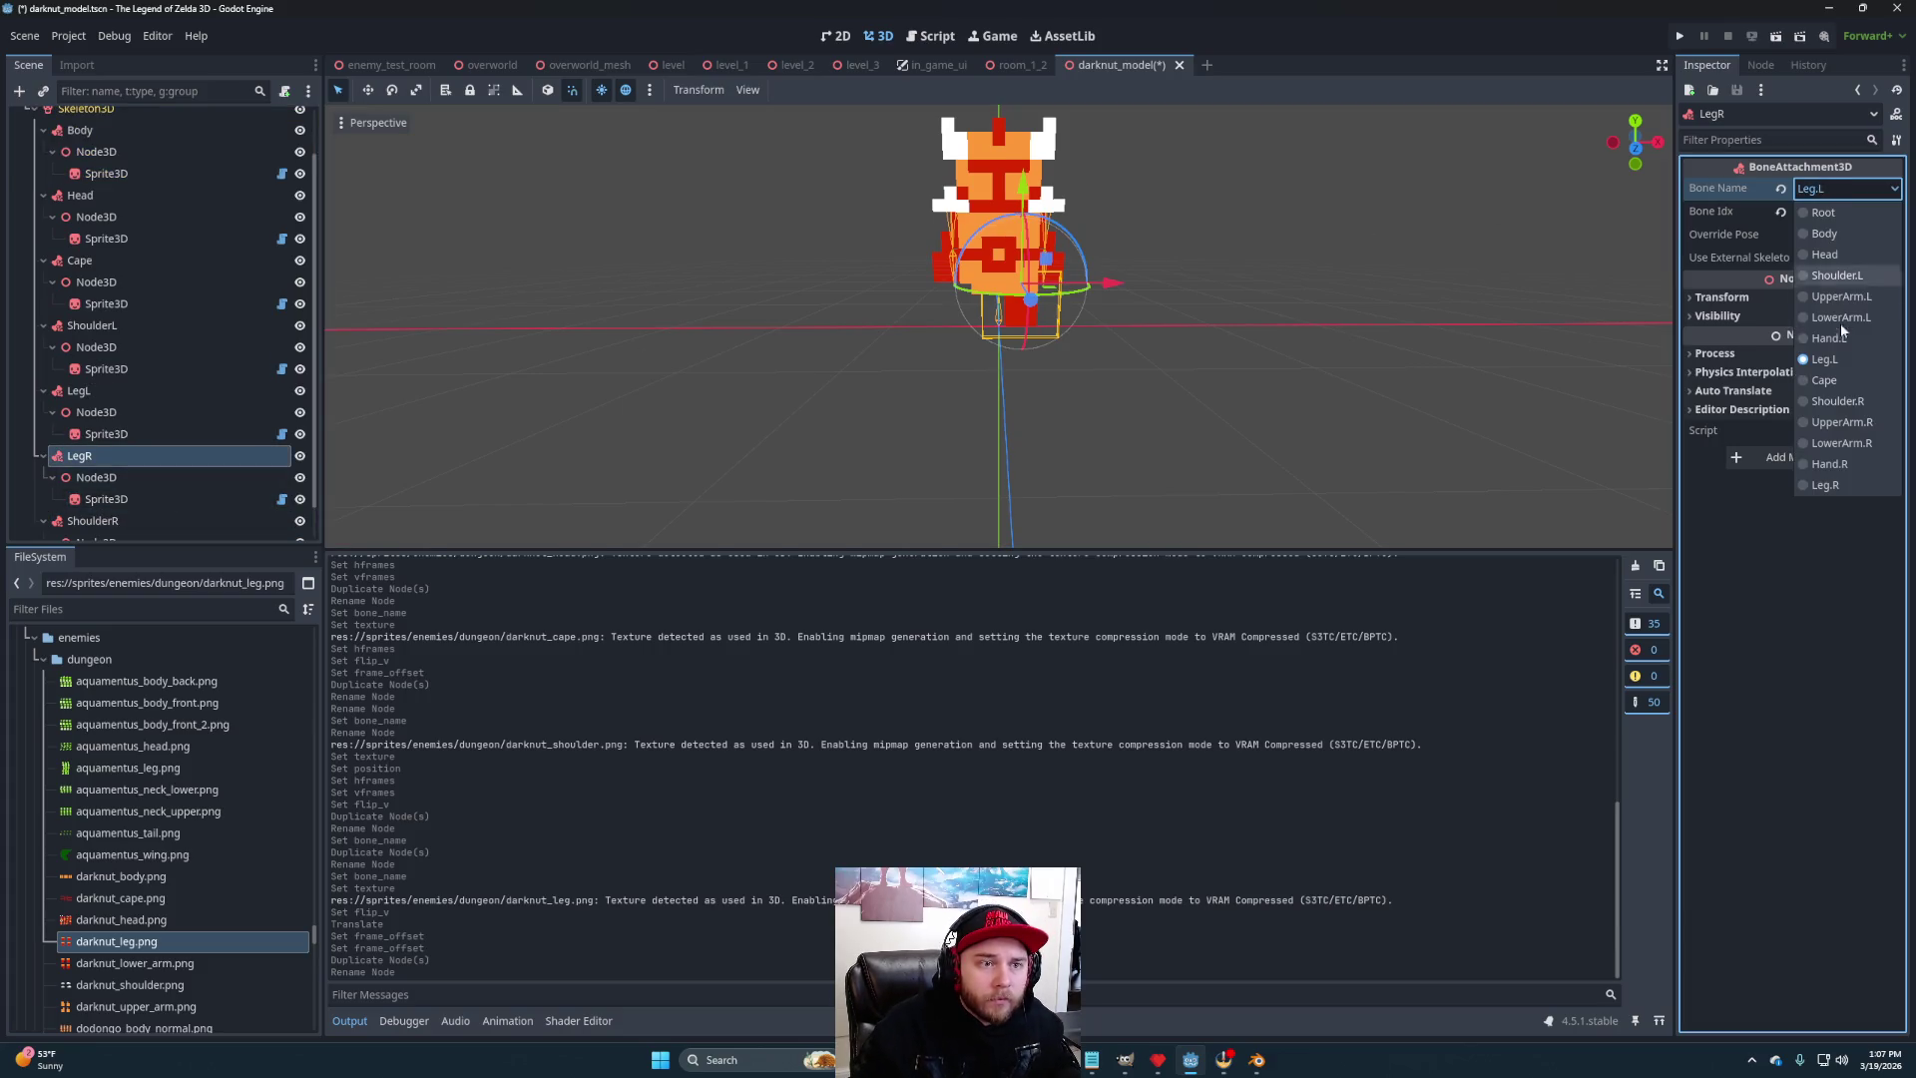
click(1822, 486)
mouse_move(1086, 397)
mouse_down()
mouse_move(764, 378)
mouse_move(836, 377)
mouse_move(718, 394)
mouse_up()
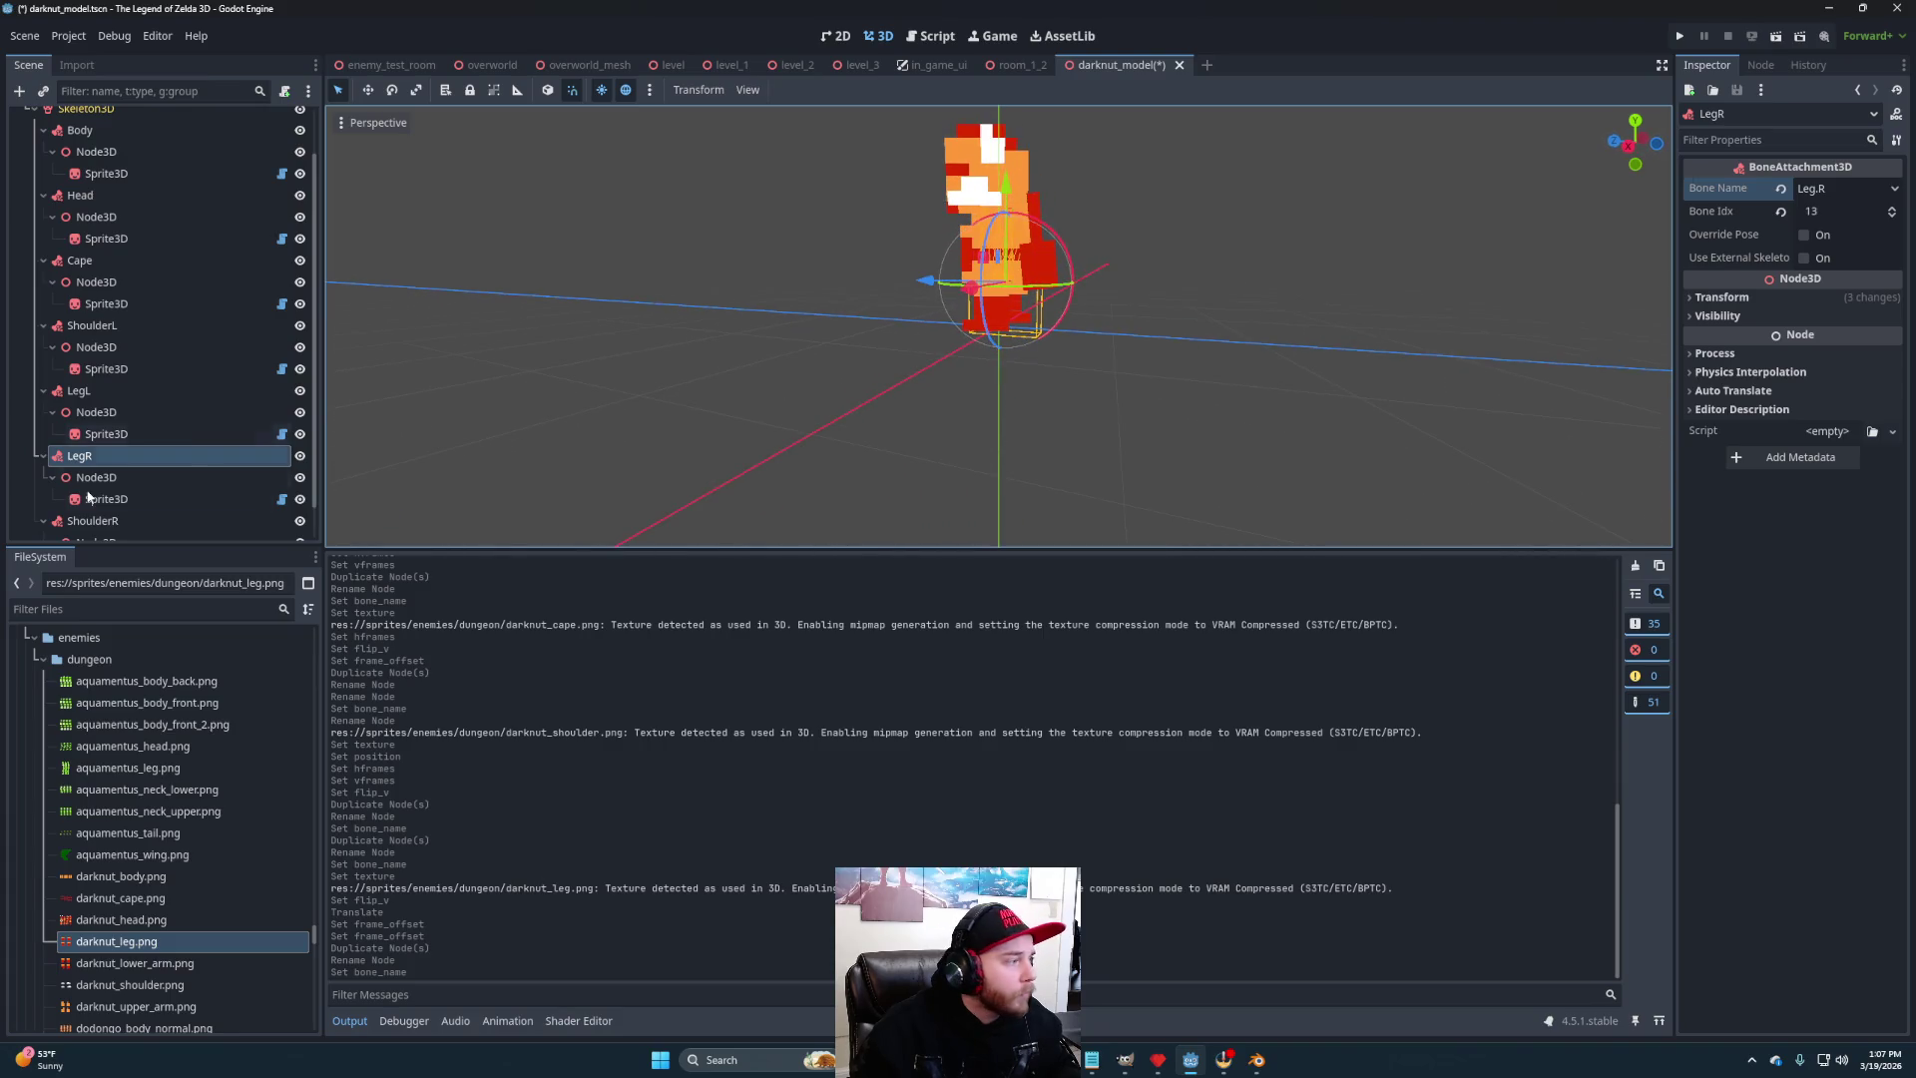
- Mirror the LegR sprite with Flip H, then duplicate LegL for an arm part
click(104, 499)
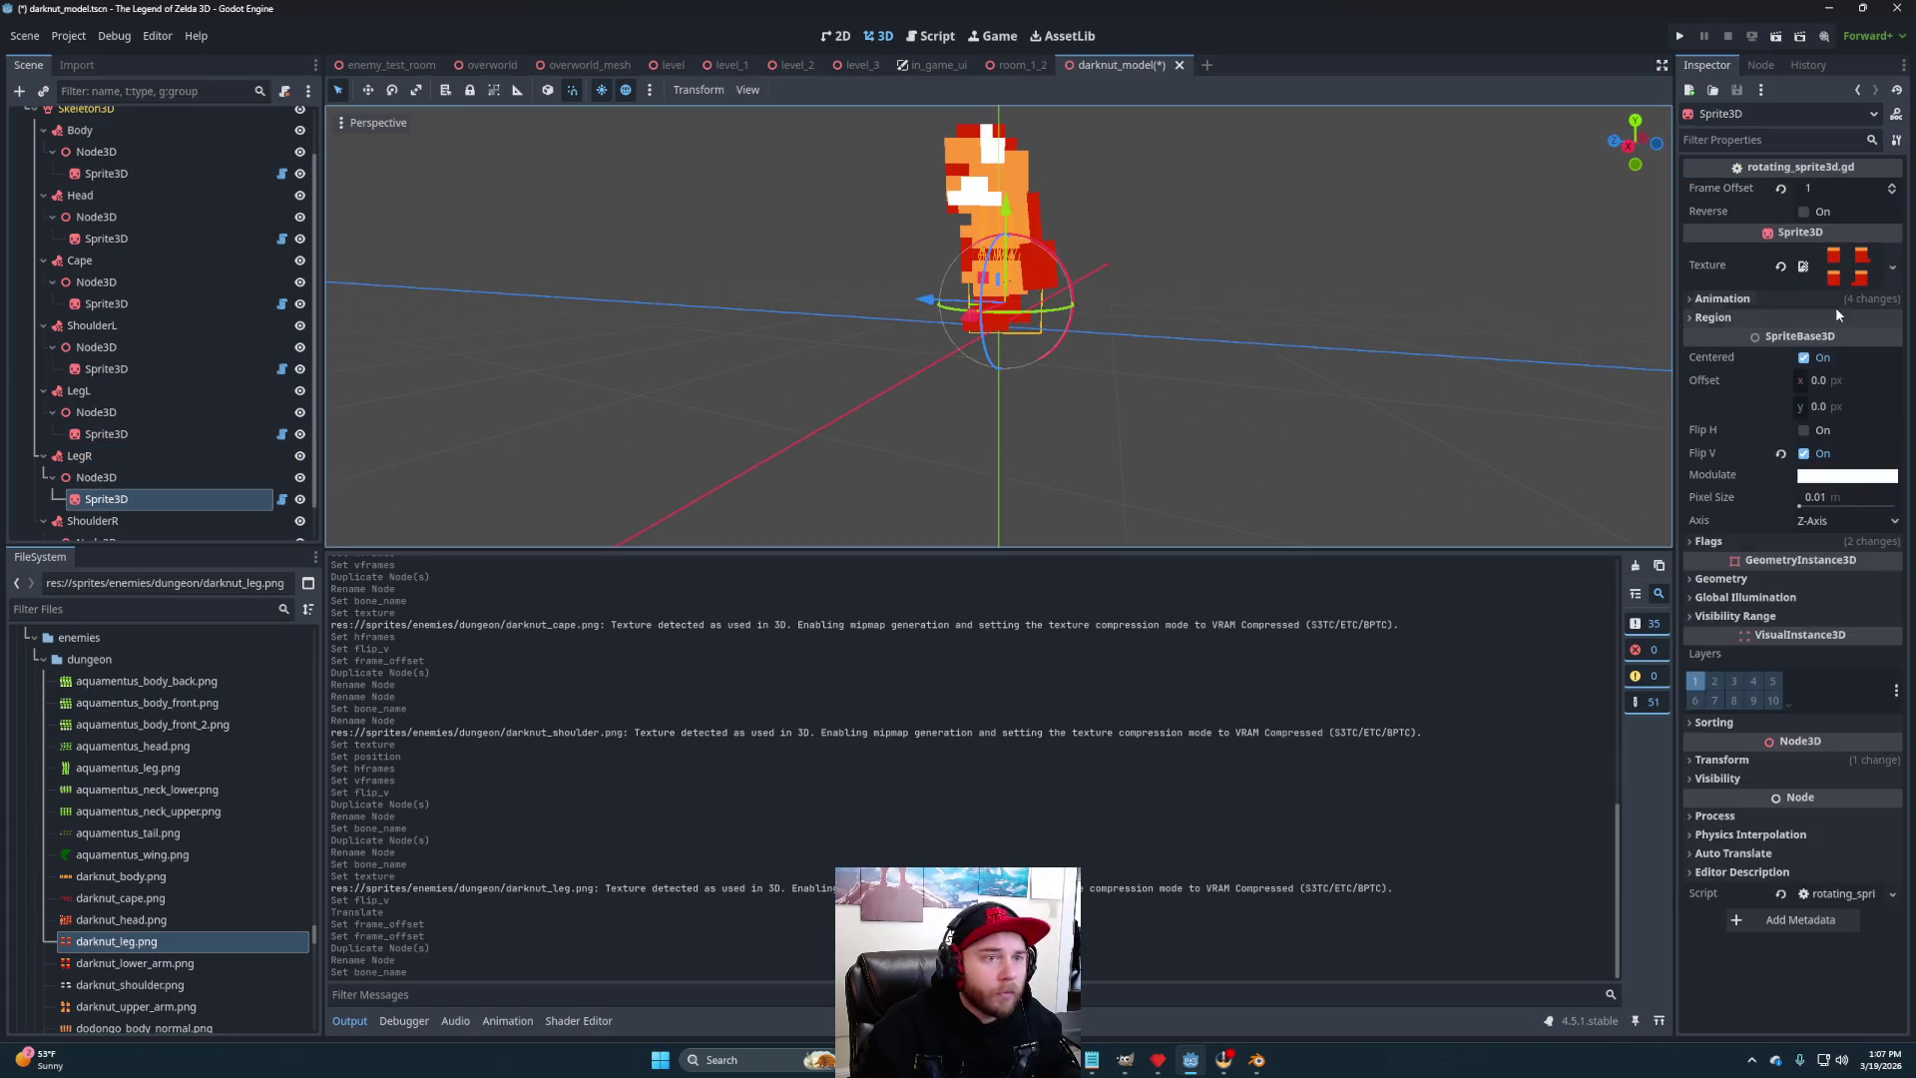
click(1802, 211)
mouse_move(890, 379)
mouse_down()
mouse_move(1578, 379)
mouse_move(395, 391)
mouse_move(1334, 391)
mouse_move(1185, 399)
mouse_up()
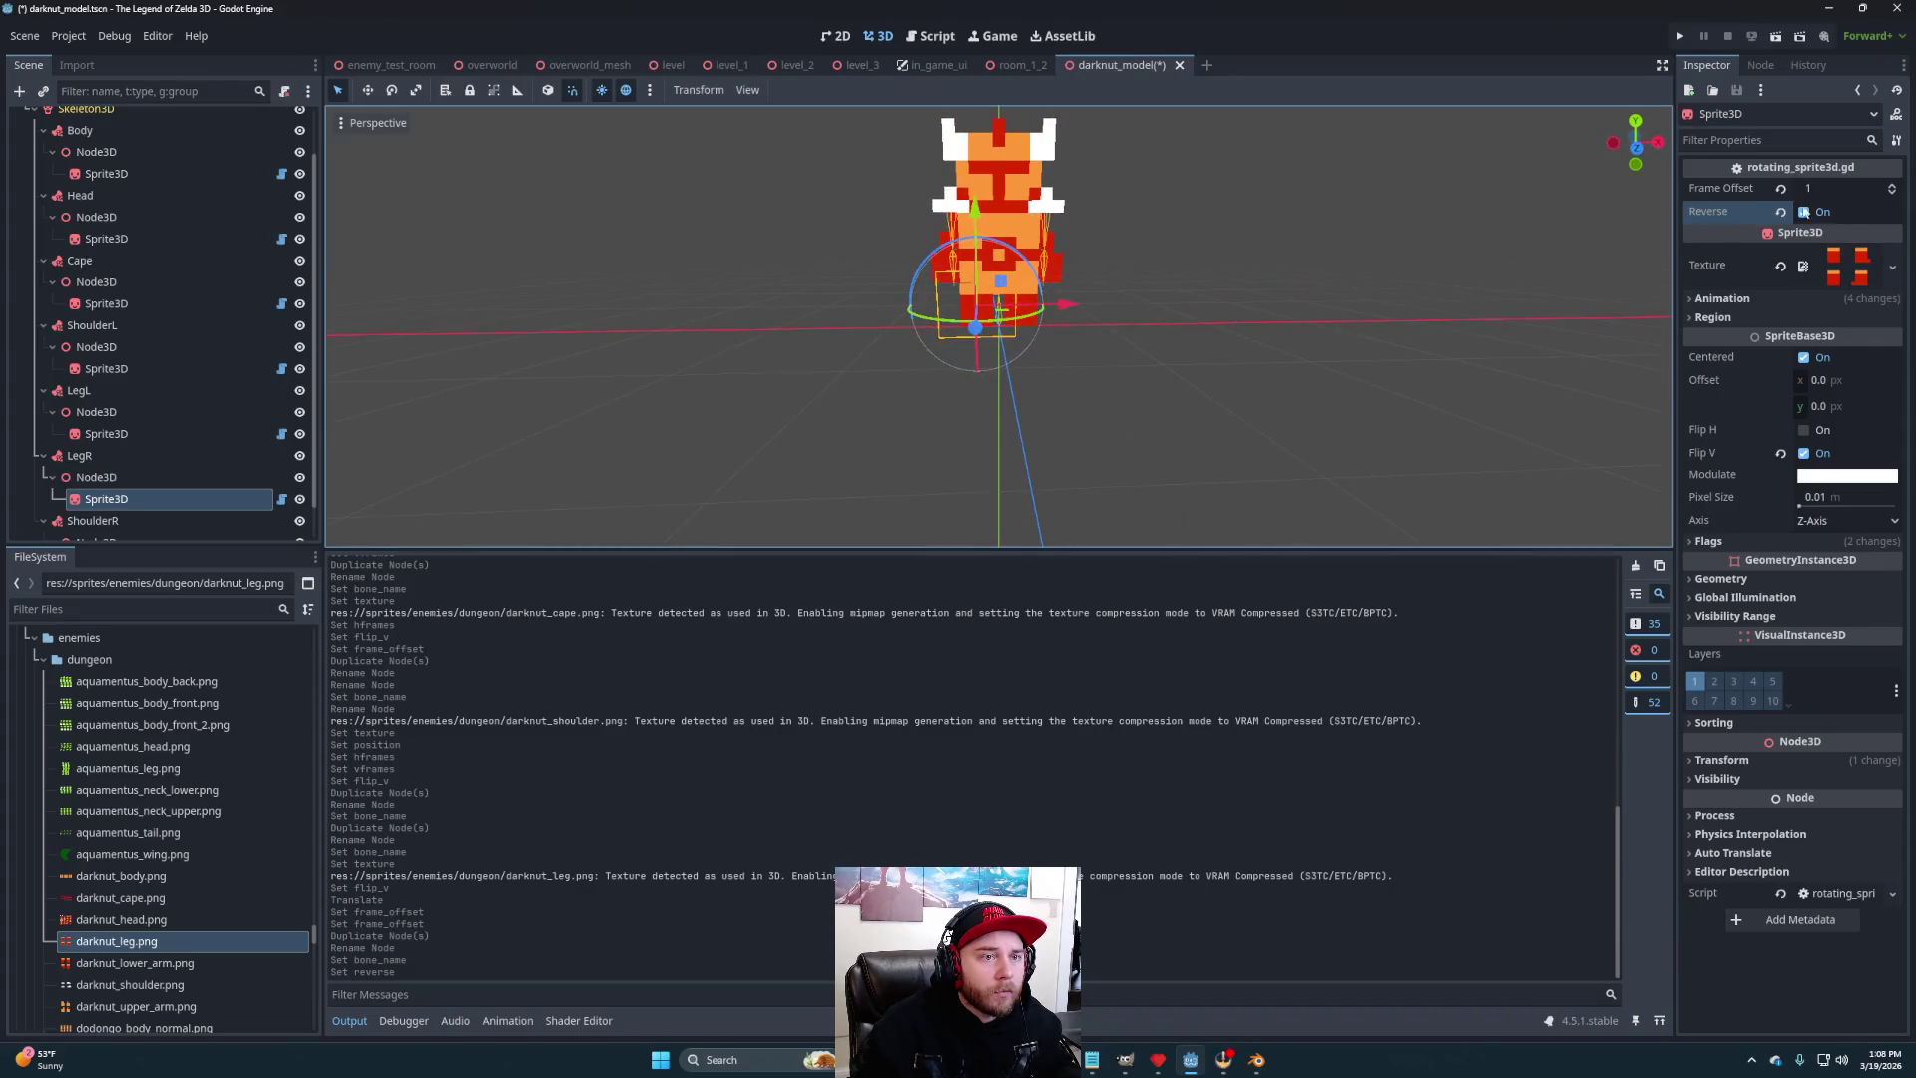
click(1804, 211)
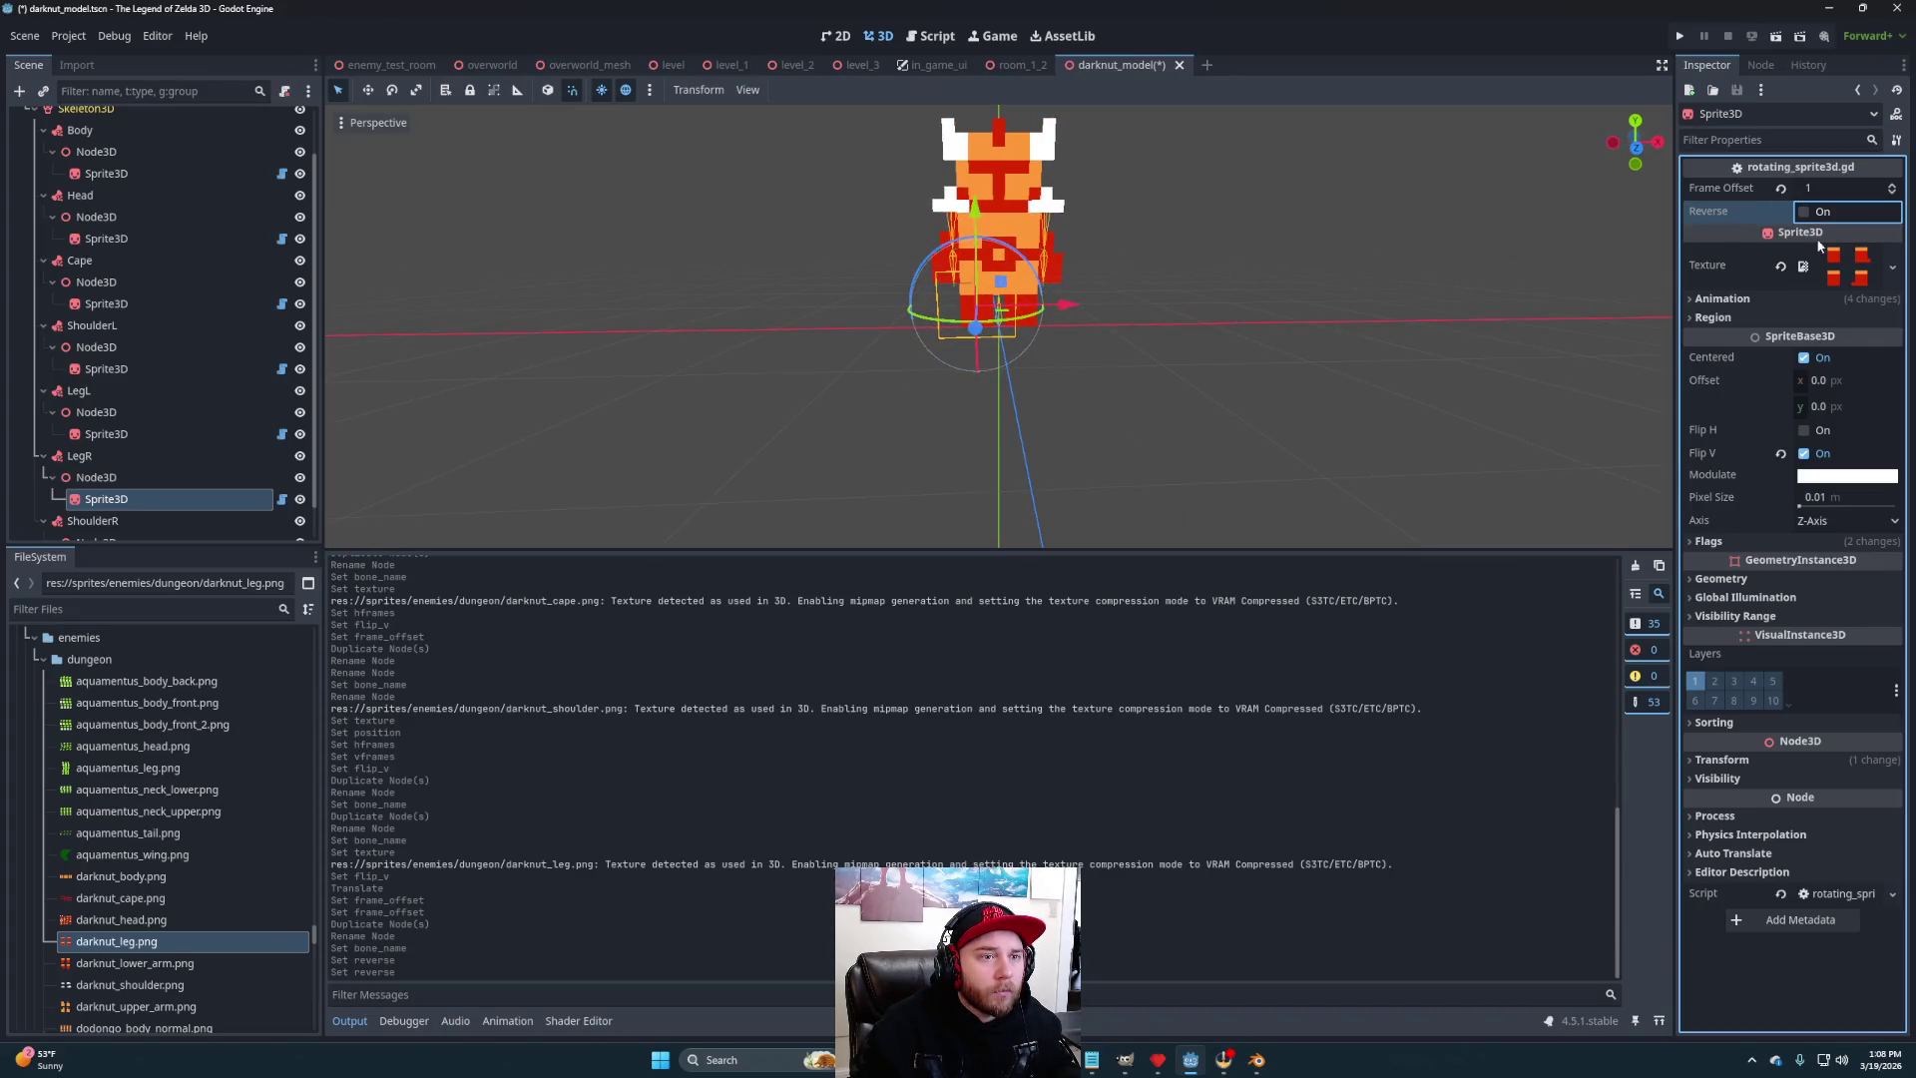
click(1805, 431)
mouse_move(1497, 380)
mouse_down()
mouse_move(513, 376)
mouse_move(1630, 376)
mouse_move(1395, 353)
mouse_move(374, 344)
mouse_move(975, 393)
mouse_move(1361, 398)
mouse_move(1124, 389)
mouse_move(1082, 410)
mouse_up()
scroll(1125, 390, down, 2)
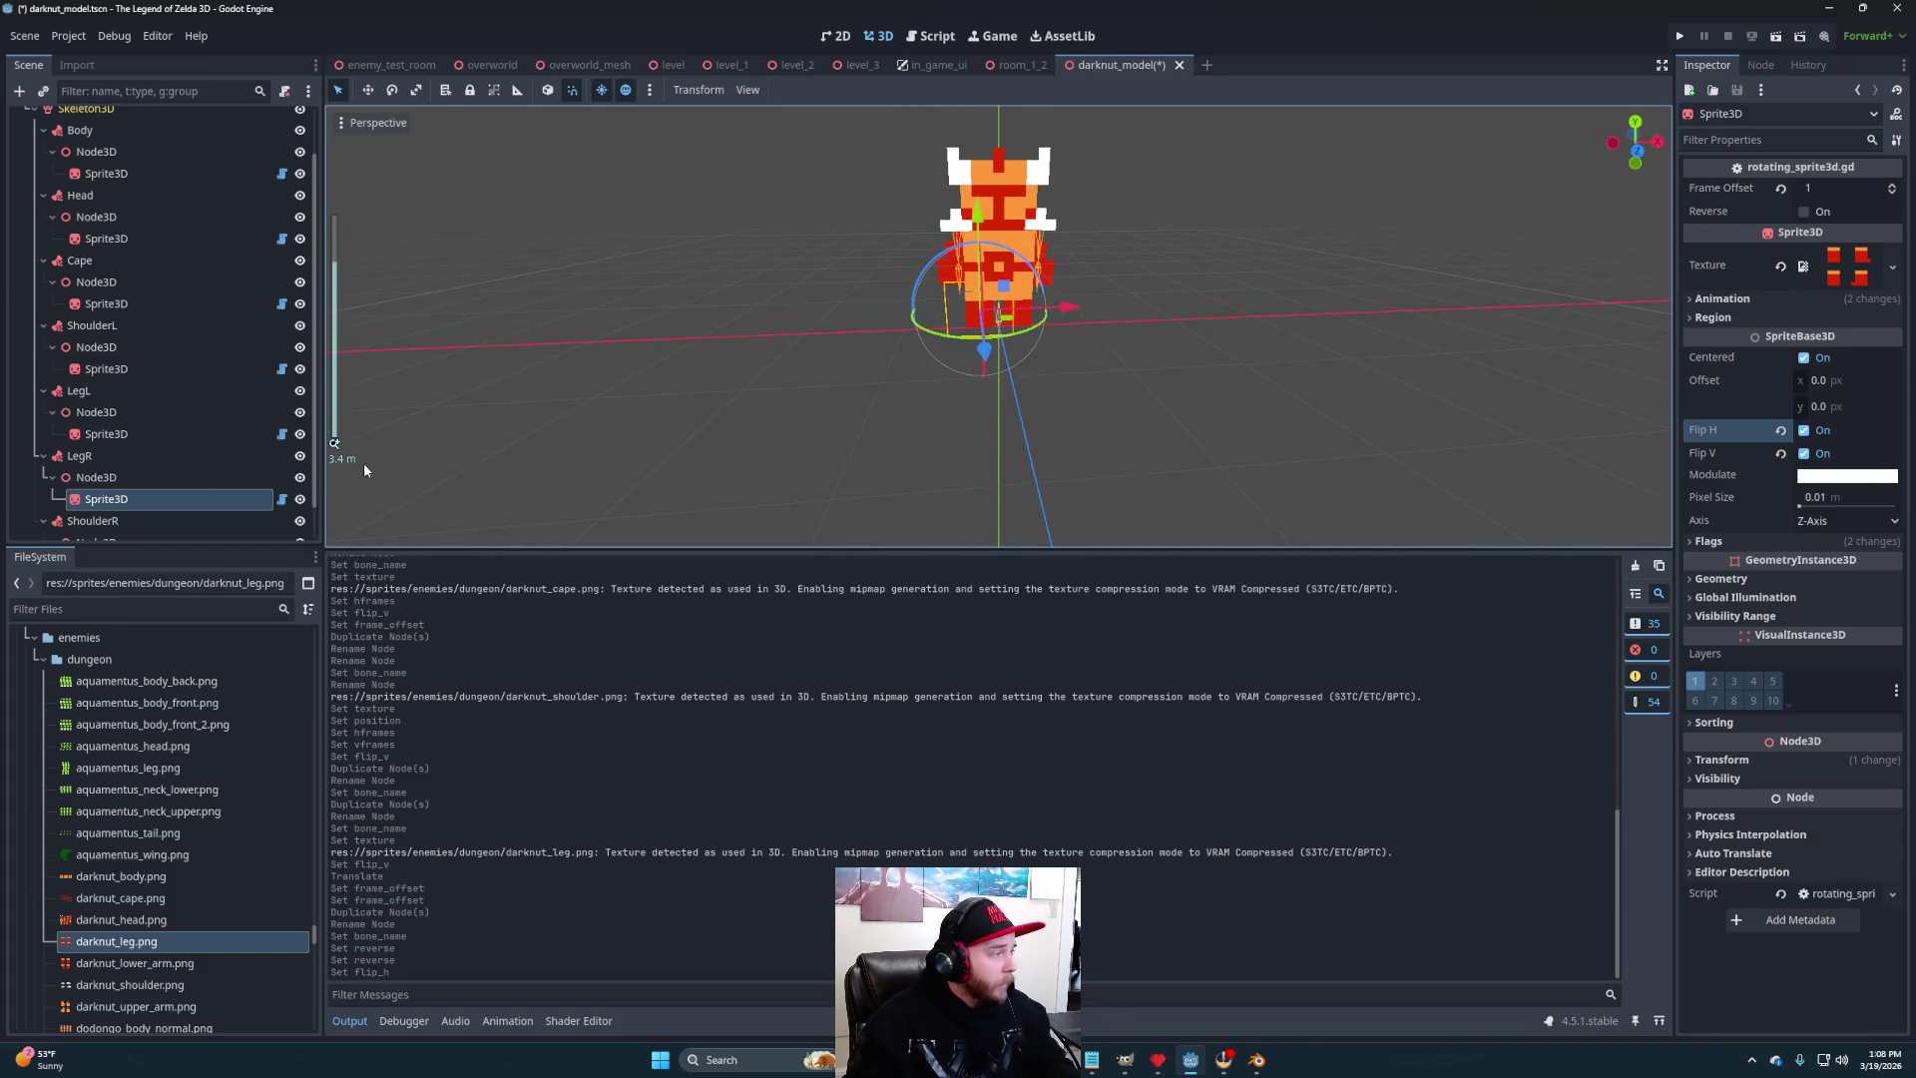
click(86, 392)
key(ctrl+d)
- Rename the copy UpperArmL and give its sprite darknut_upper_arm.png
double_click(117, 453)
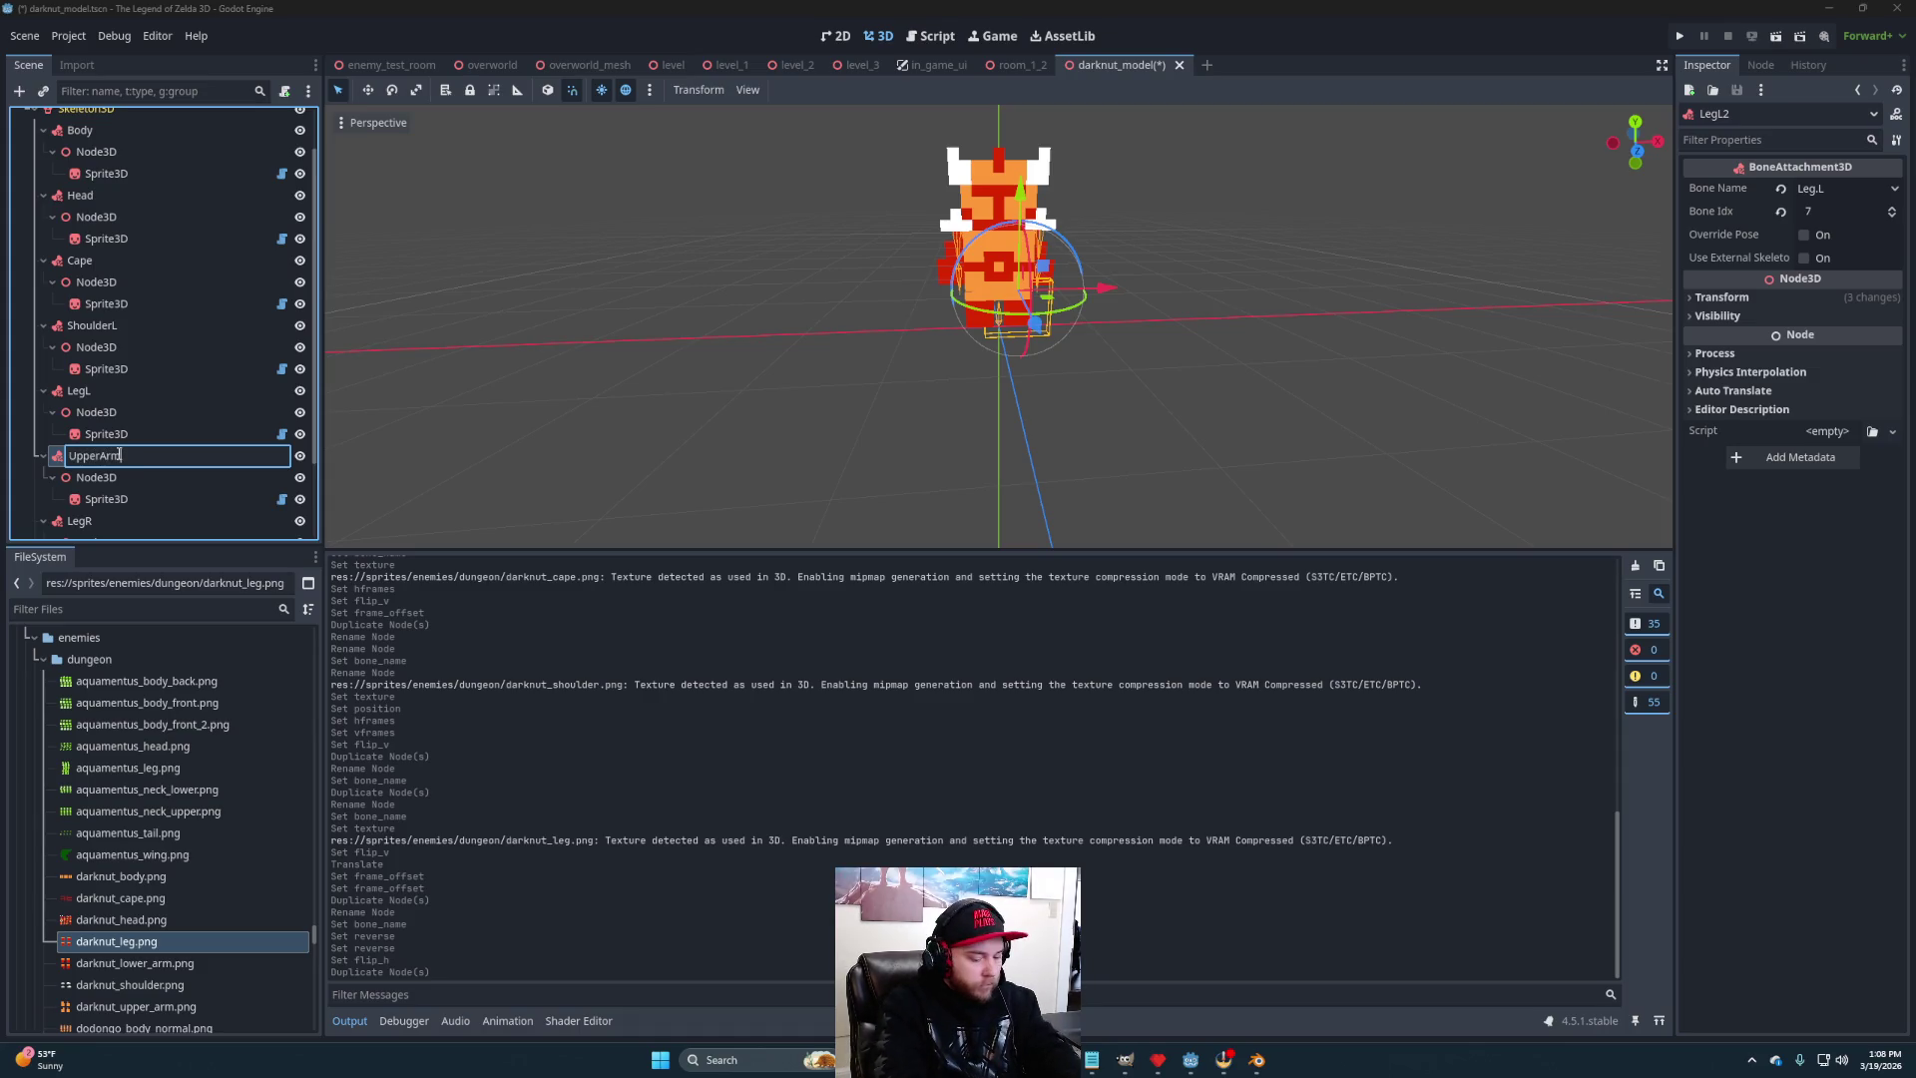
text(L)
key(Return)
click(110, 499)
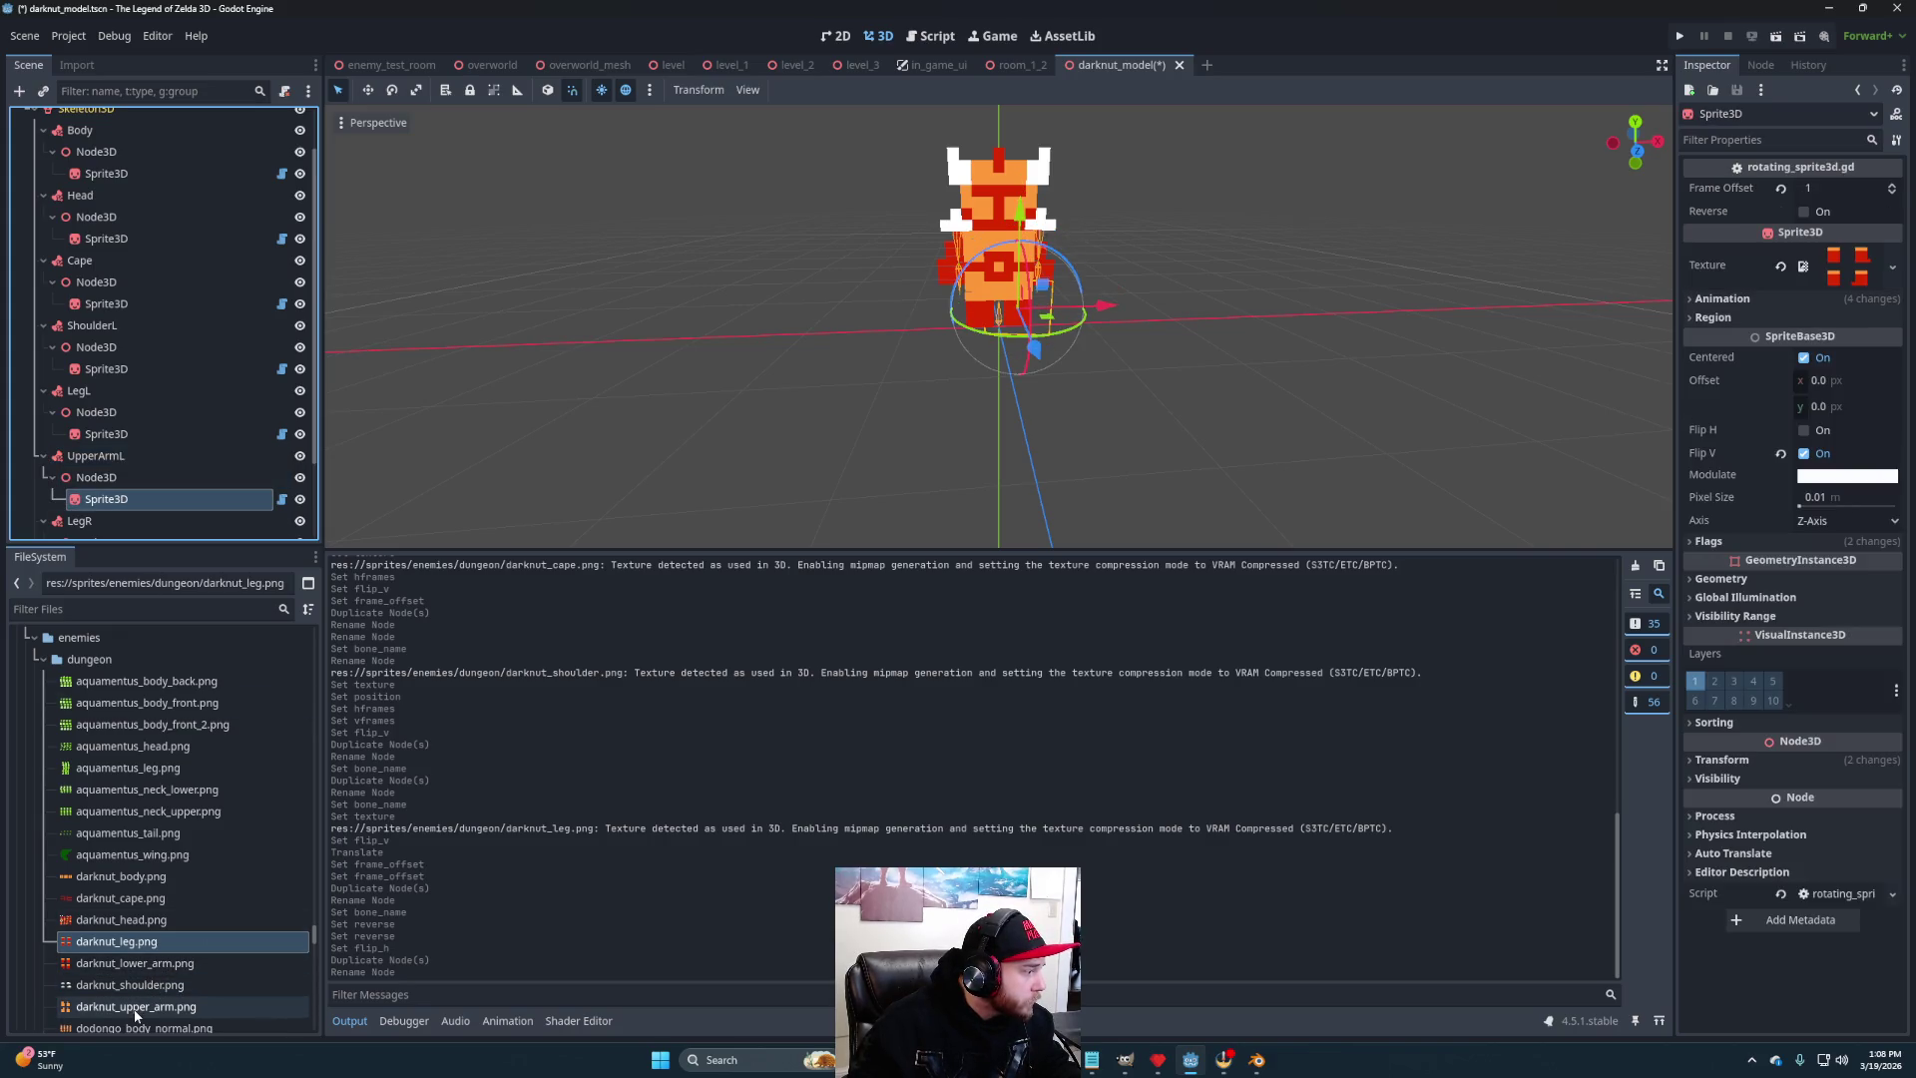
mouse_move(137, 1015)
mouse_move(128, 1016)
mouse_down()
mouse_move(1352, 384)
mouse_move(1840, 267)
mouse_move(1849, 282)
mouse_up()
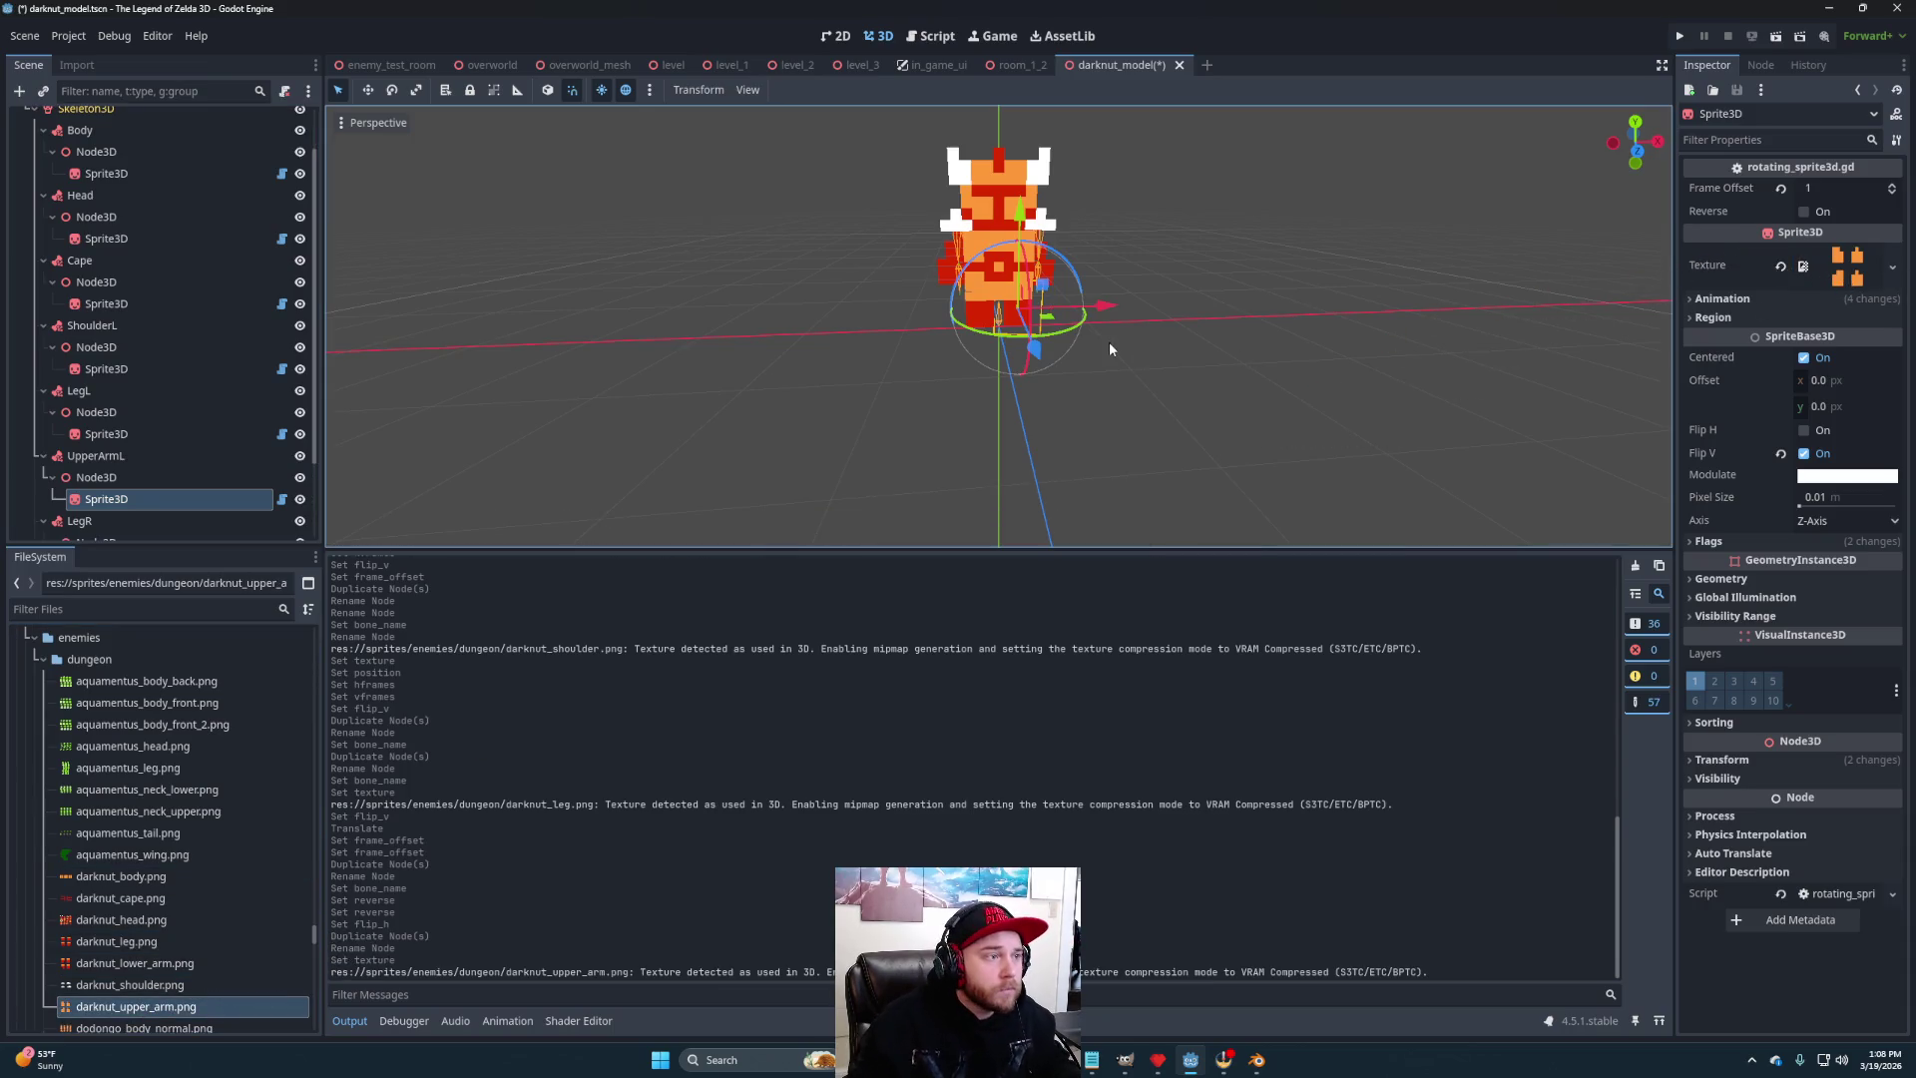
drag(1166, 397, 1132, 385)
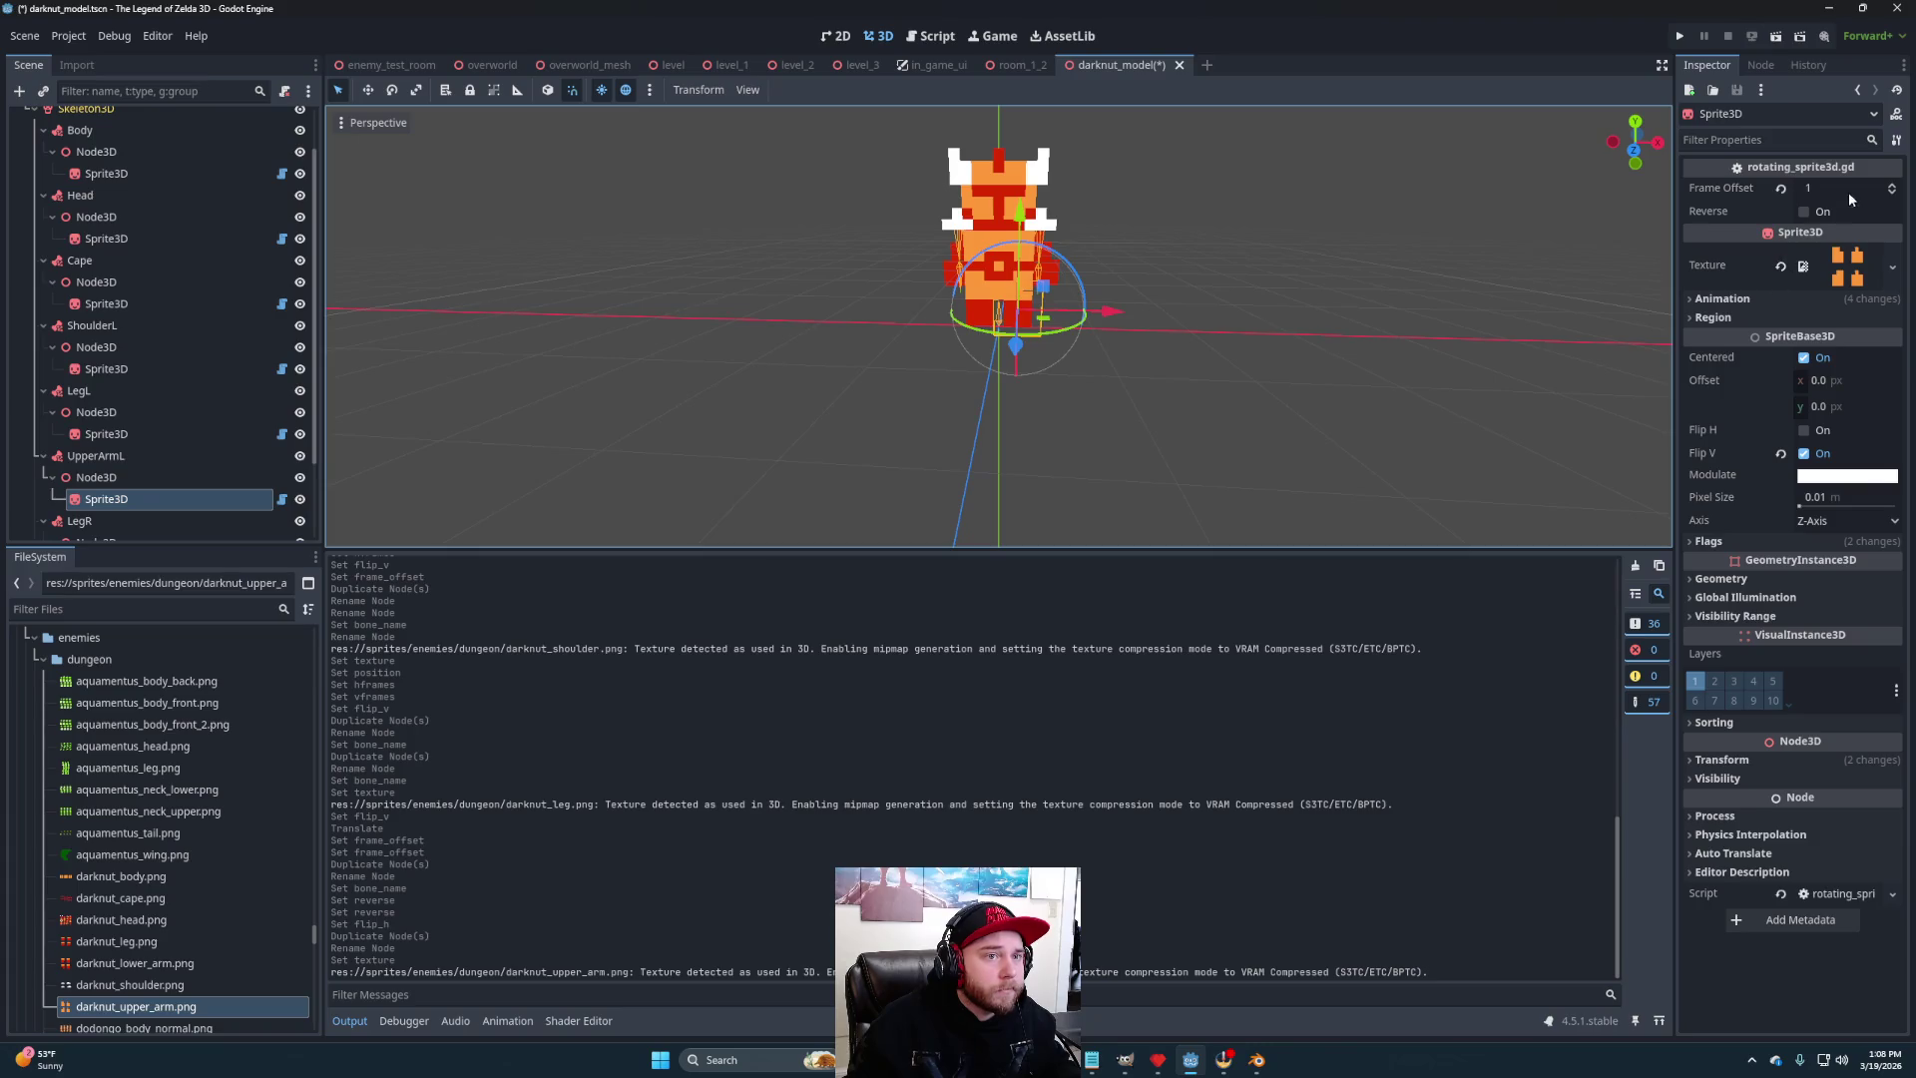
- Set UpperArmL's Bone Name to UpperArm.L
click(100, 455)
click(1827, 188)
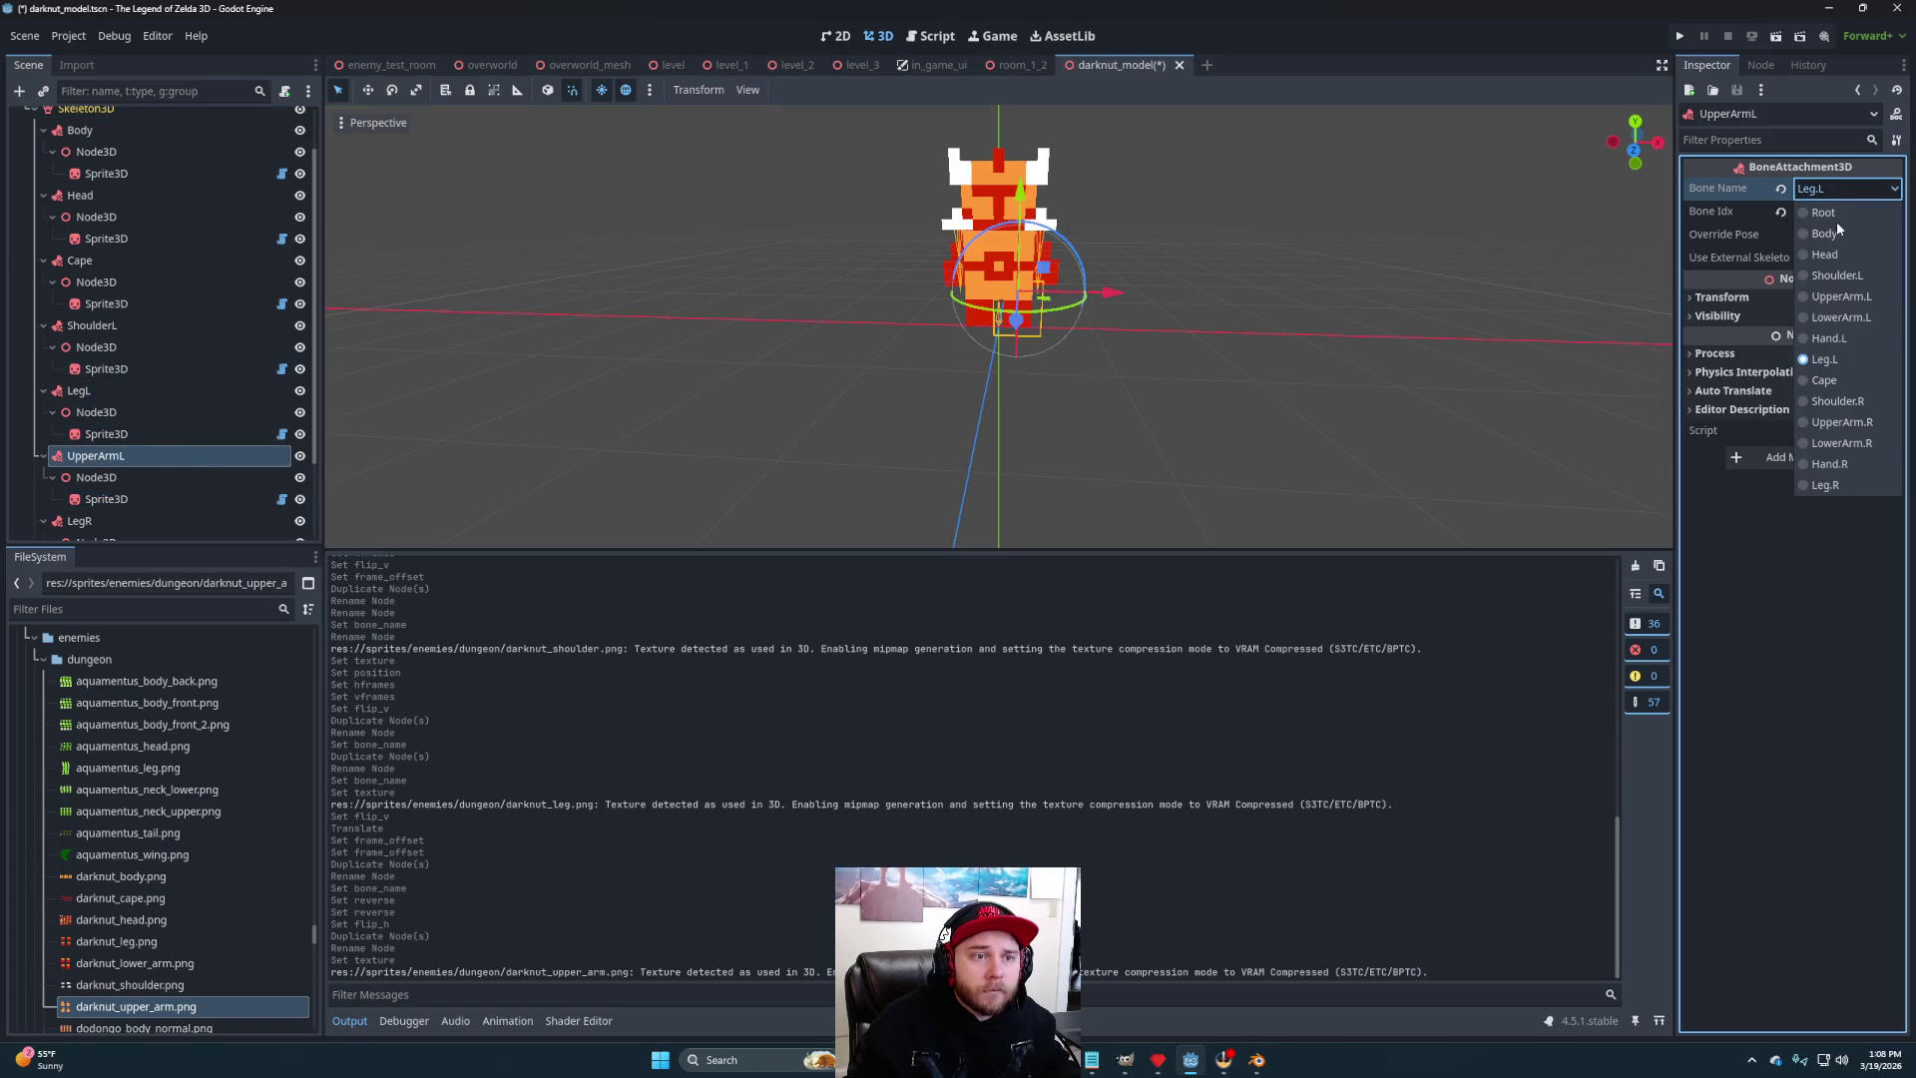
click(1841, 296)
mouse_move(1195, 385)
mouse_down()
mouse_move(1074, 398)
mouse_move(893, 374)
mouse_move(1033, 341)
mouse_move(1100, 379)
mouse_move(1189, 382)
mouse_move(1088, 384)
mouse_up()
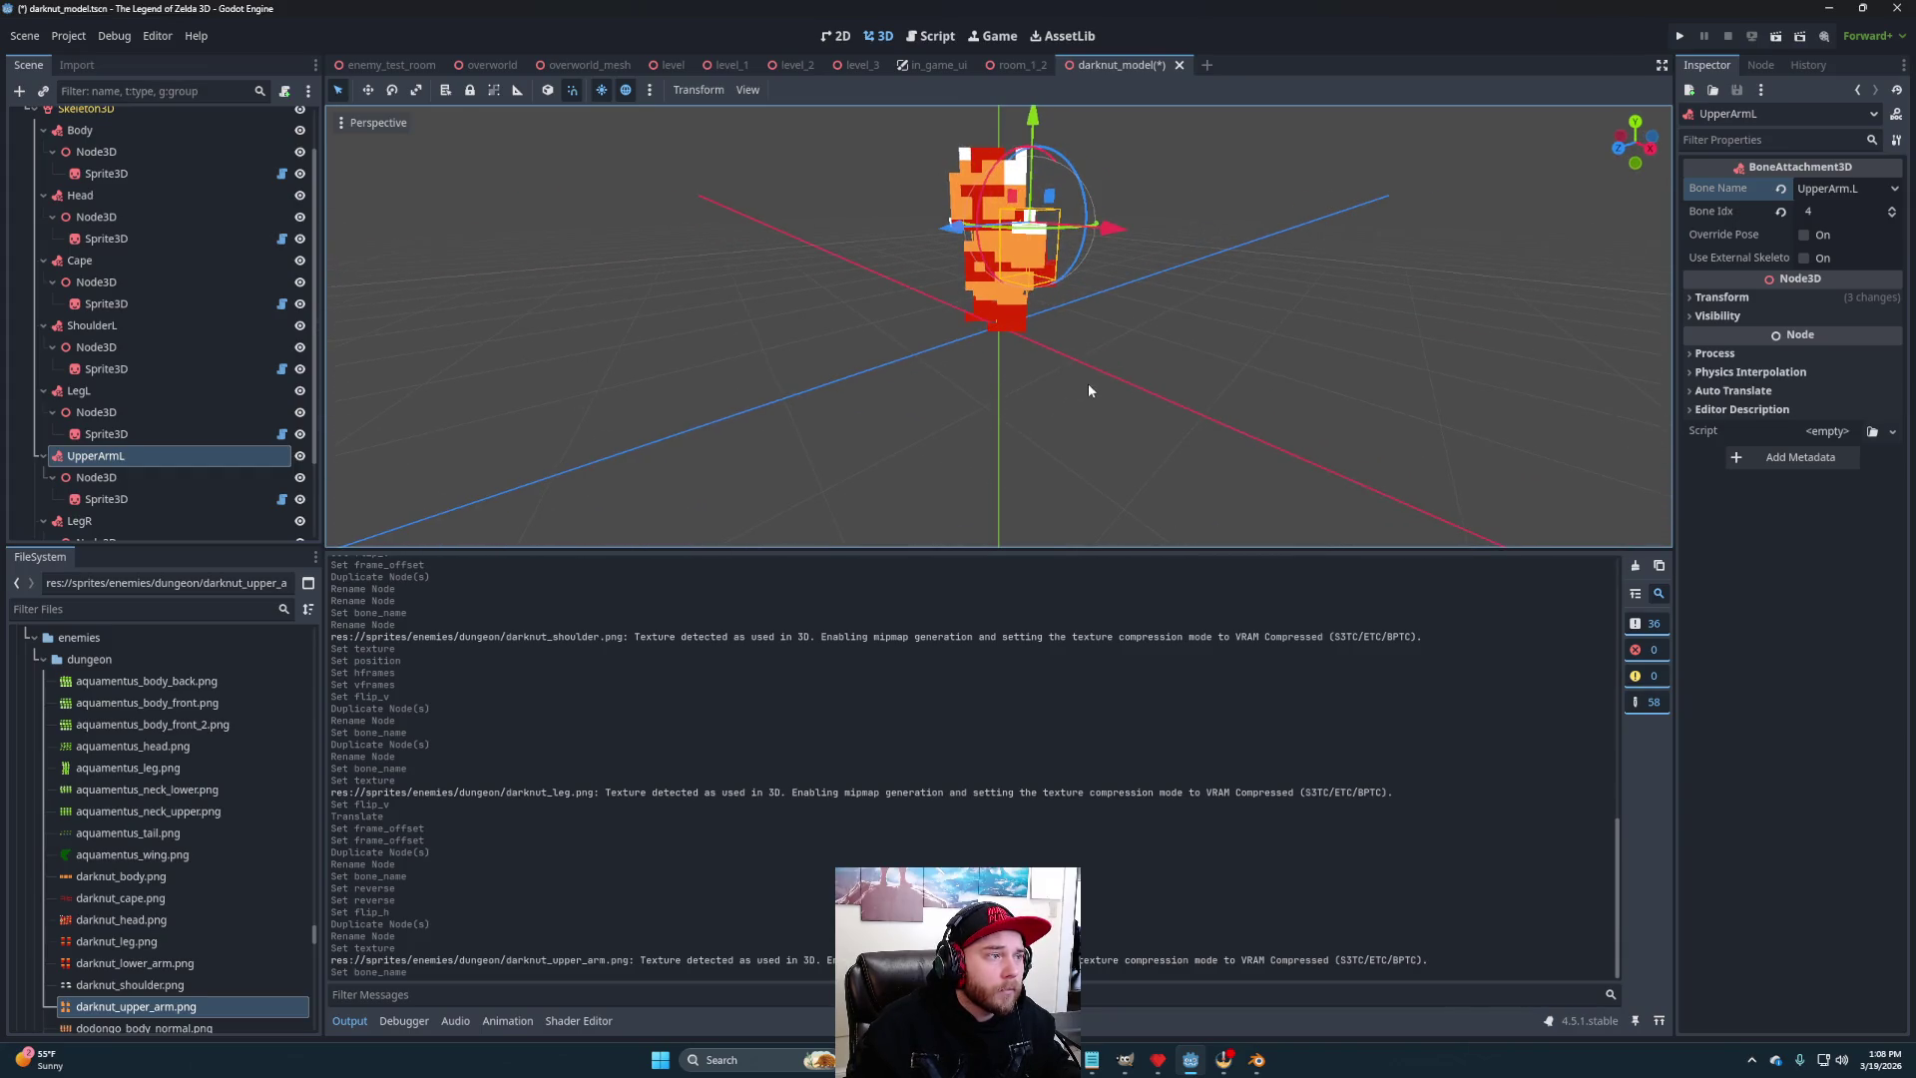
- Move the UpperArmL pivot node down and out to the right toward the shoulder
click(96, 478)
drag(1038, 152, 1041, 159)
mouse_move(1082, 243)
mouse_down()
mouse_move(1207, 228)
mouse_move(1140, 250)
mouse_up()
drag(1040, 148, 1050, 160)
mouse_move(1172, 280)
mouse_down()
mouse_move(1228, 284)
mouse_move(1158, 289)
mouse_move(1234, 288)
mouse_move(1190, 288)
mouse_up()
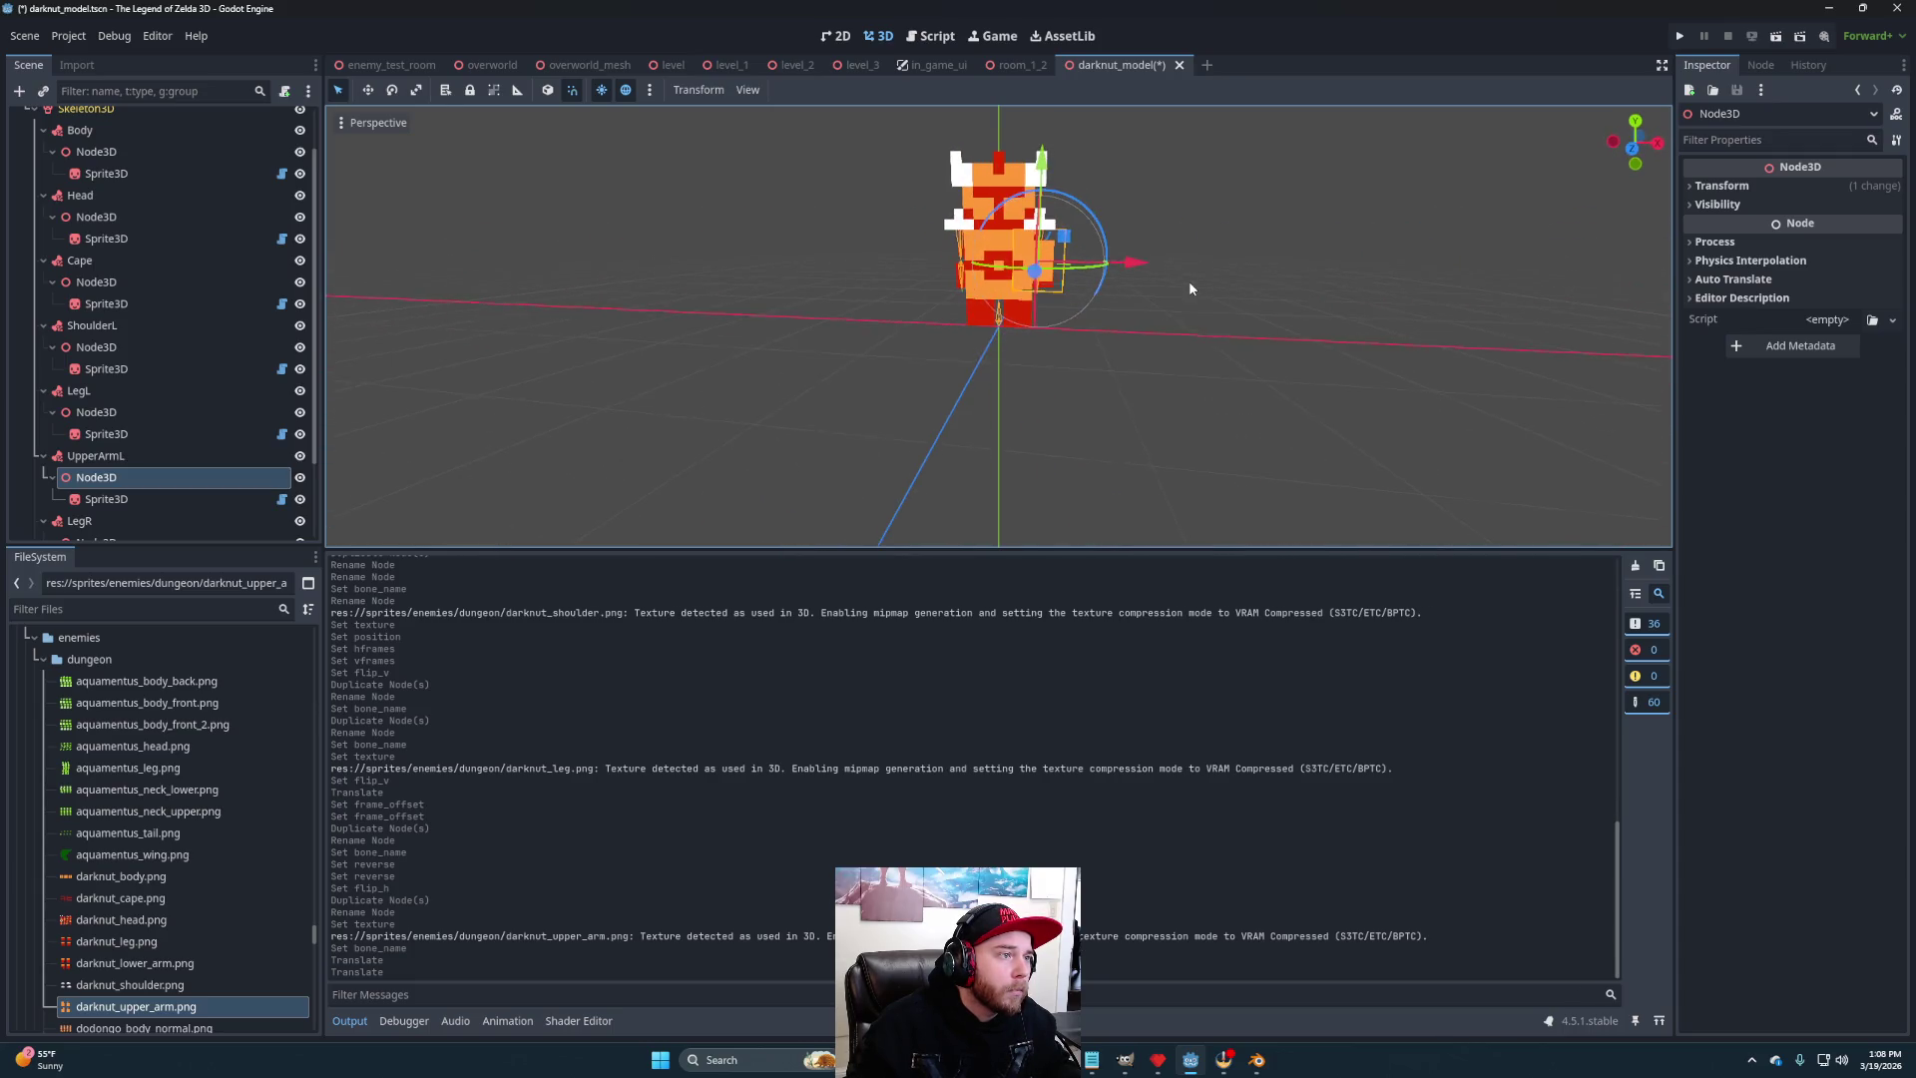
drag(1051, 153, 1051, 141)
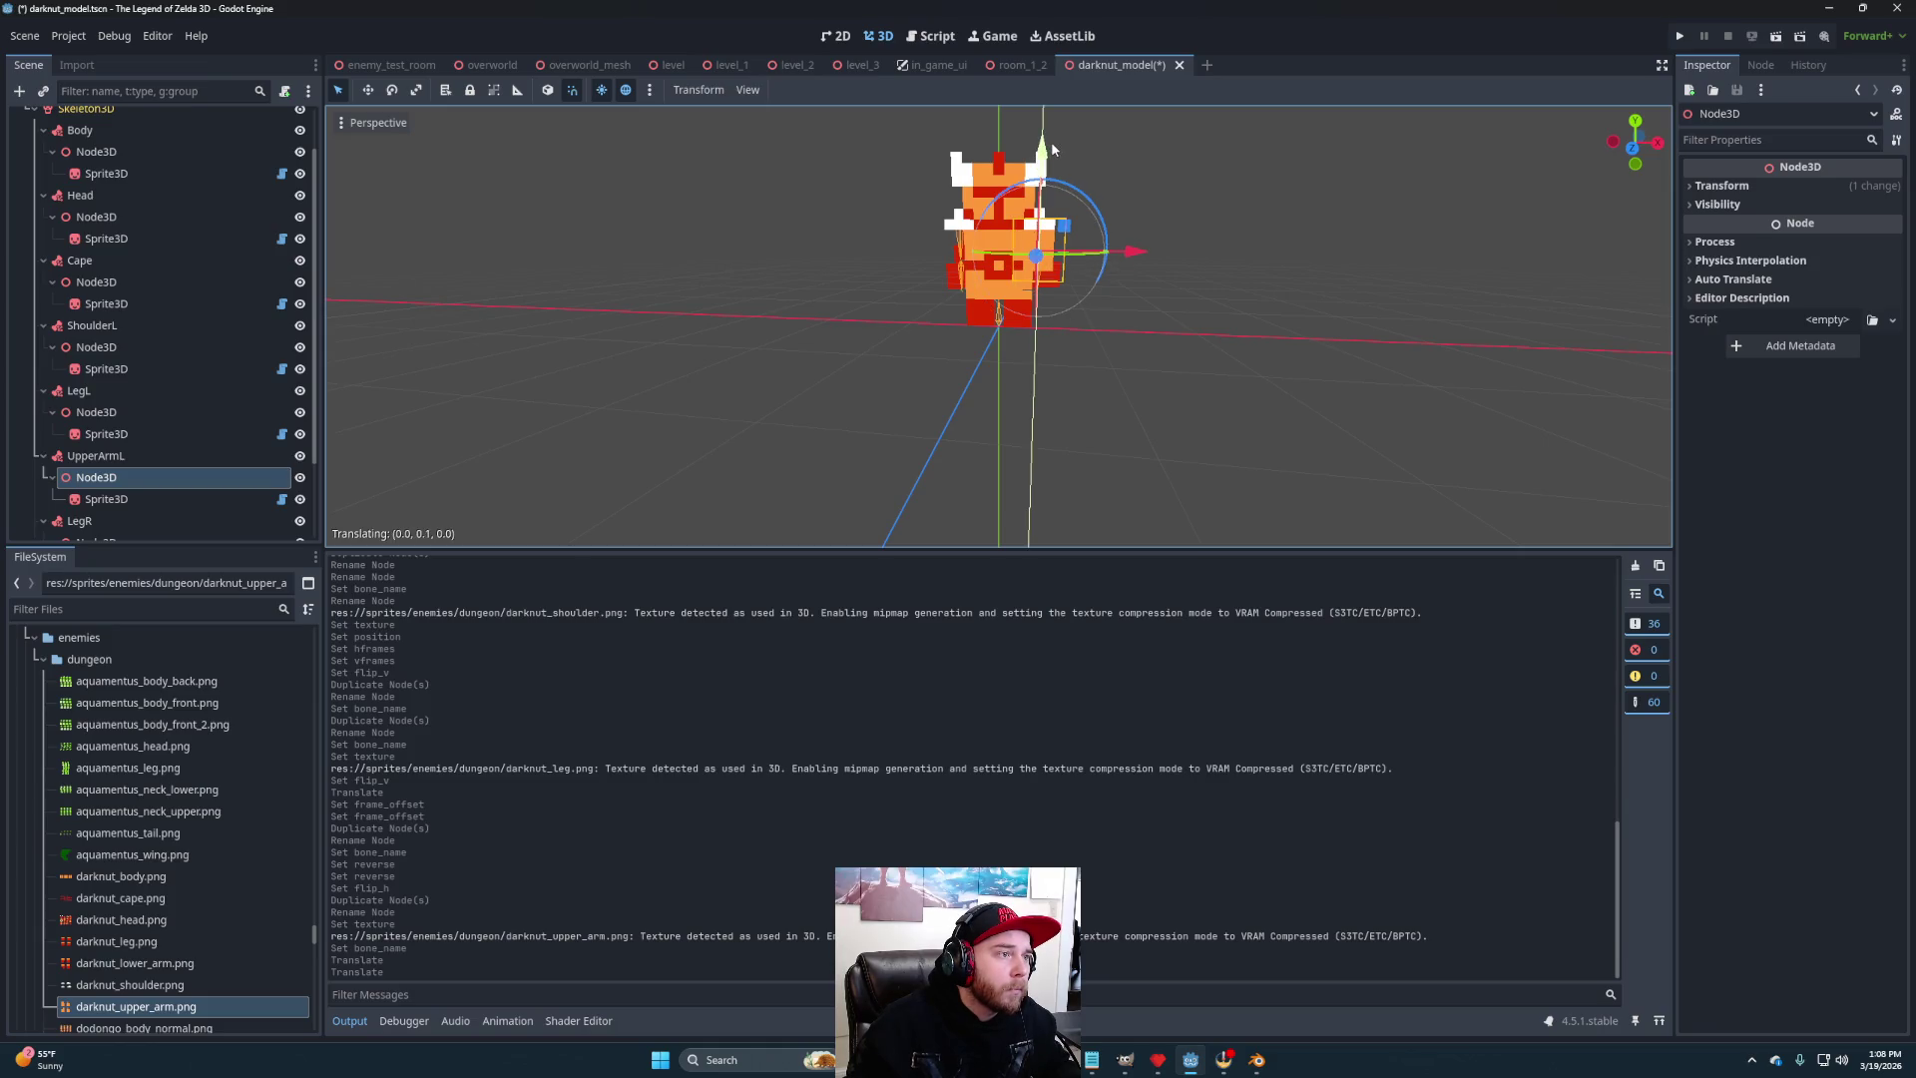
scroll(1148, 279, up, 2)
scroll(1131, 312, up, 2)
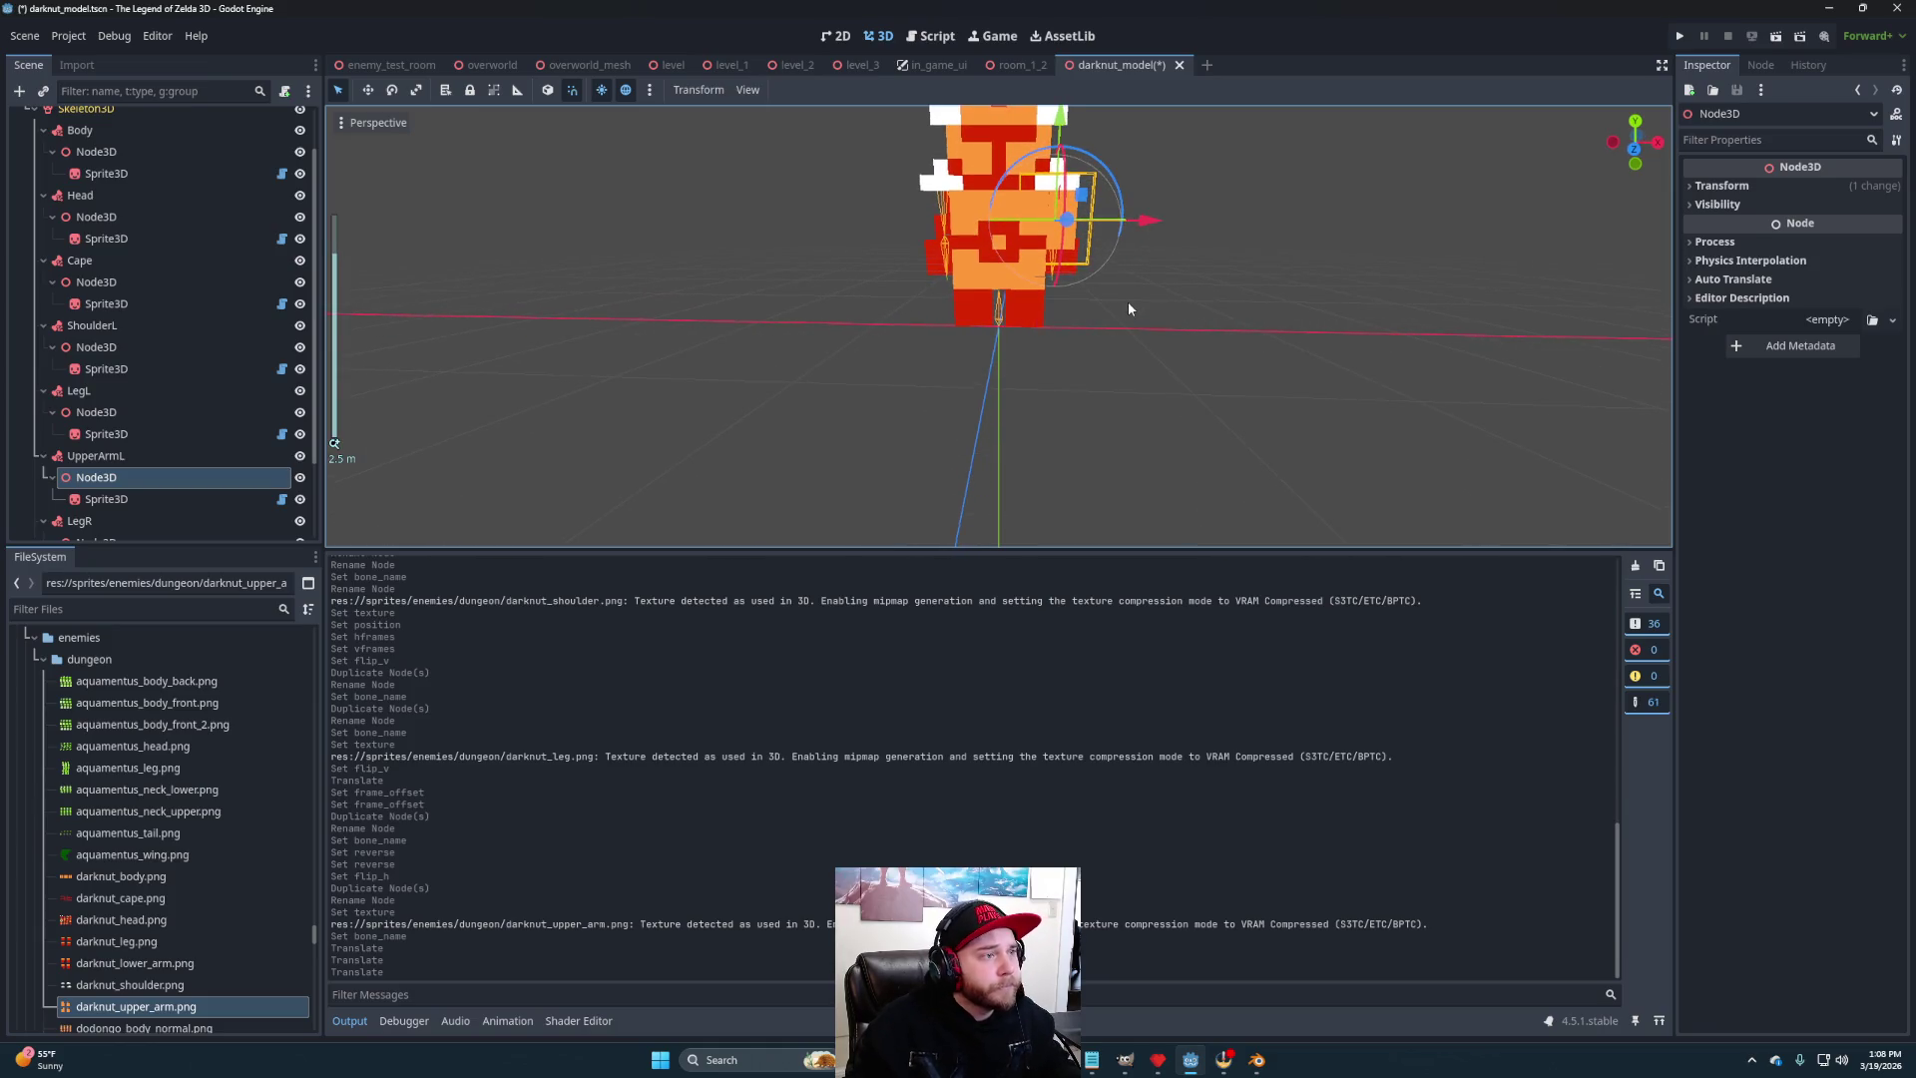
mouse_move(1147, 221)
mouse_down()
mouse_move(1187, 220)
mouse_move(1236, 322)
mouse_move(804, 354)
mouse_move(1316, 343)
mouse_up()
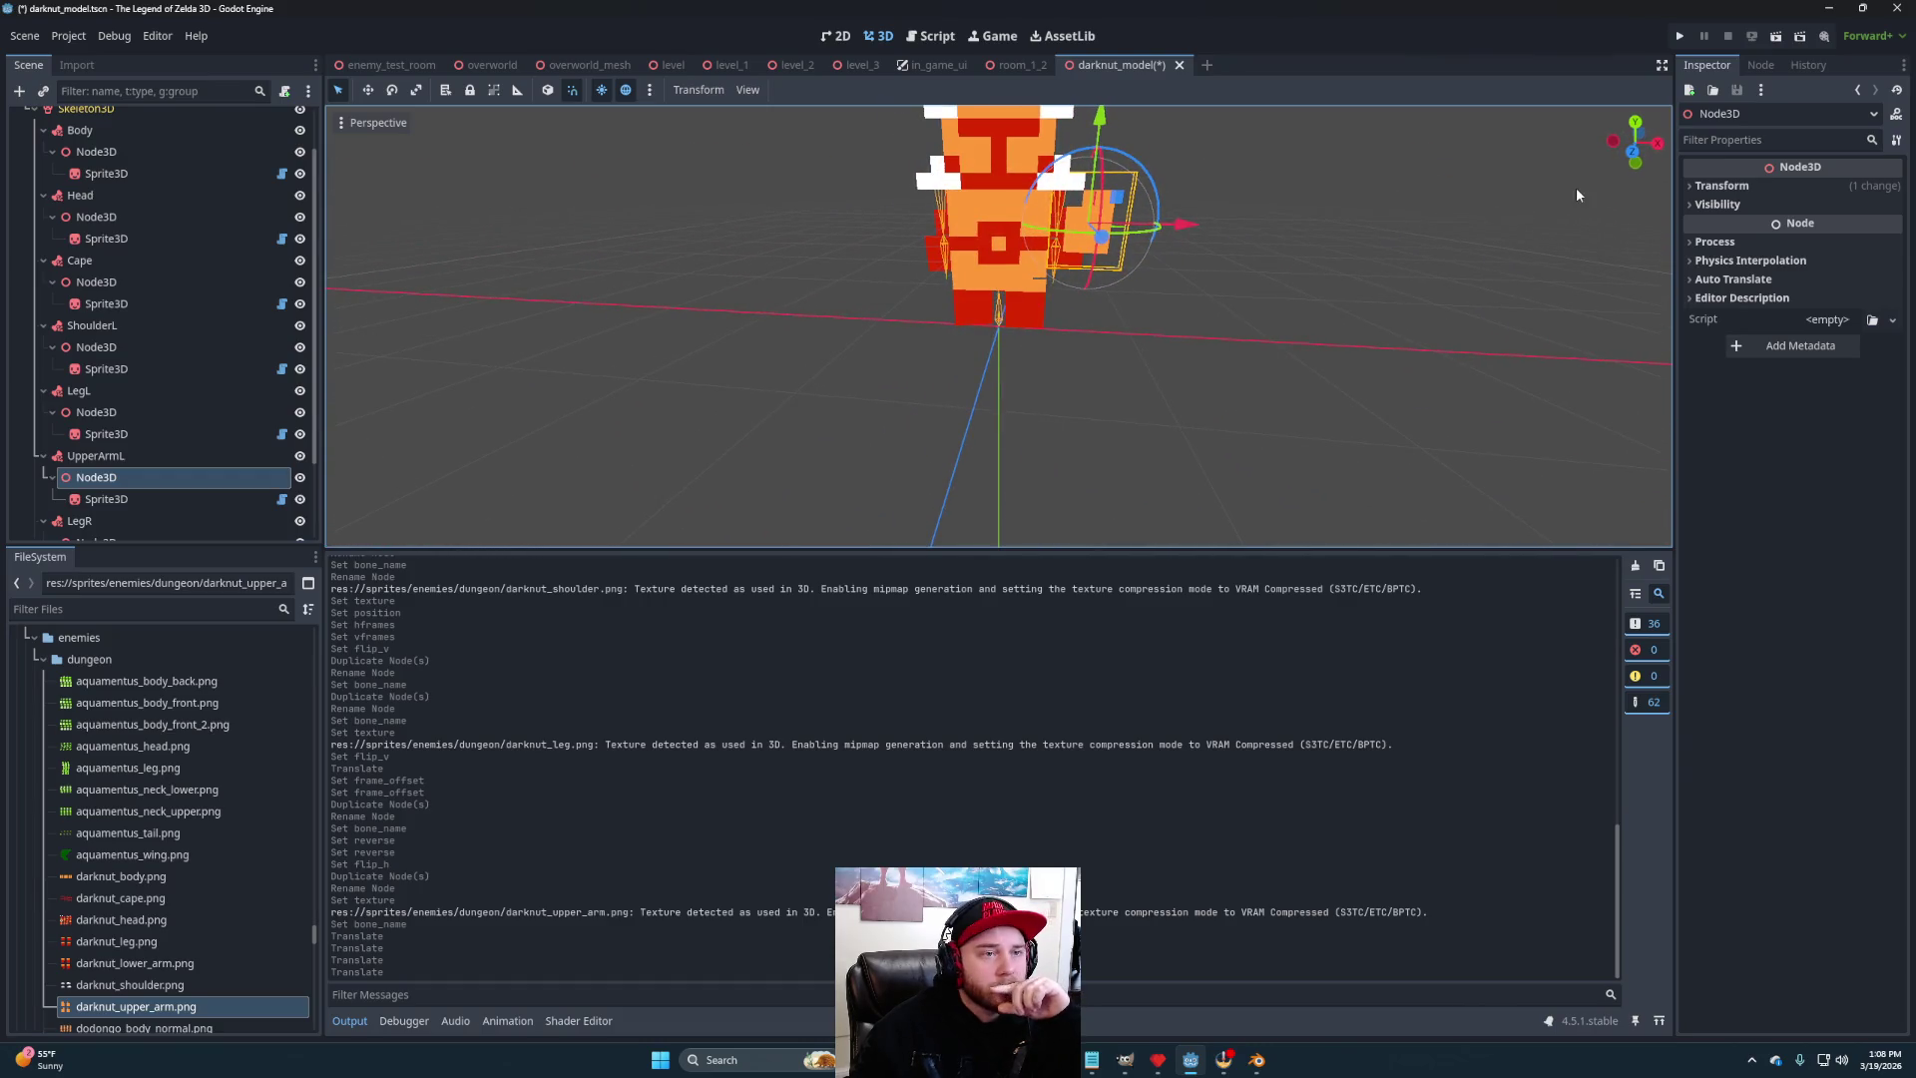
- Turn on Reverse for the upper arm sprite and shift it left on X
click(127, 499)
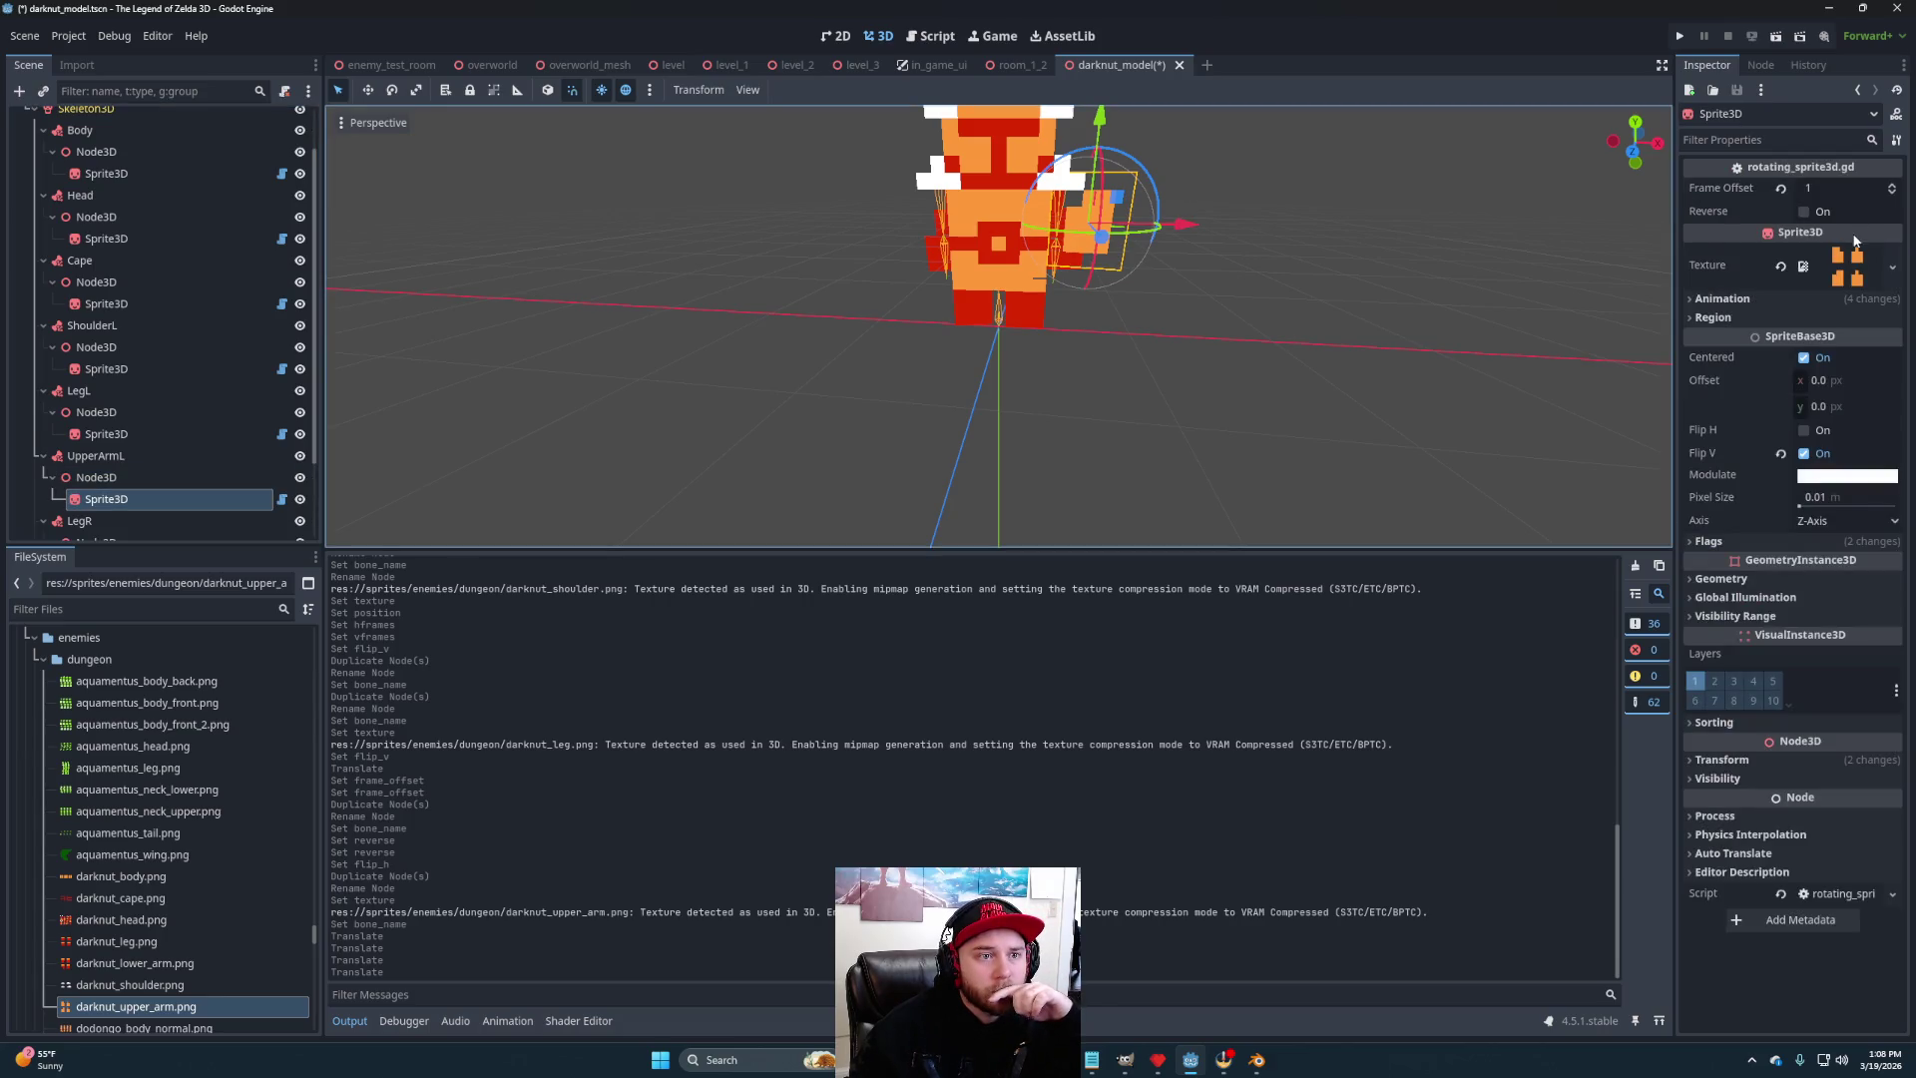
click(1806, 211)
mouse_move(1304, 312)
mouse_down()
mouse_move(755, 332)
mouse_move(1266, 297)
mouse_up()
mouse_move(1183, 222)
mouse_down()
mouse_move(1159, 227)
mouse_move(1213, 384)
mouse_move(1253, 359)
mouse_move(1175, 296)
mouse_up()
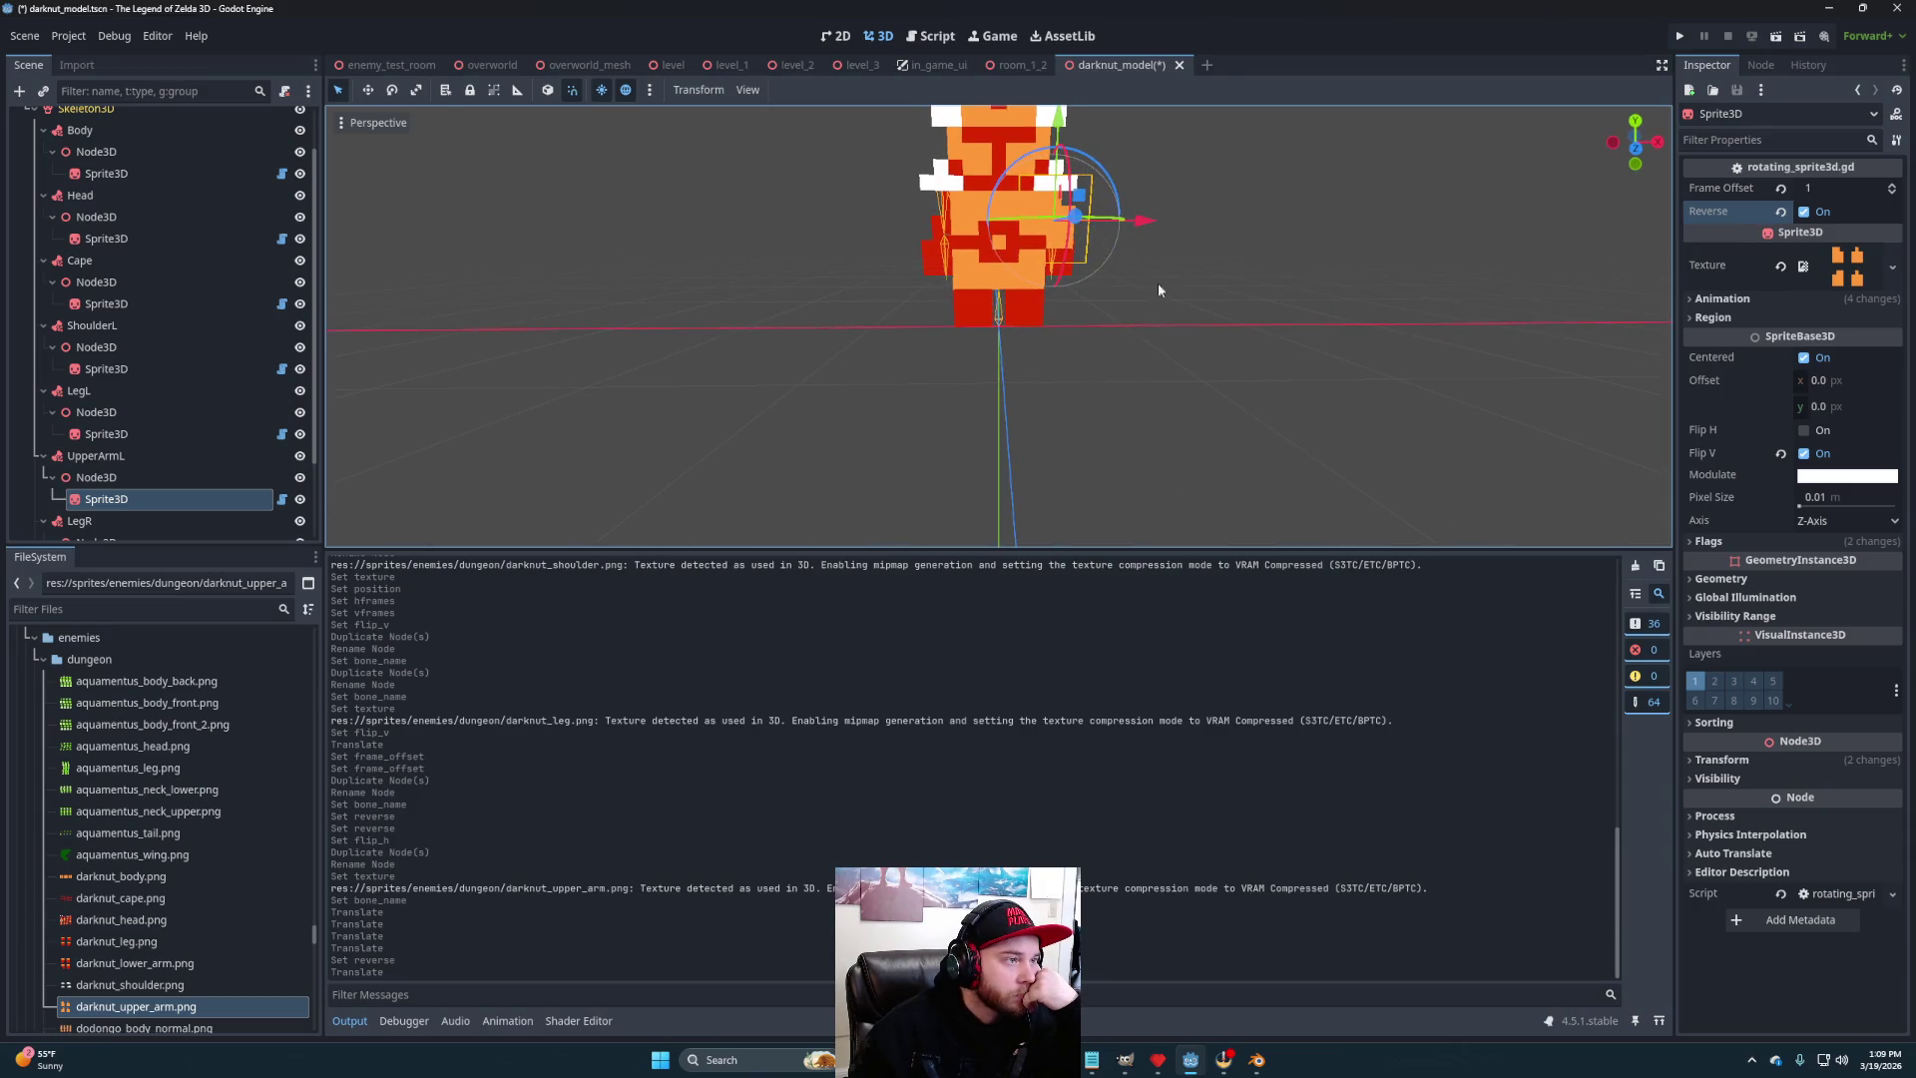
mouse_move(1145, 225)
mouse_down()
mouse_move(1178, 249)
mouse_move(1158, 307)
mouse_move(1176, 359)
mouse_move(1072, 354)
mouse_move(1180, 350)
mouse_move(1165, 339)
mouse_move(1150, 340)
mouse_move(1174, 362)
mouse_up()
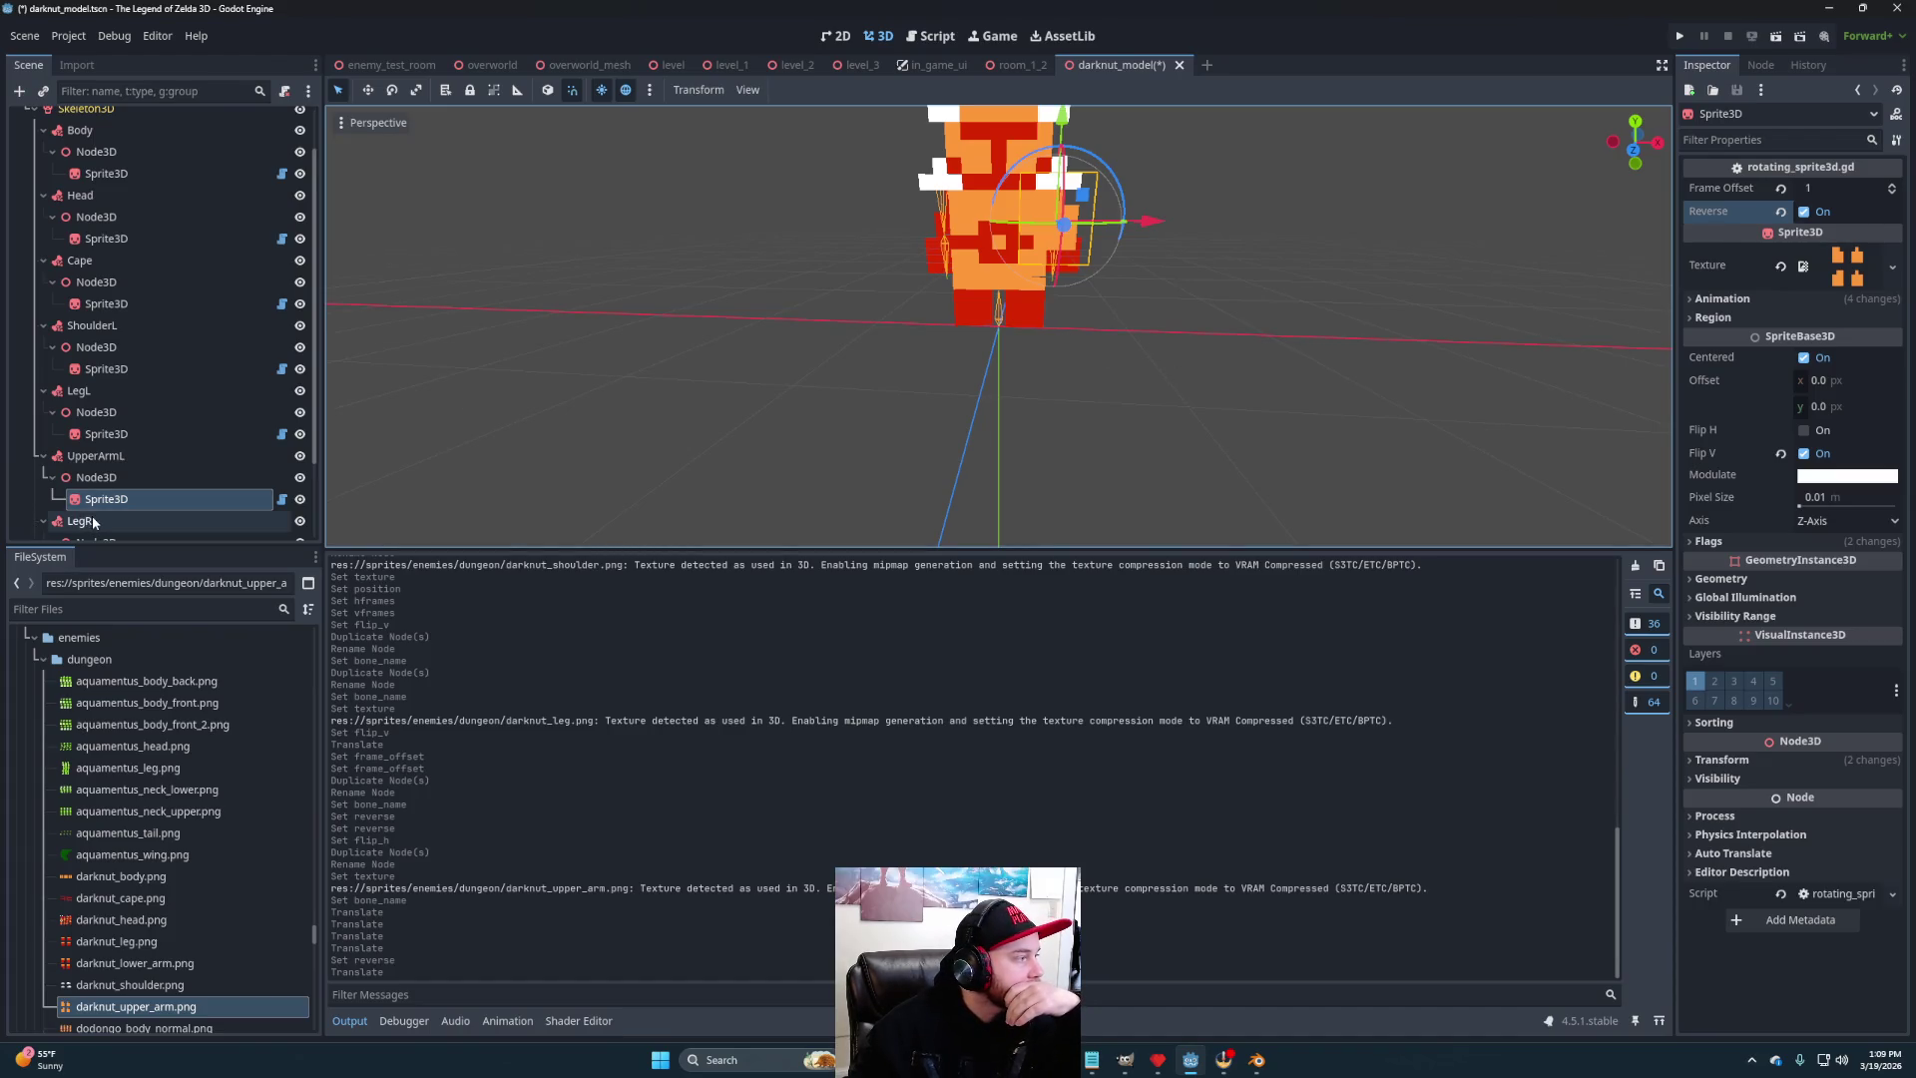
- Duplicate the UpperArmL attachment and rename the copy UpperArmR
click(128, 459)
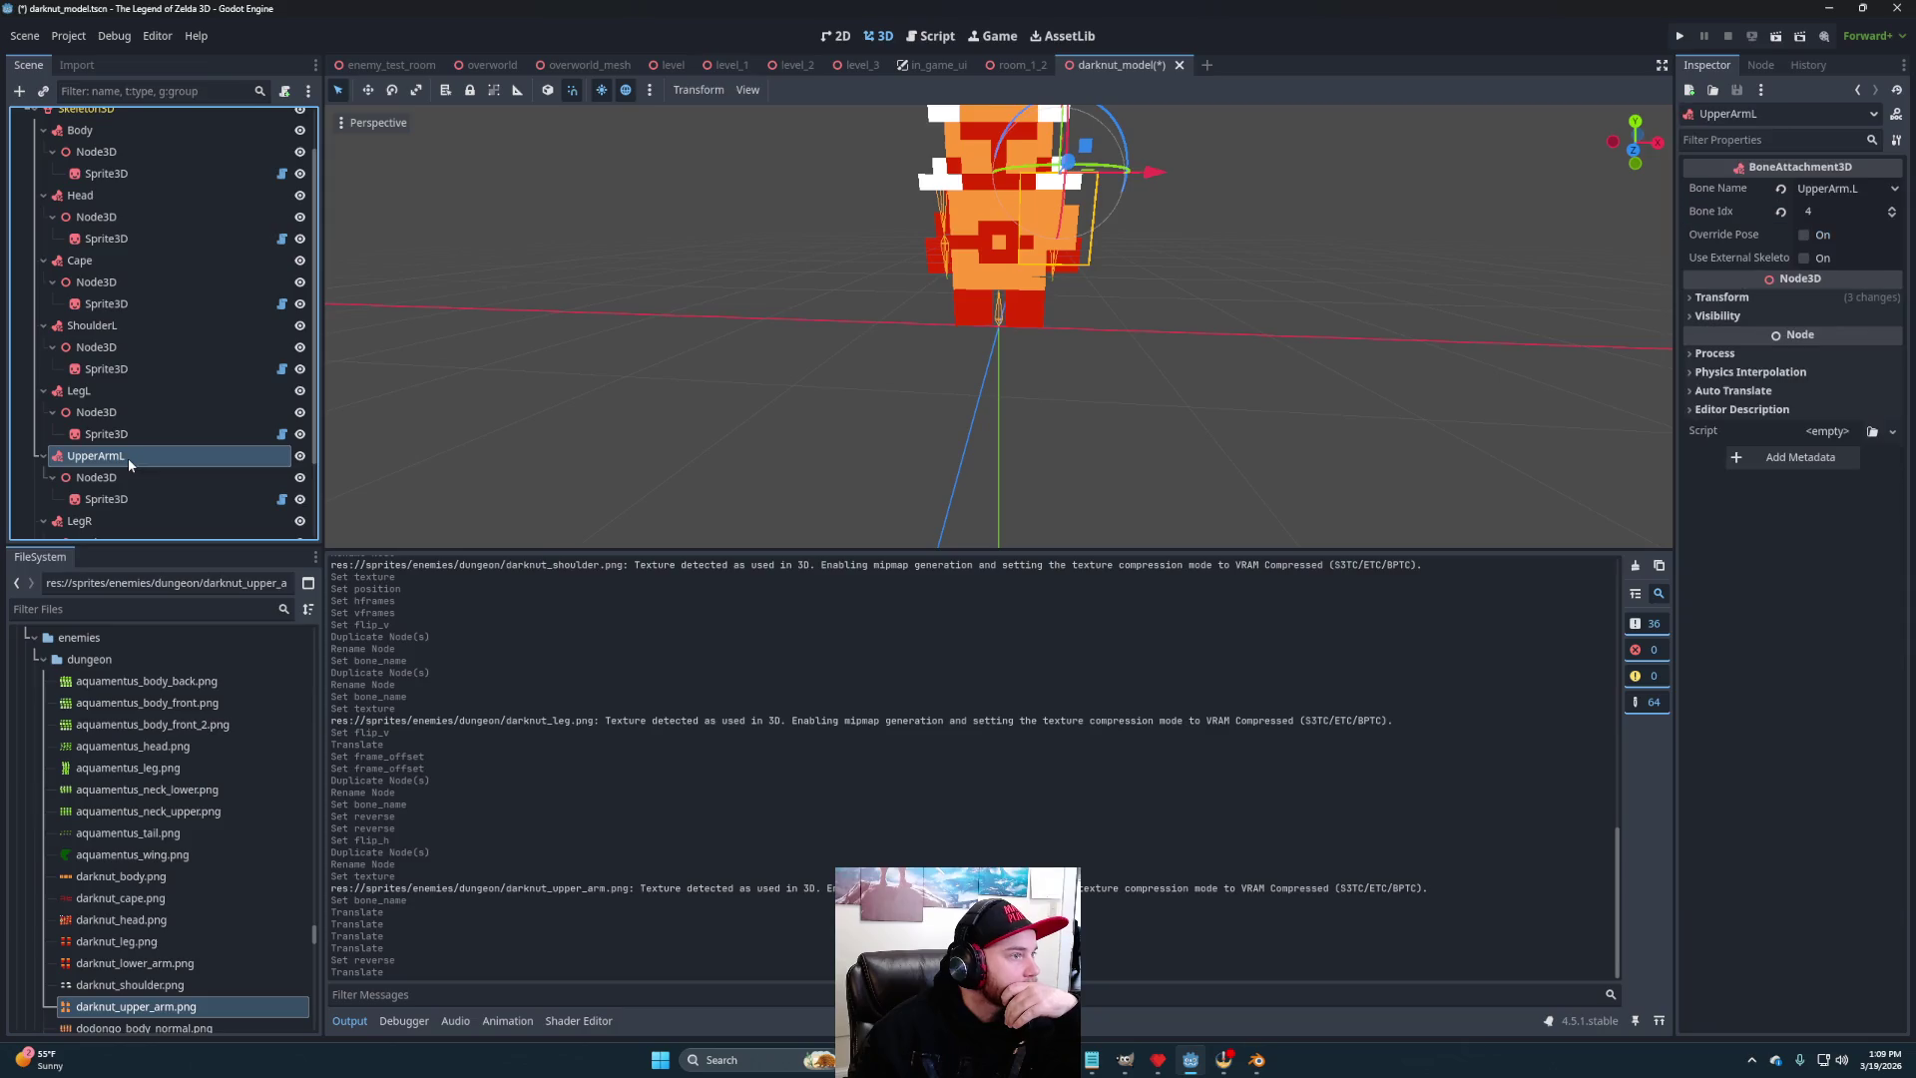
key(ctrl+d)
double_click(141, 521)
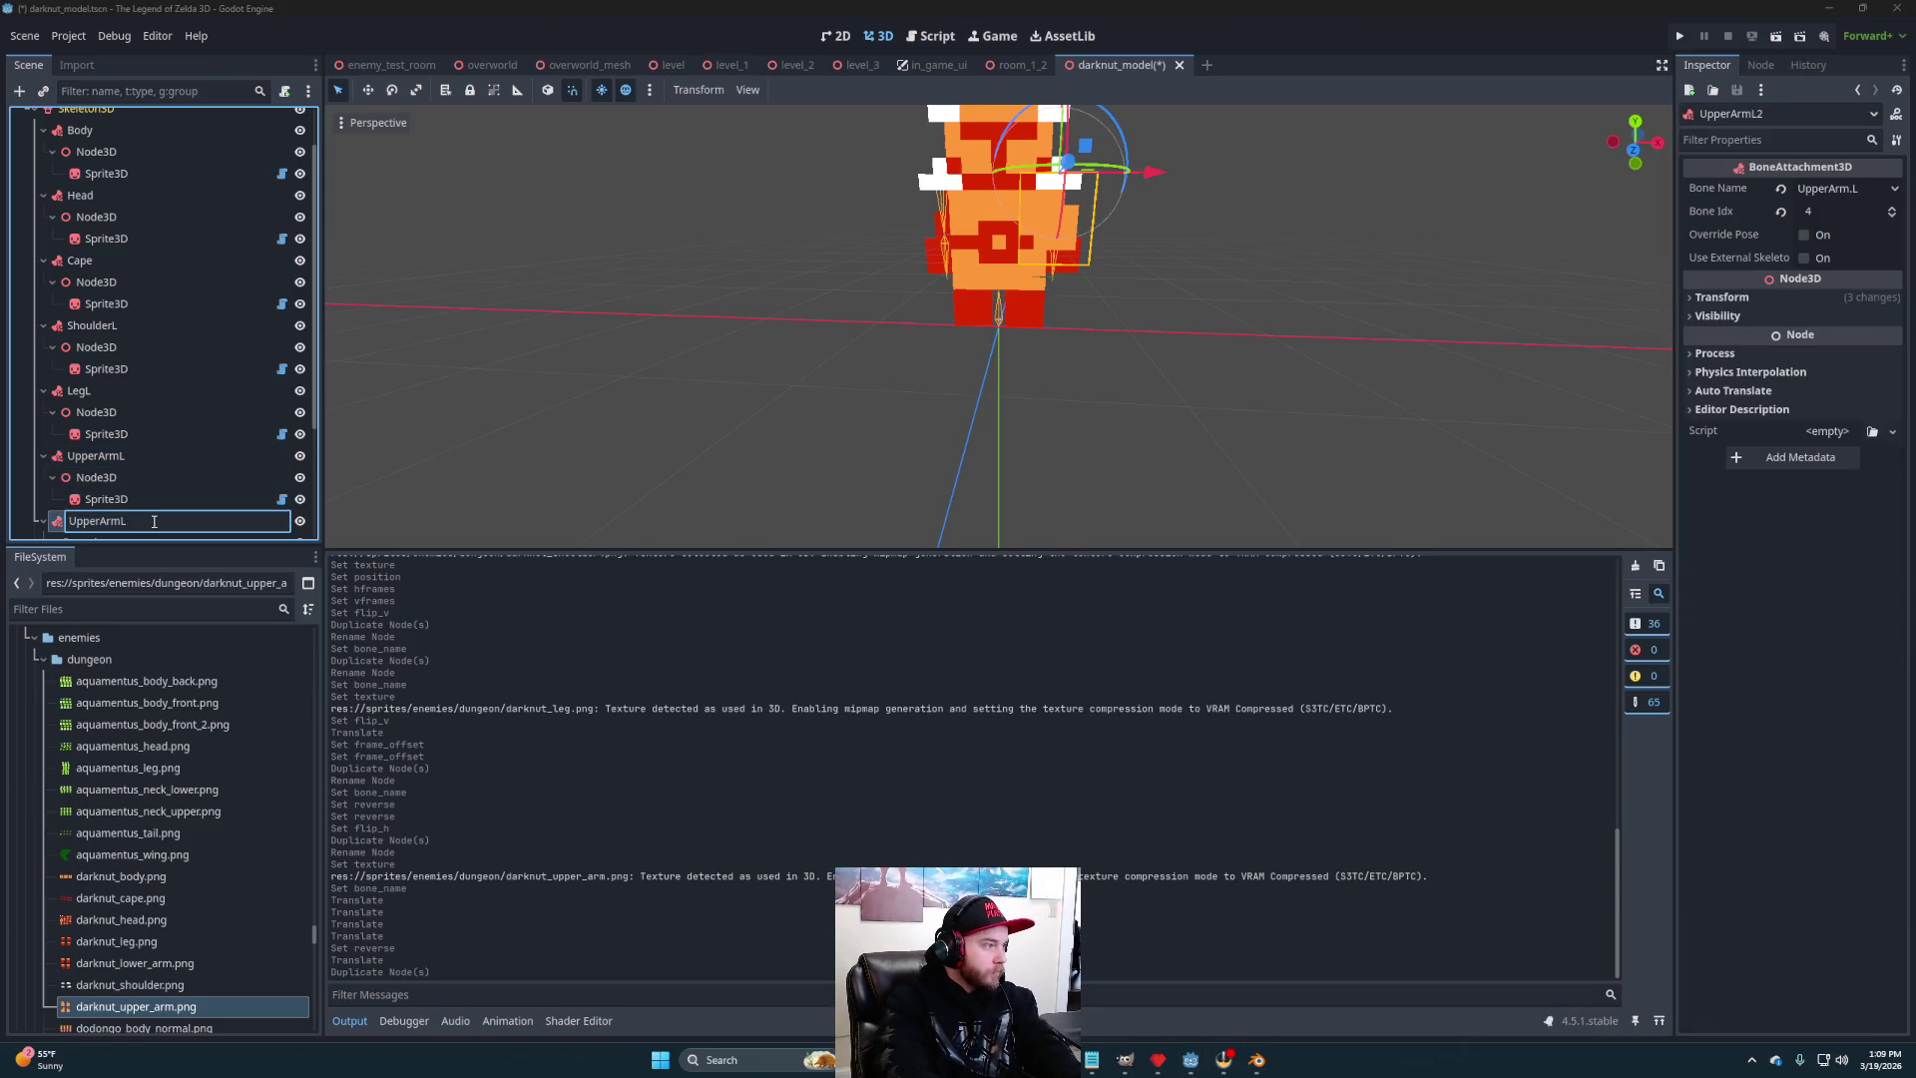
text(R)
key(Return)
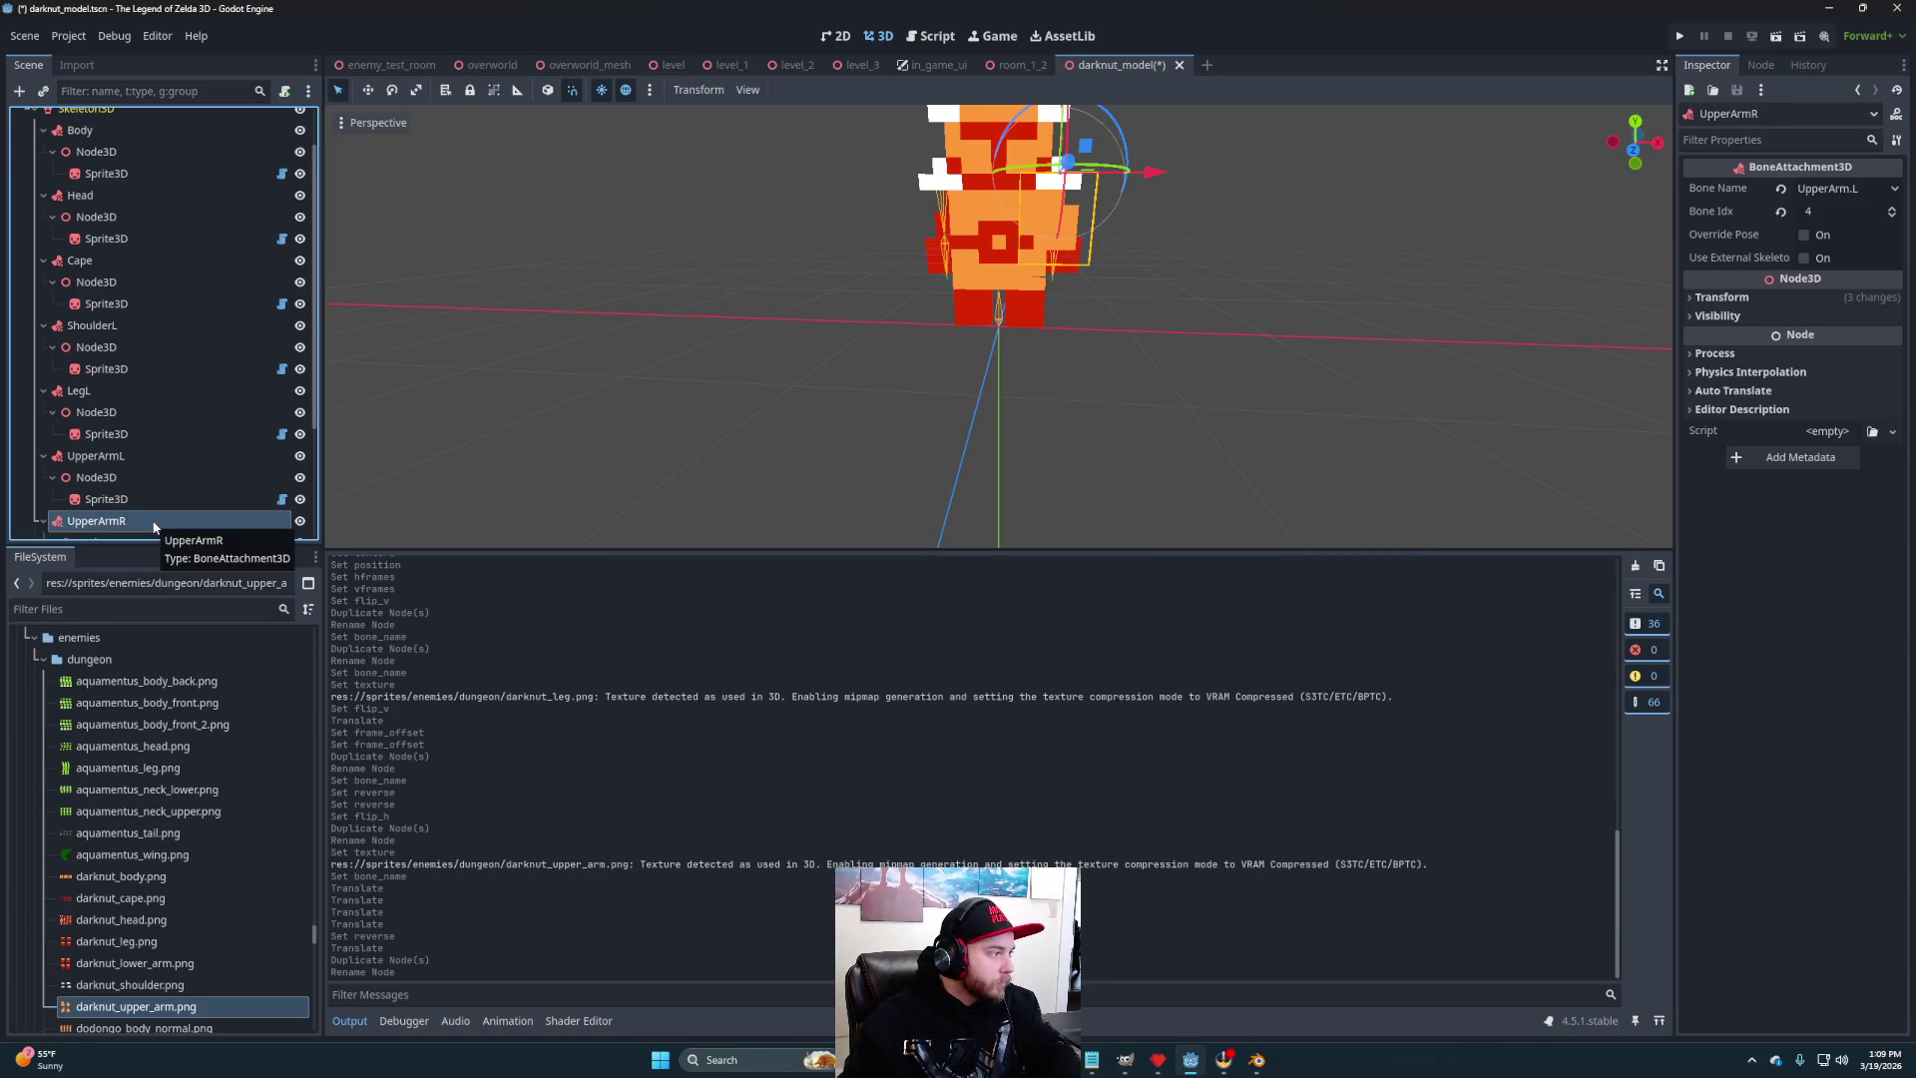
- Set UpperArmR's Bone Name to UpperArm.R and orbit to check the right shoulder
scroll(110, 483, down, 2)
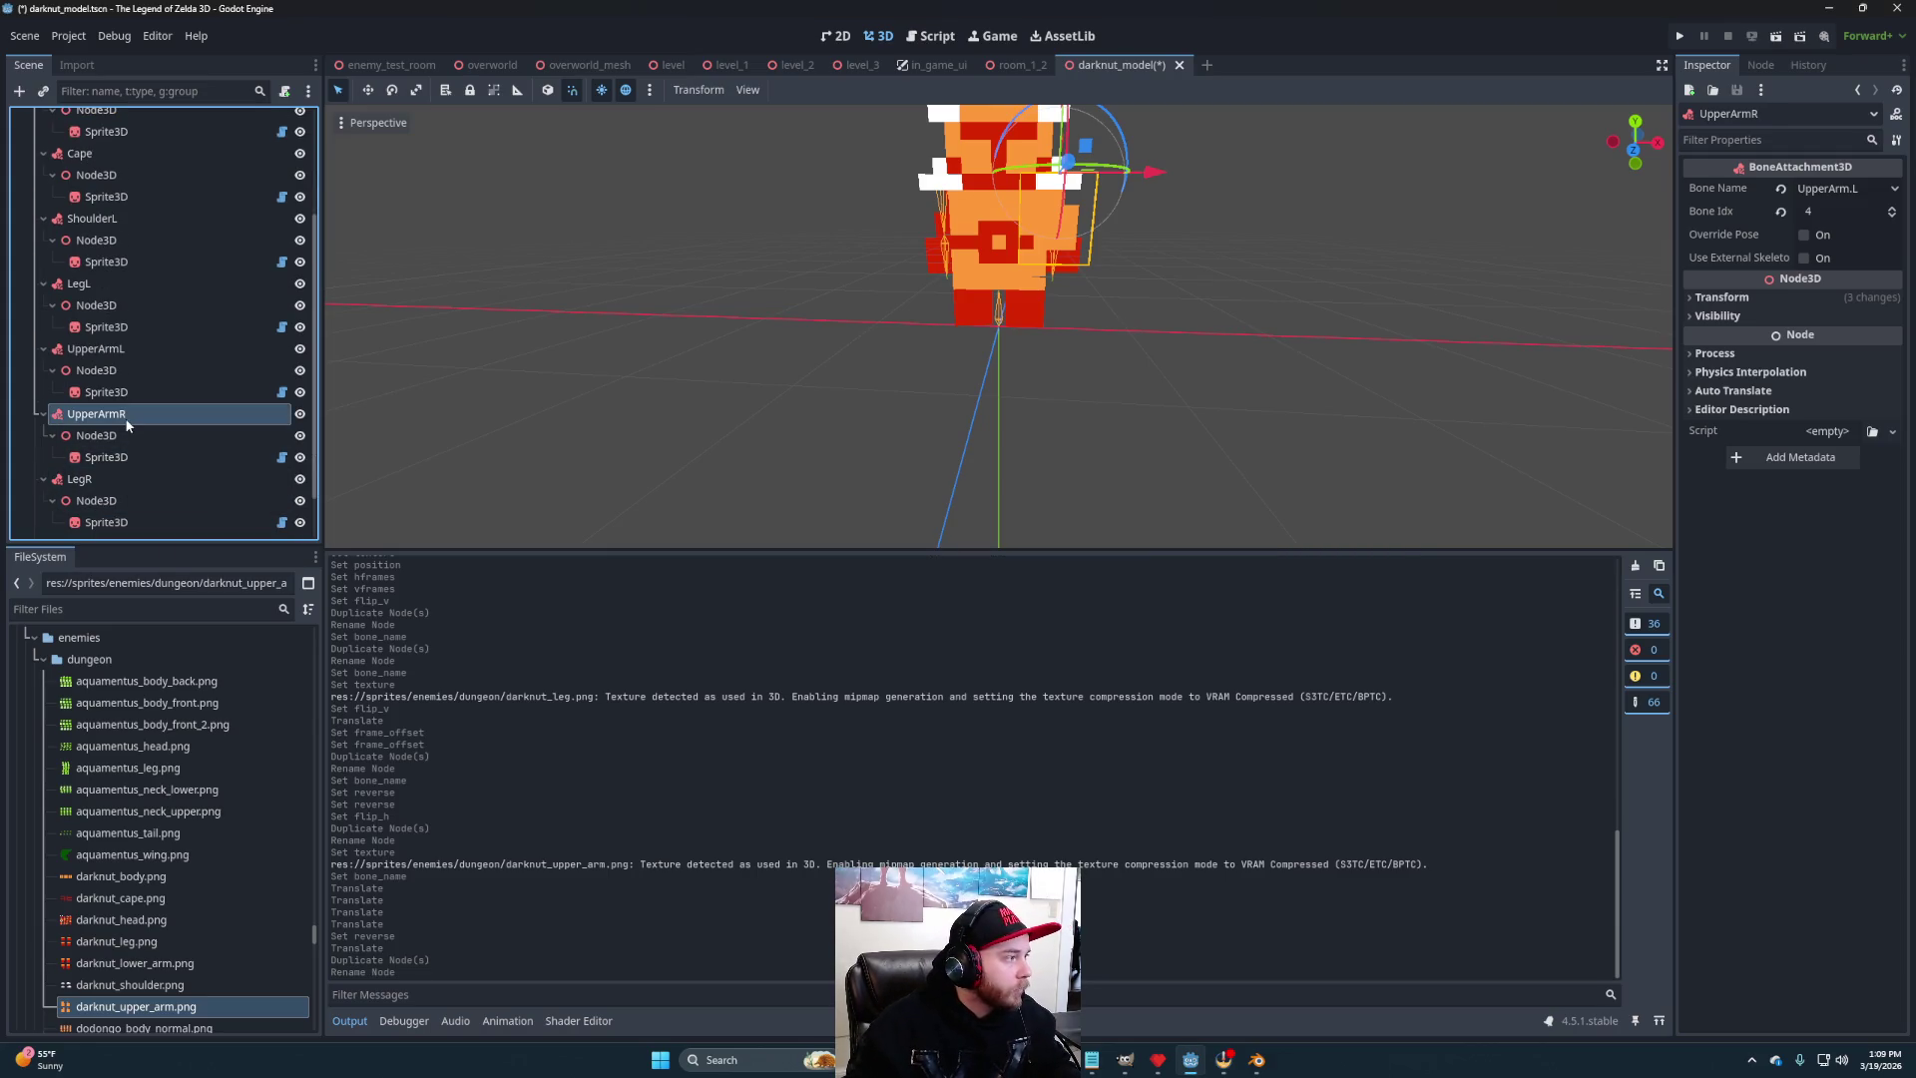
click(1824, 189)
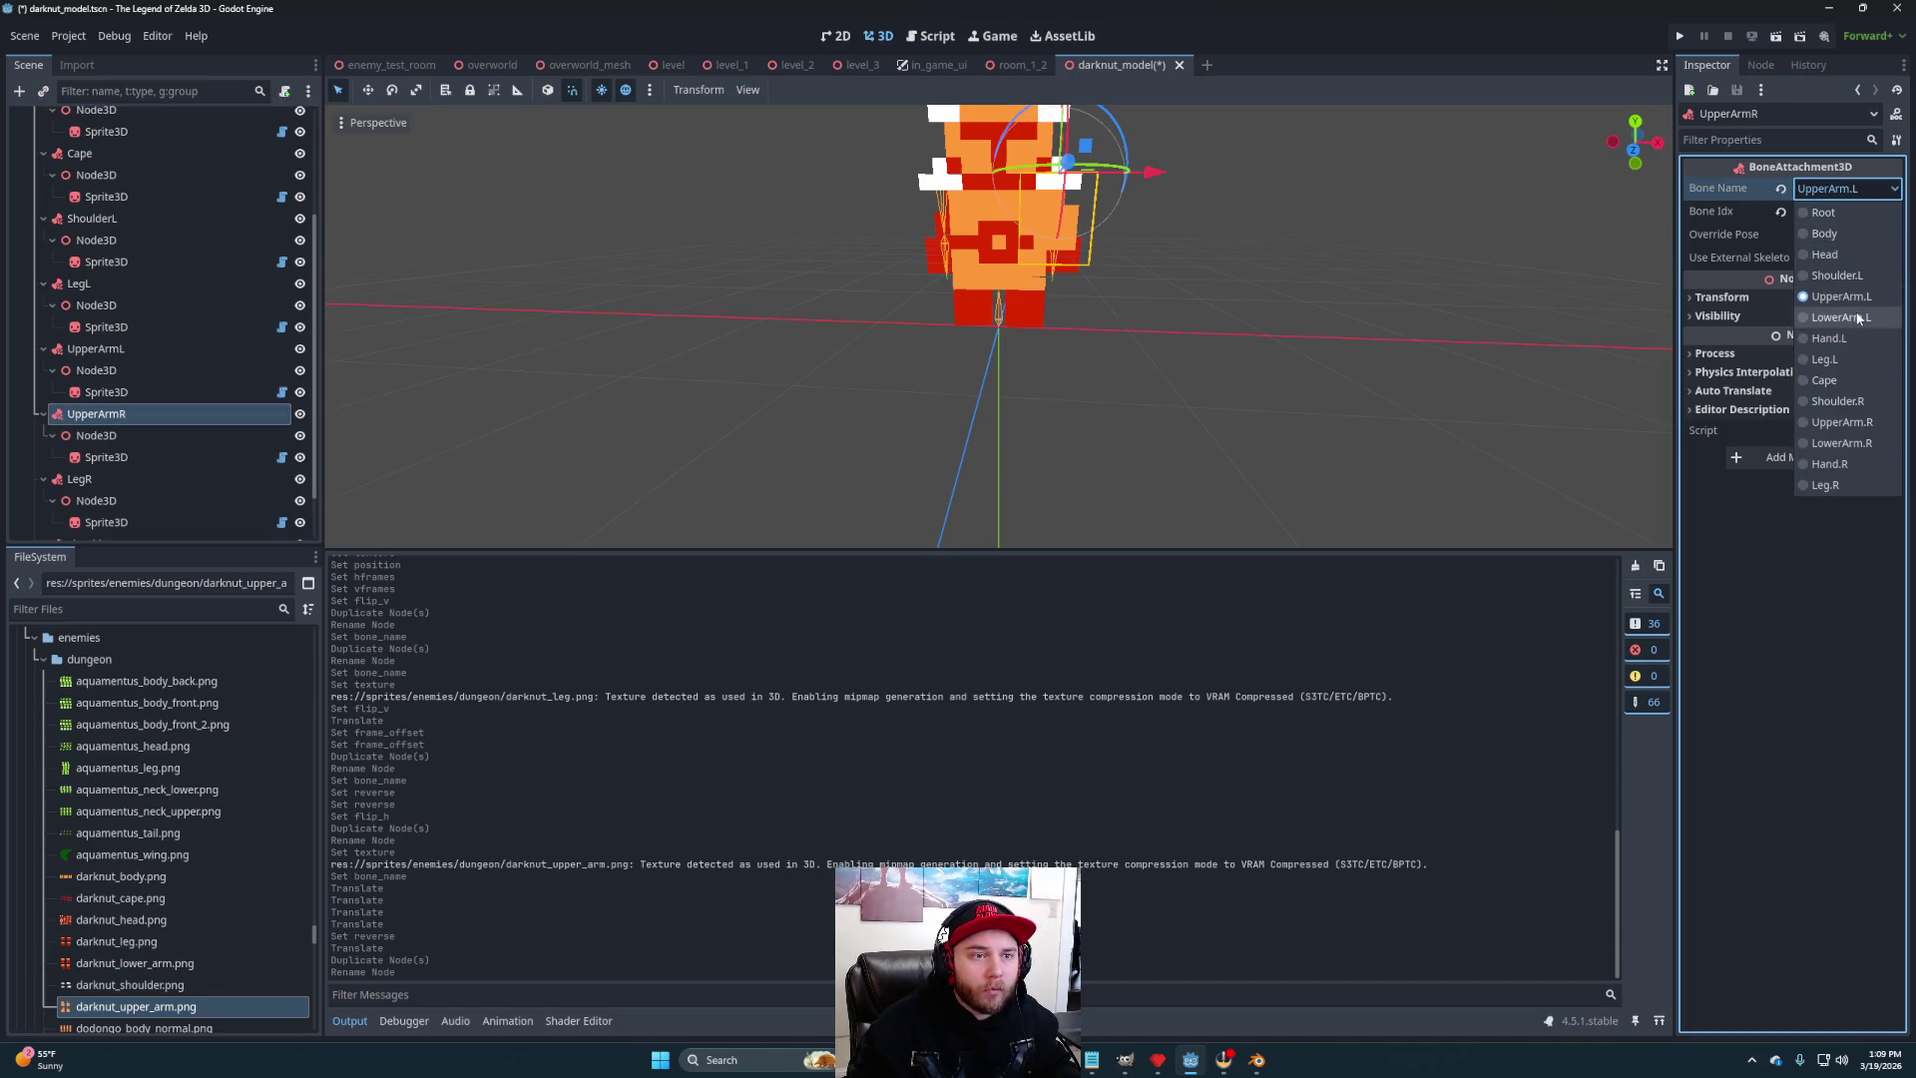
click(1846, 423)
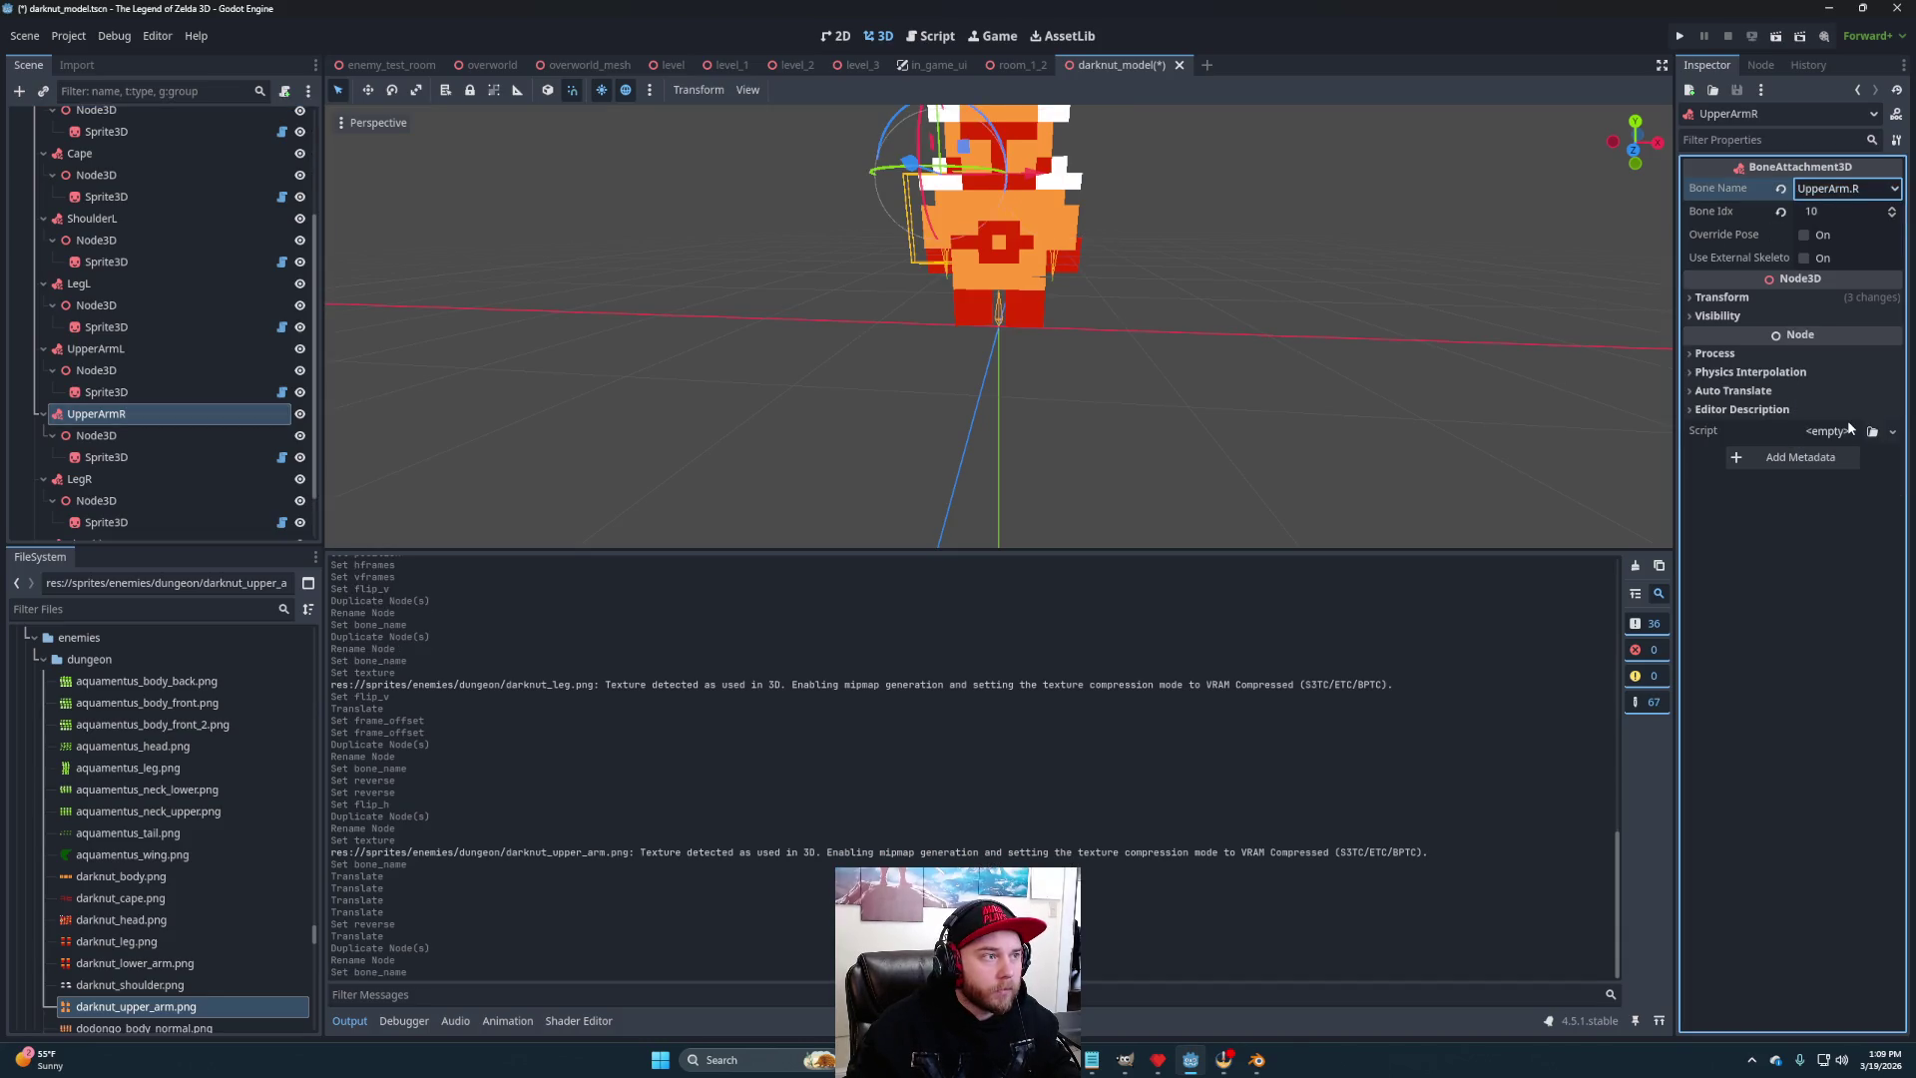
mouse_move(975, 396)
mouse_down()
mouse_move(1112, 378)
mouse_move(1544, 404)
mouse_move(744, 406)
mouse_move(1506, 418)
mouse_move(926, 404)
mouse_move(1014, 393)
mouse_move(988, 389)
mouse_move(1065, 416)
mouse_up()
scroll(1064, 415, up, 2)
scroll(1073, 399, down, 3)
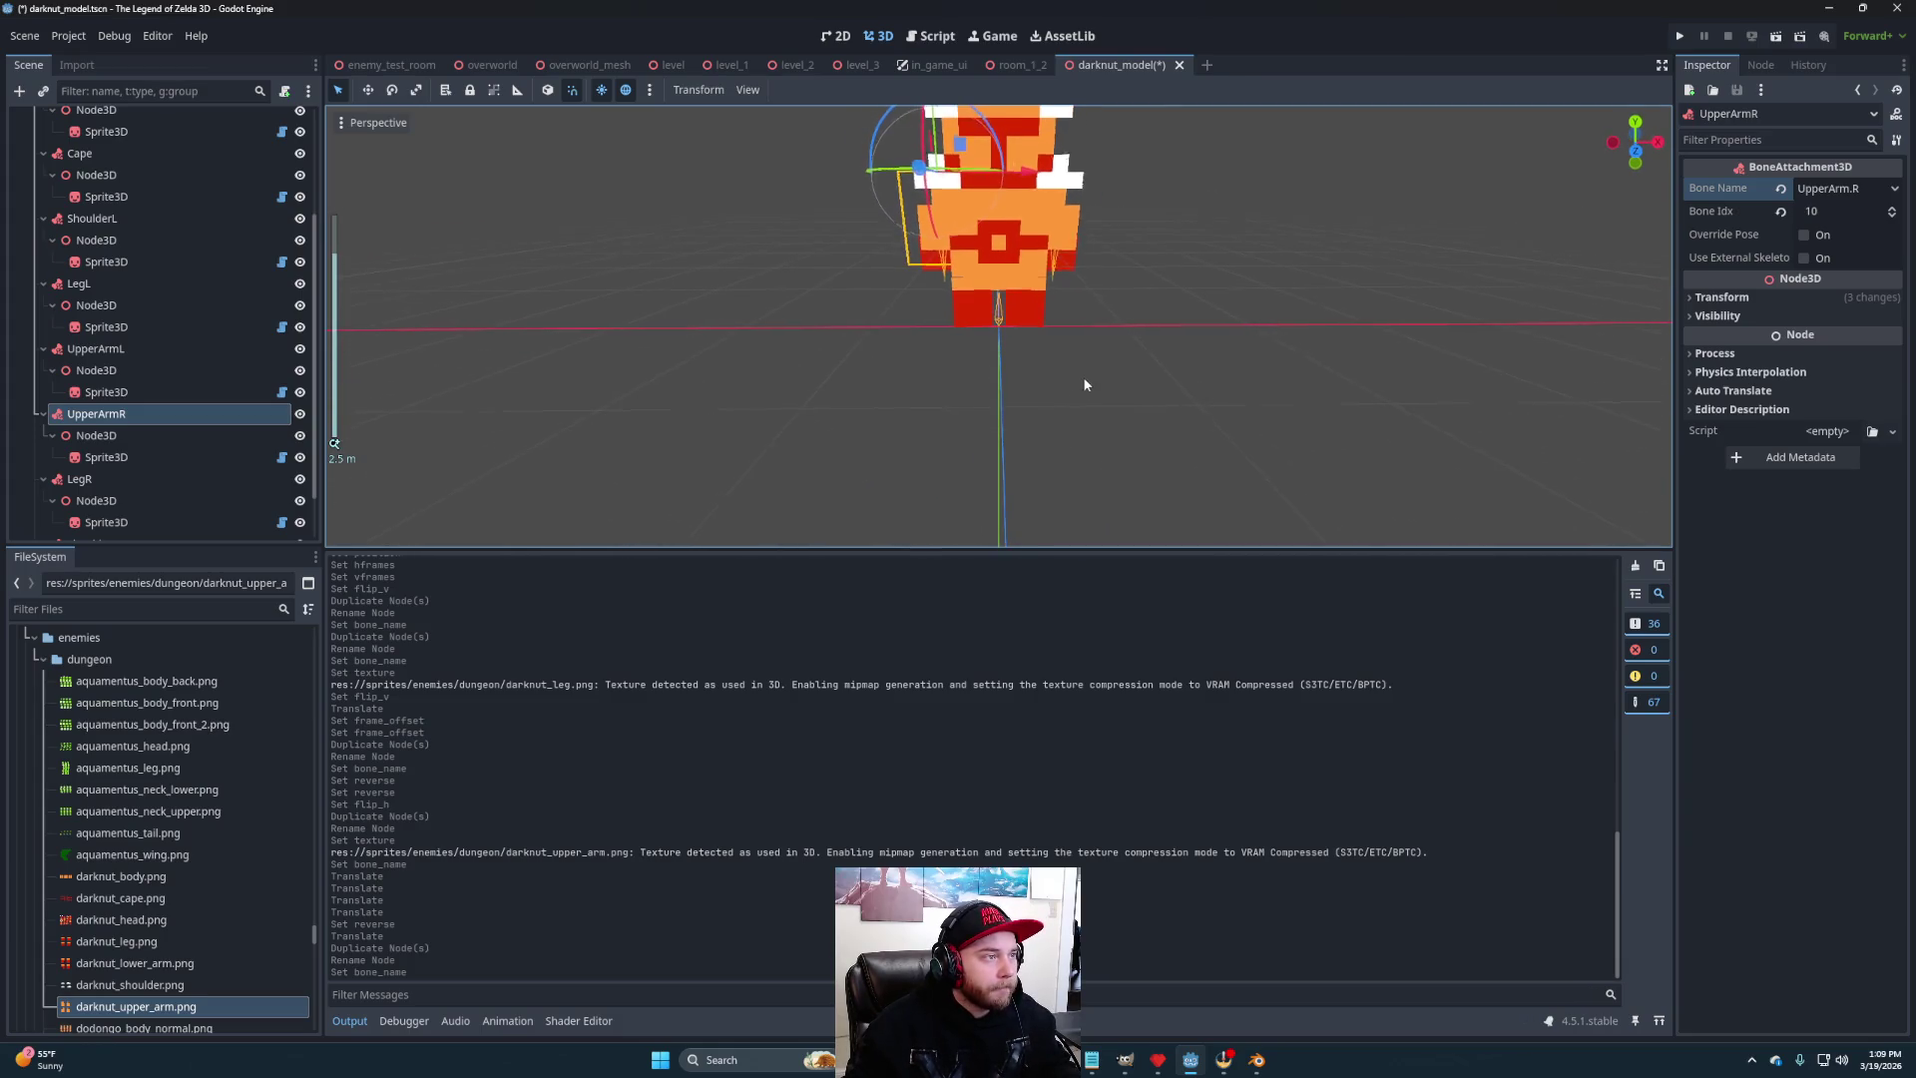
scroll(1084, 384, up, 1)
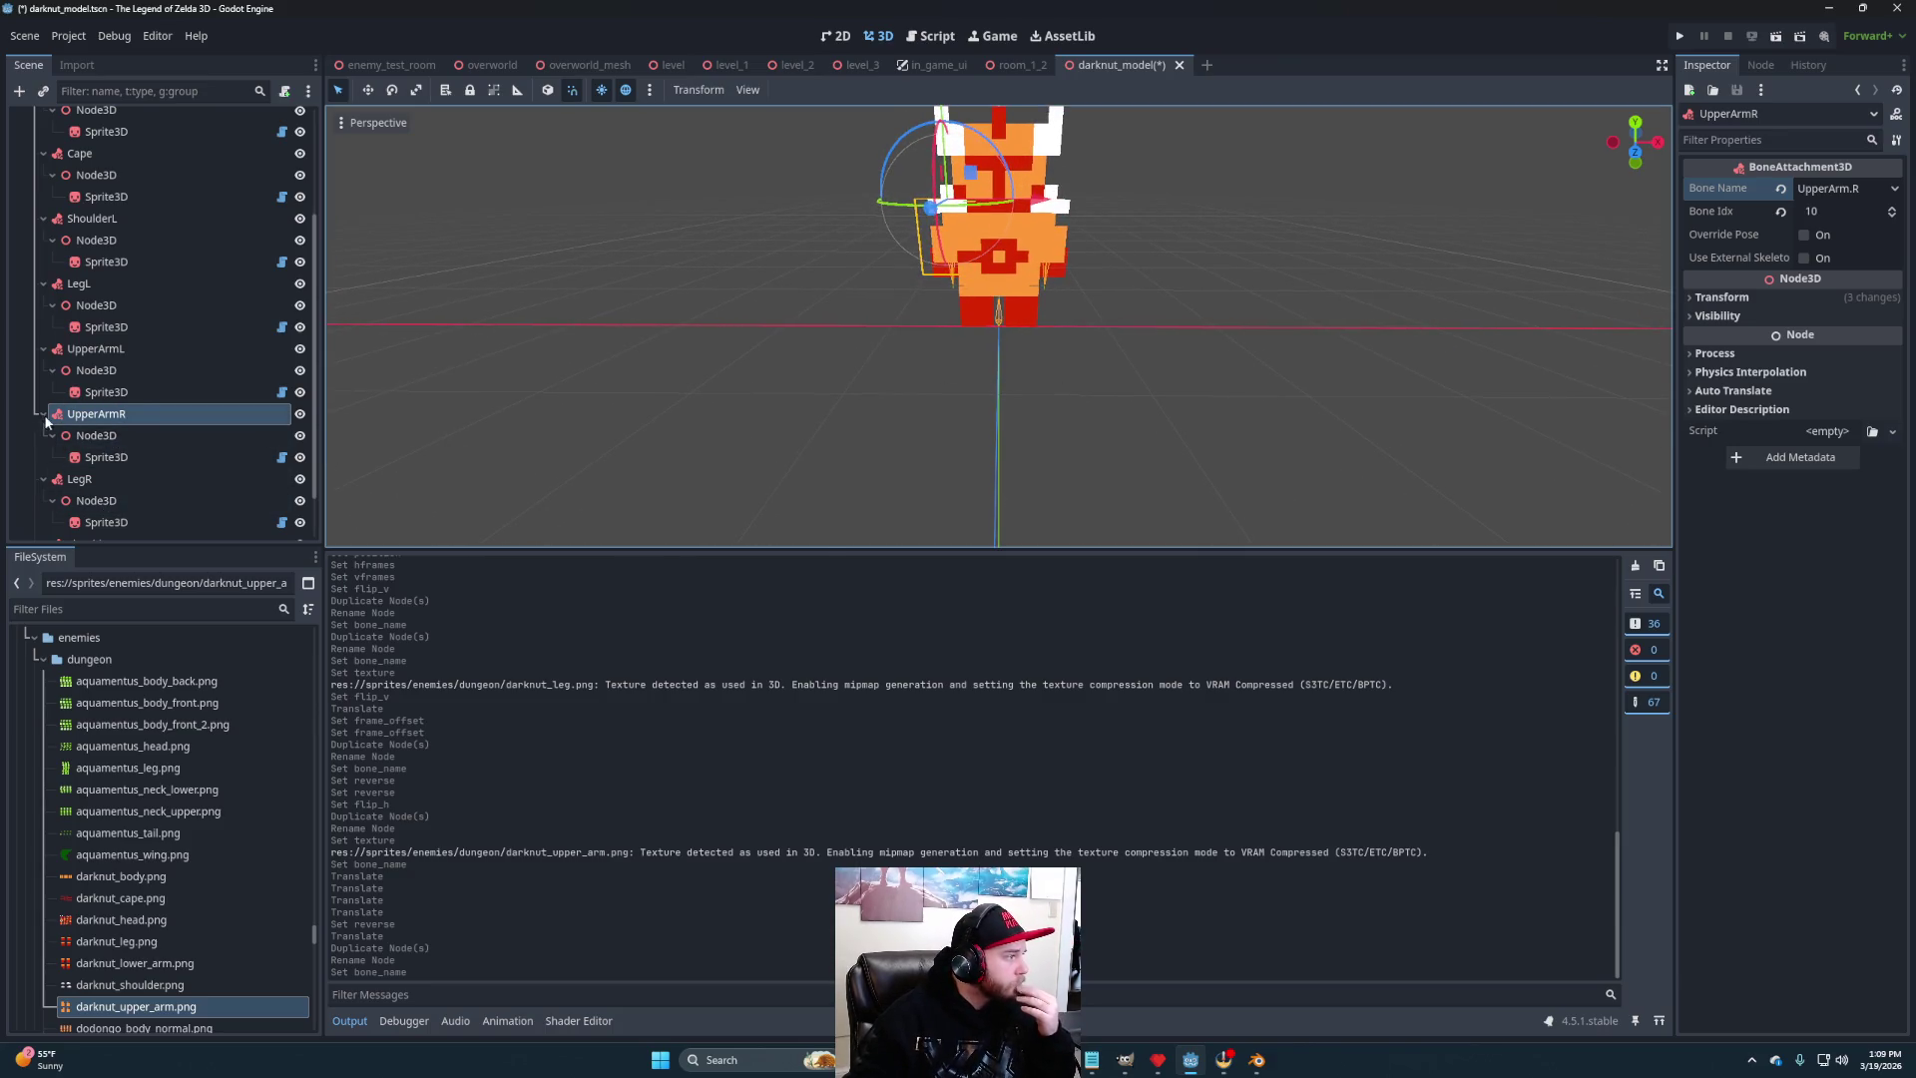
- Duplicate UpperArmL, rename it LowerArmL, and bind it to the LowerArm.L bone
click(129, 346)
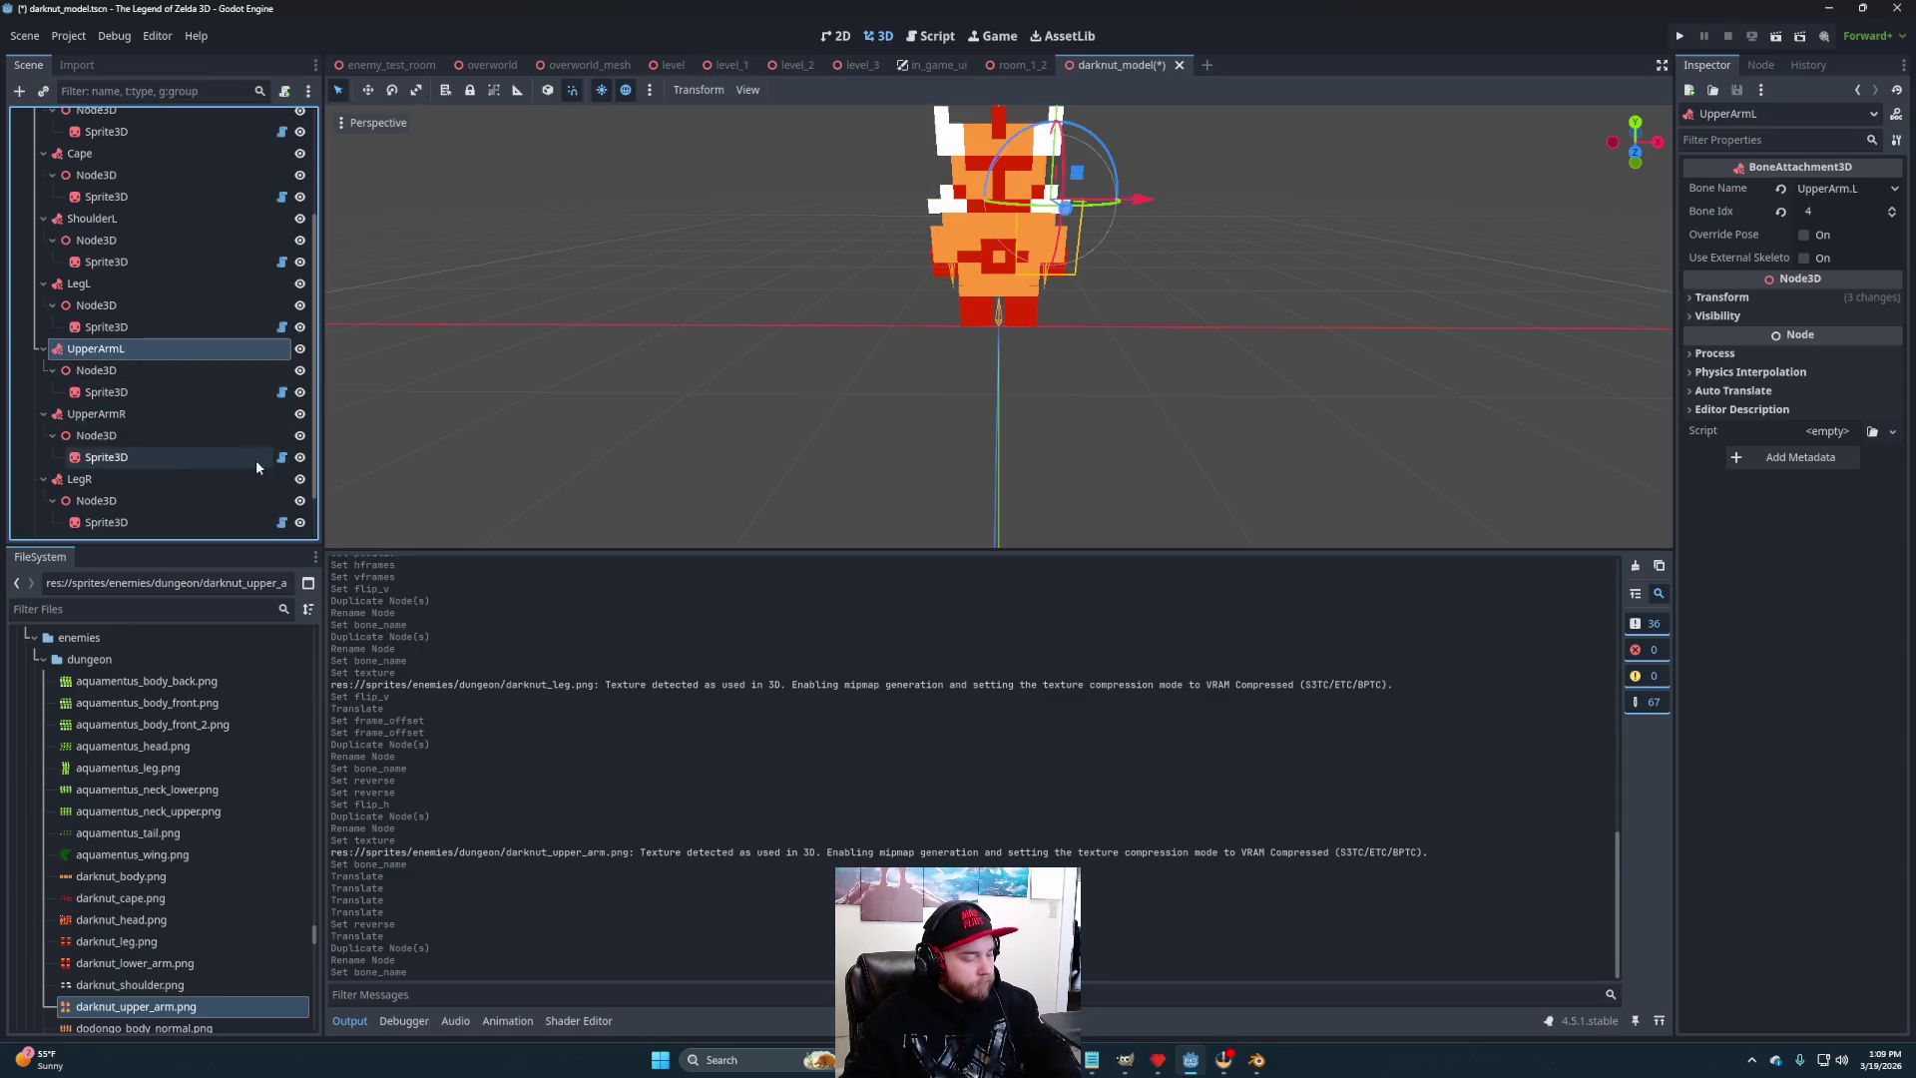
key(ctrl+d)
double_click(112, 415)
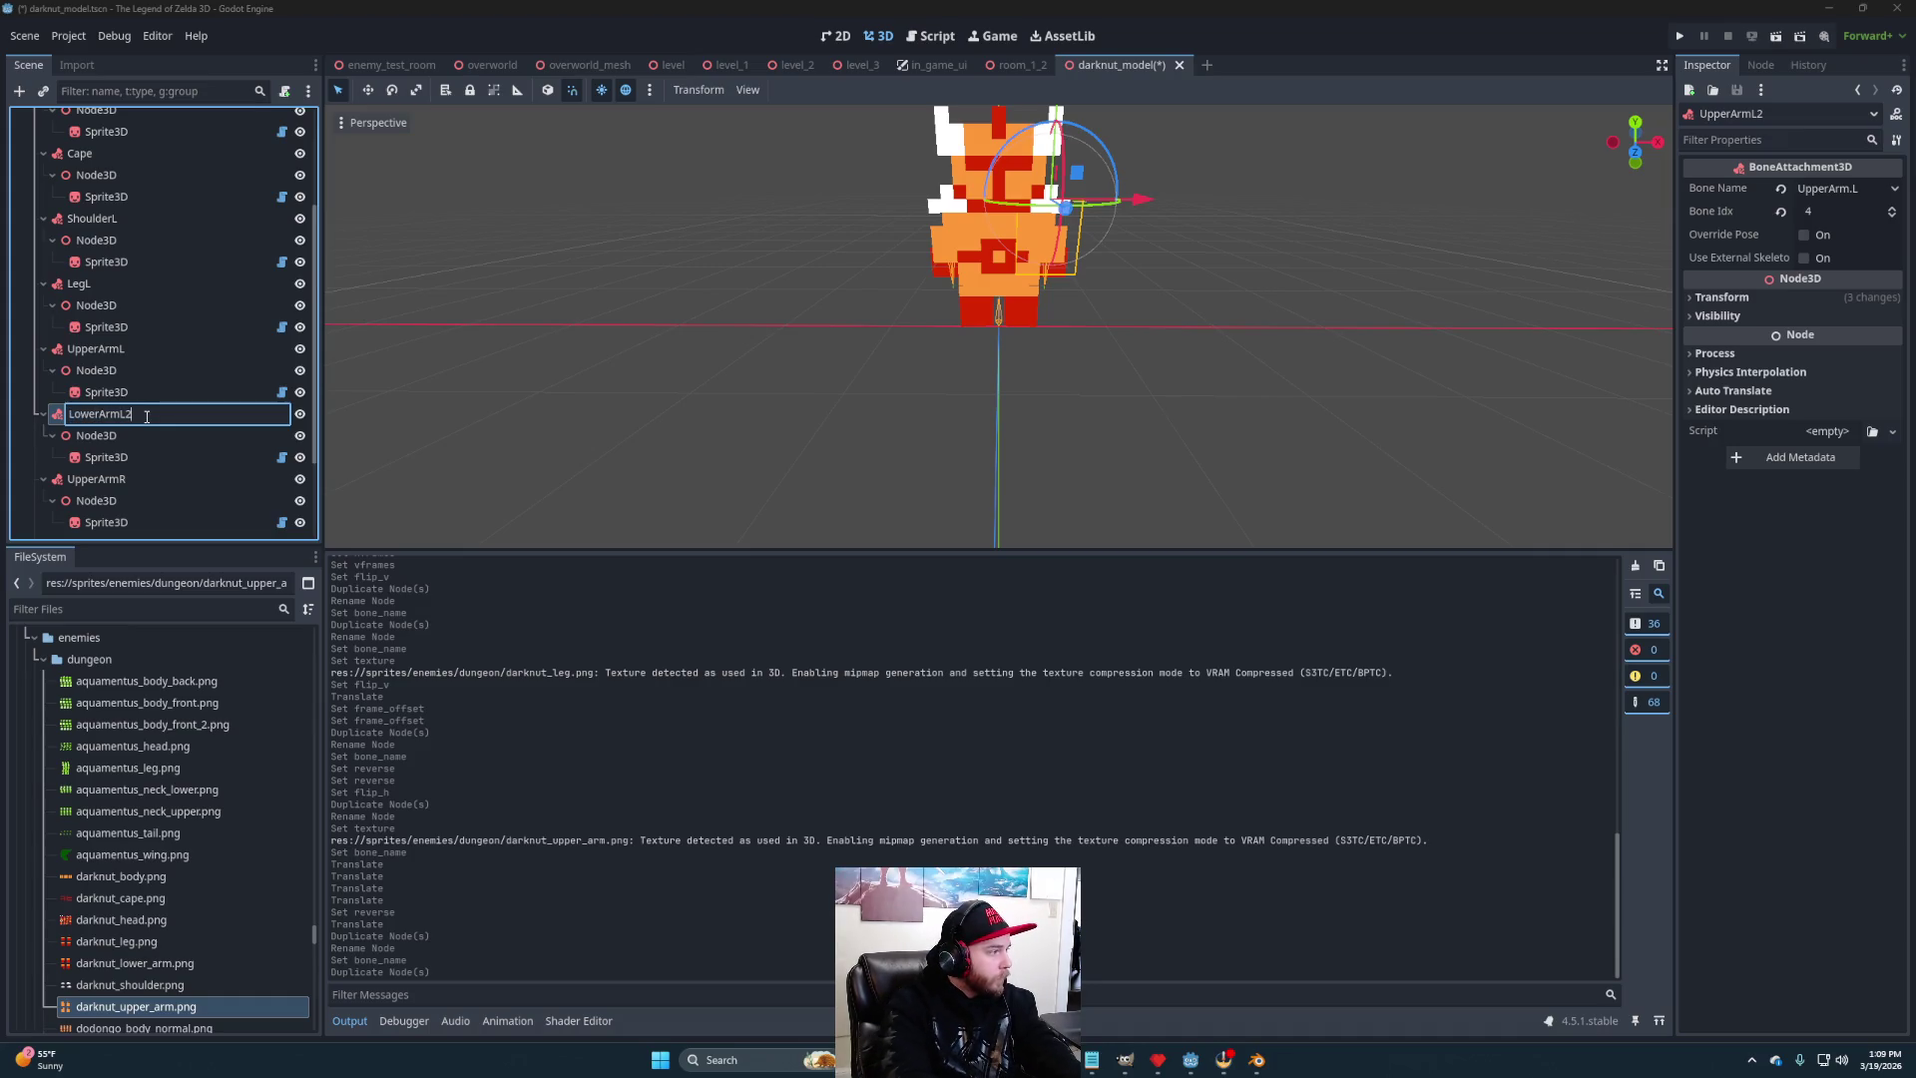
key(Return)
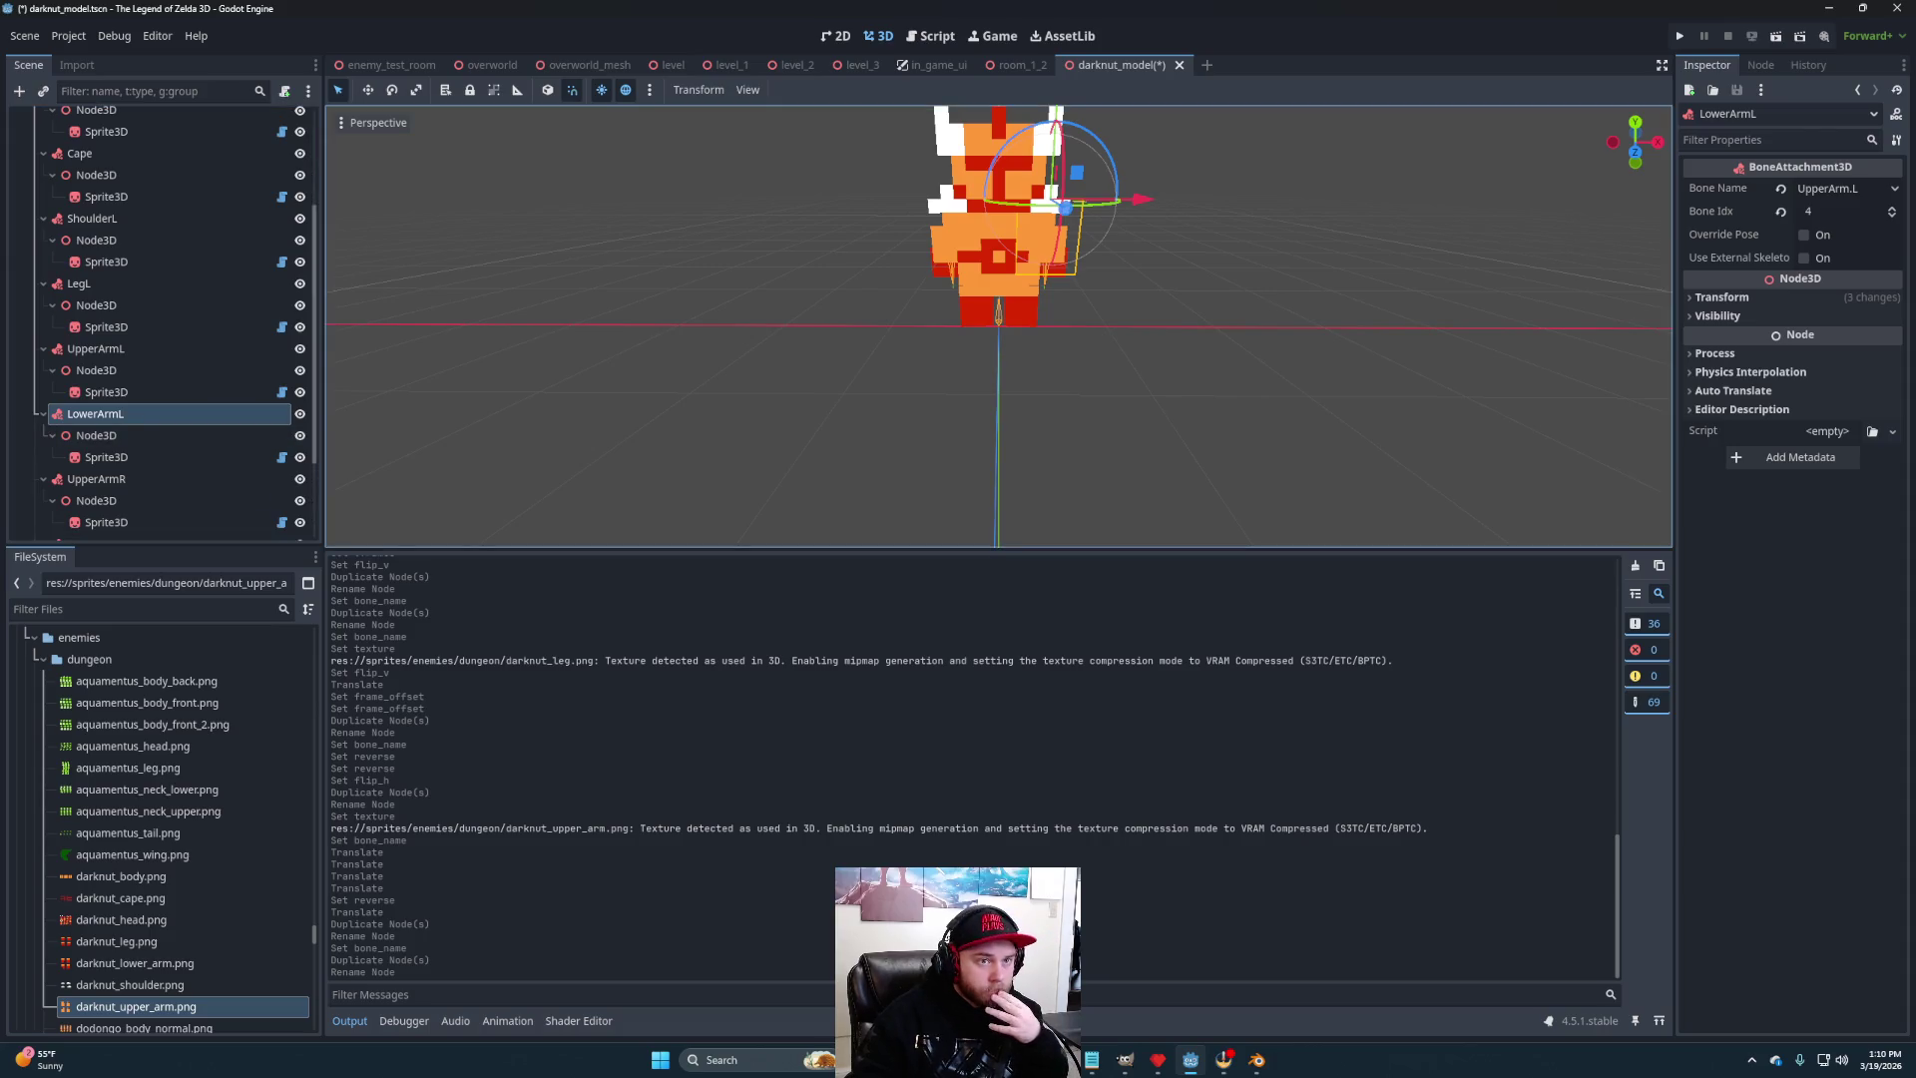
click(1836, 189)
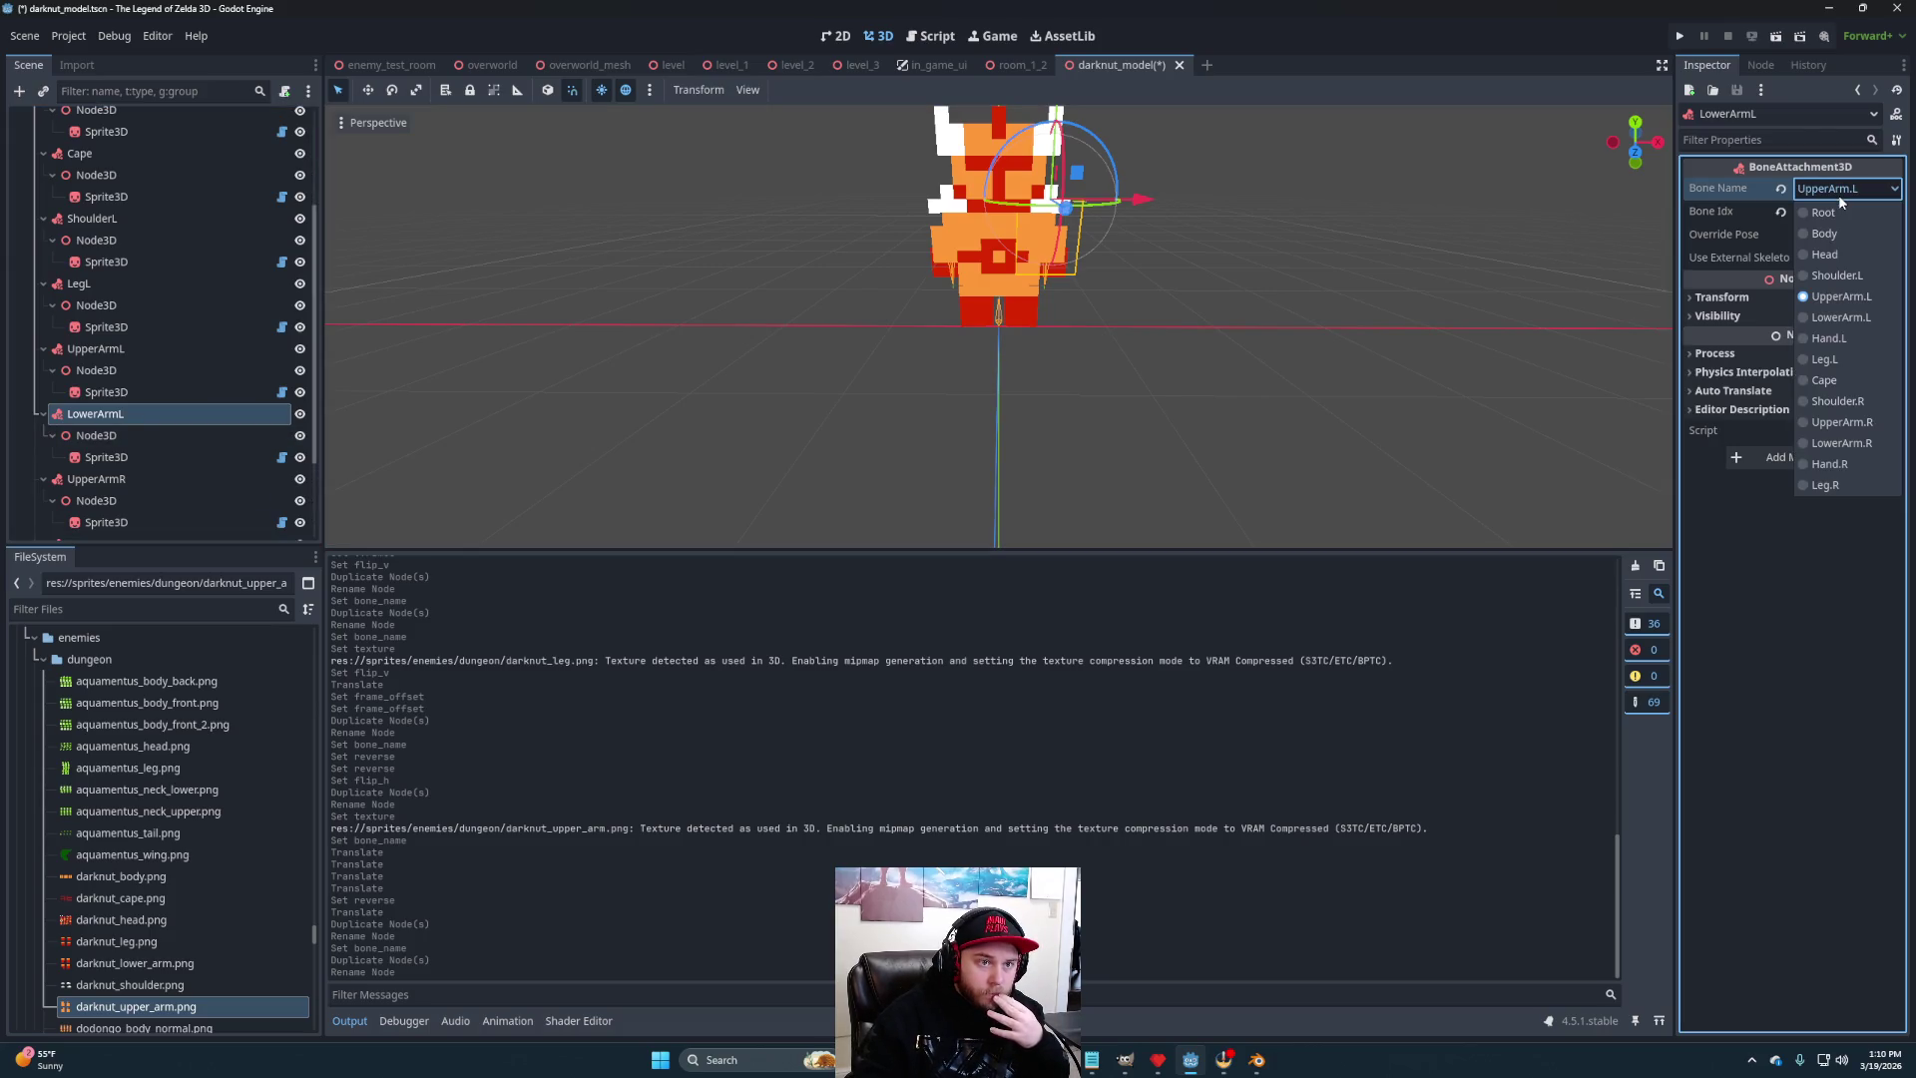
click(1846, 320)
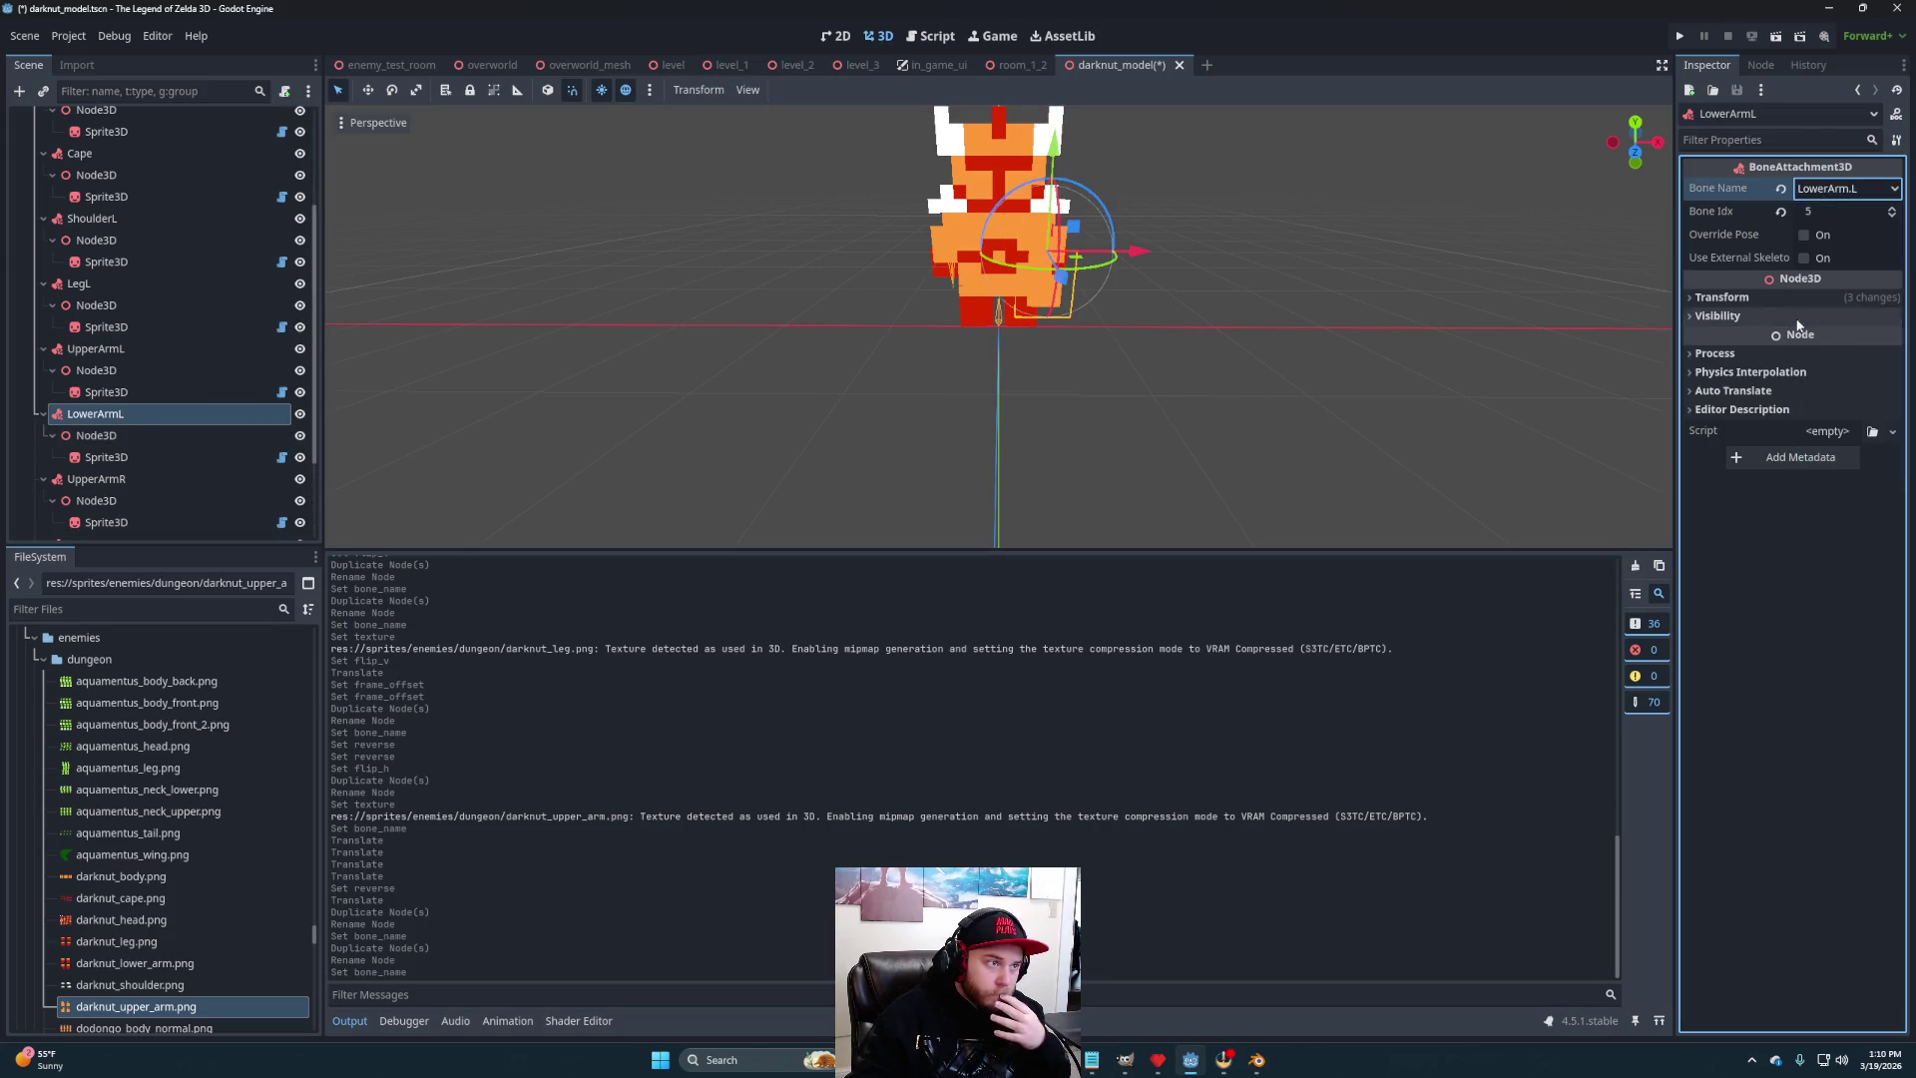
- Give the LowerArmL Sprite3D the darknut_lower_arm.png texture
click(112, 458)
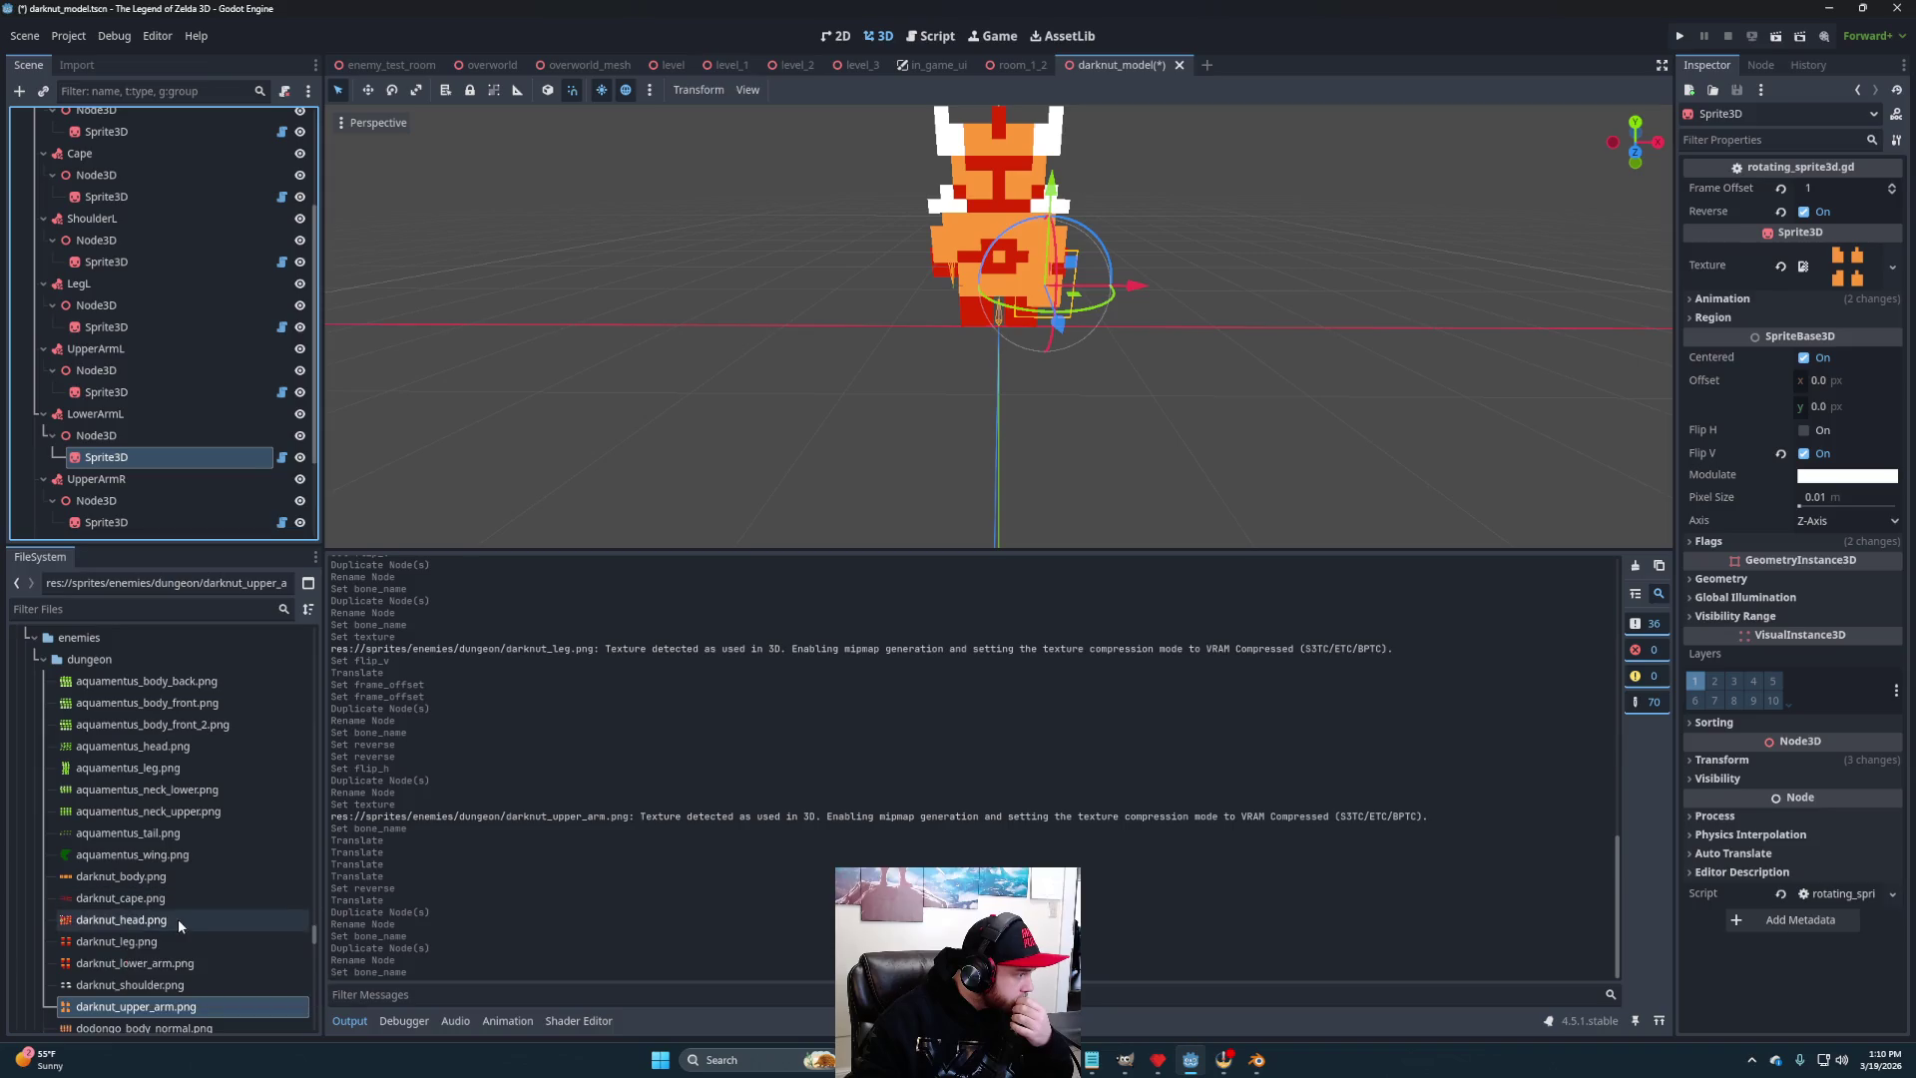
scroll(150, 948, down, 2)
mouse_move(139, 914)
mouse_down()
mouse_move(230, 903)
mouse_move(399, 599)
mouse_move(1841, 266)
mouse_up()
scroll(1219, 405, up, 3)
mouse_move(1220, 405)
mouse_down()
mouse_move(1144, 383)
mouse_move(655, 397)
mouse_move(1251, 400)
mouse_move(1159, 393)
mouse_move(1218, 407)
mouse_move(1203, 399)
mouse_up()
click(96, 413)
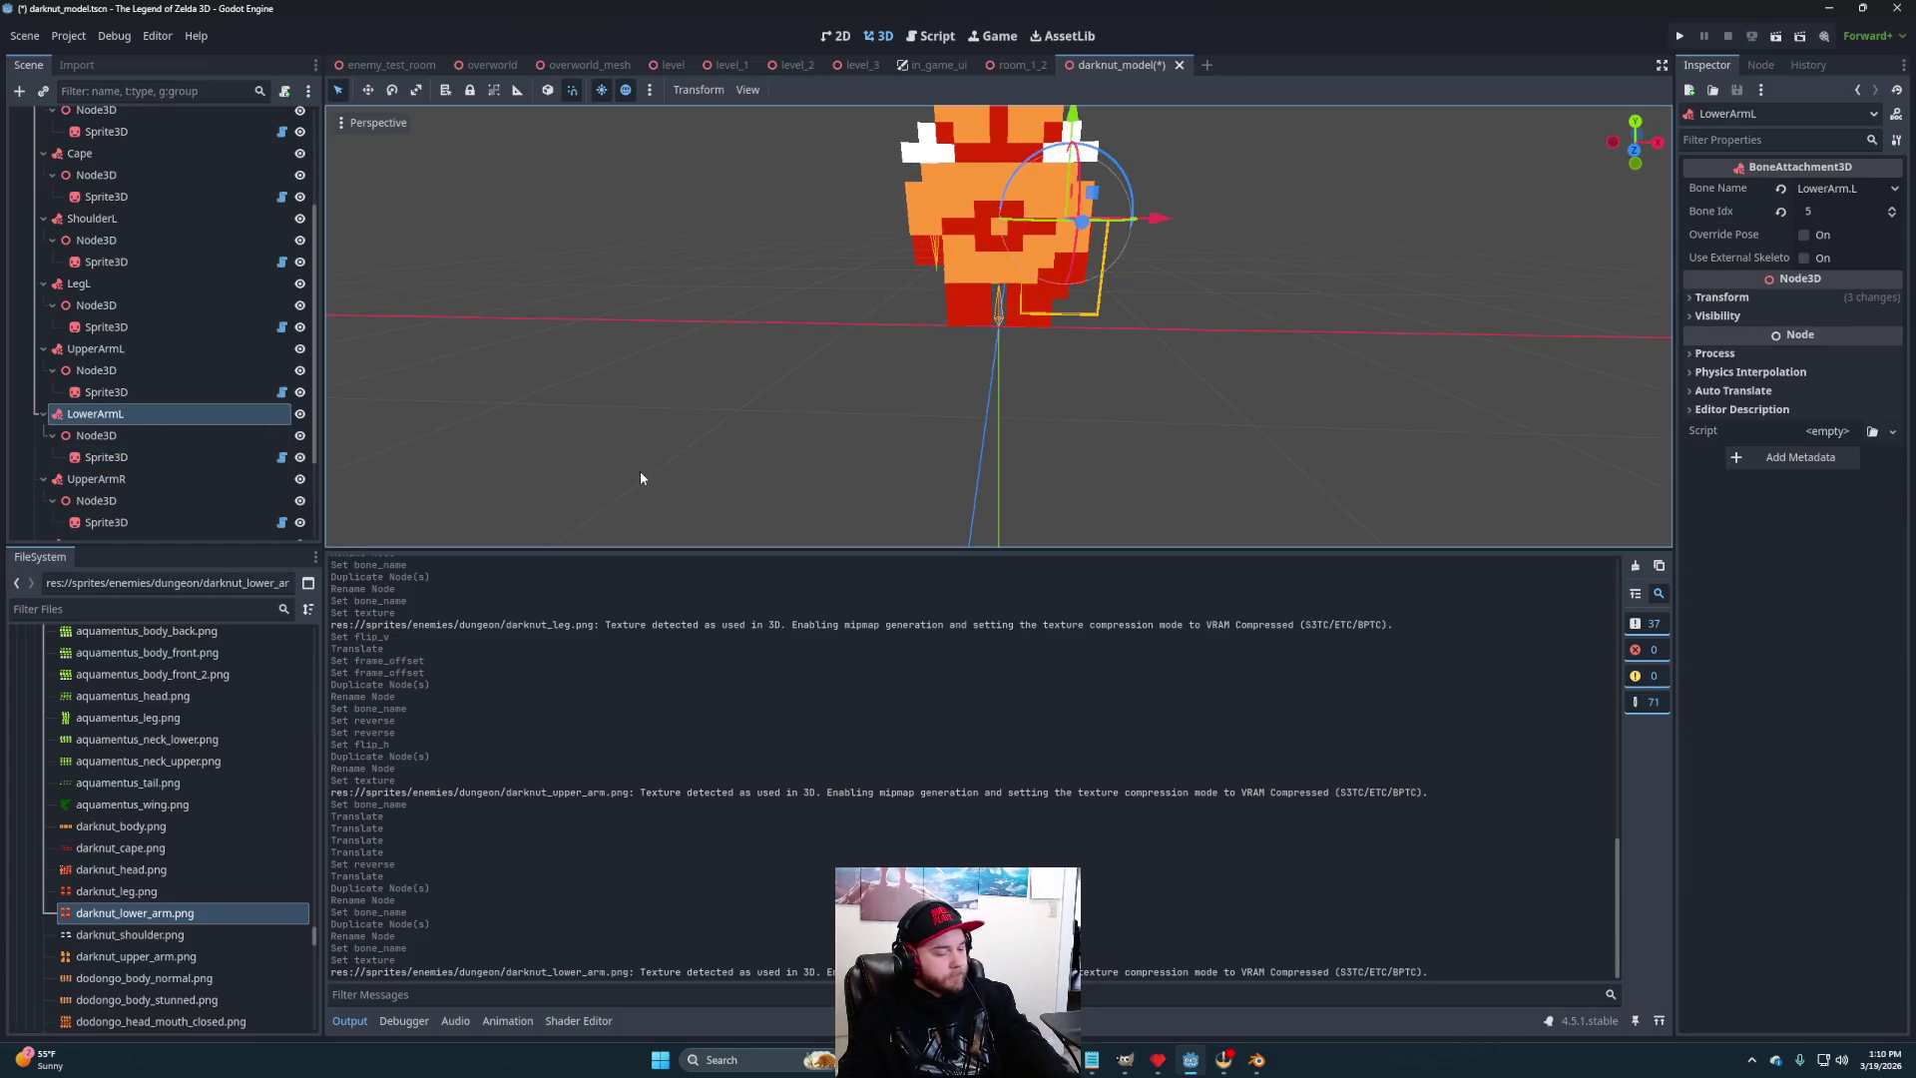
- Duplicate LowerArmL and rename the copy LowerArmR
key(ctrl+d)
click(145, 480)
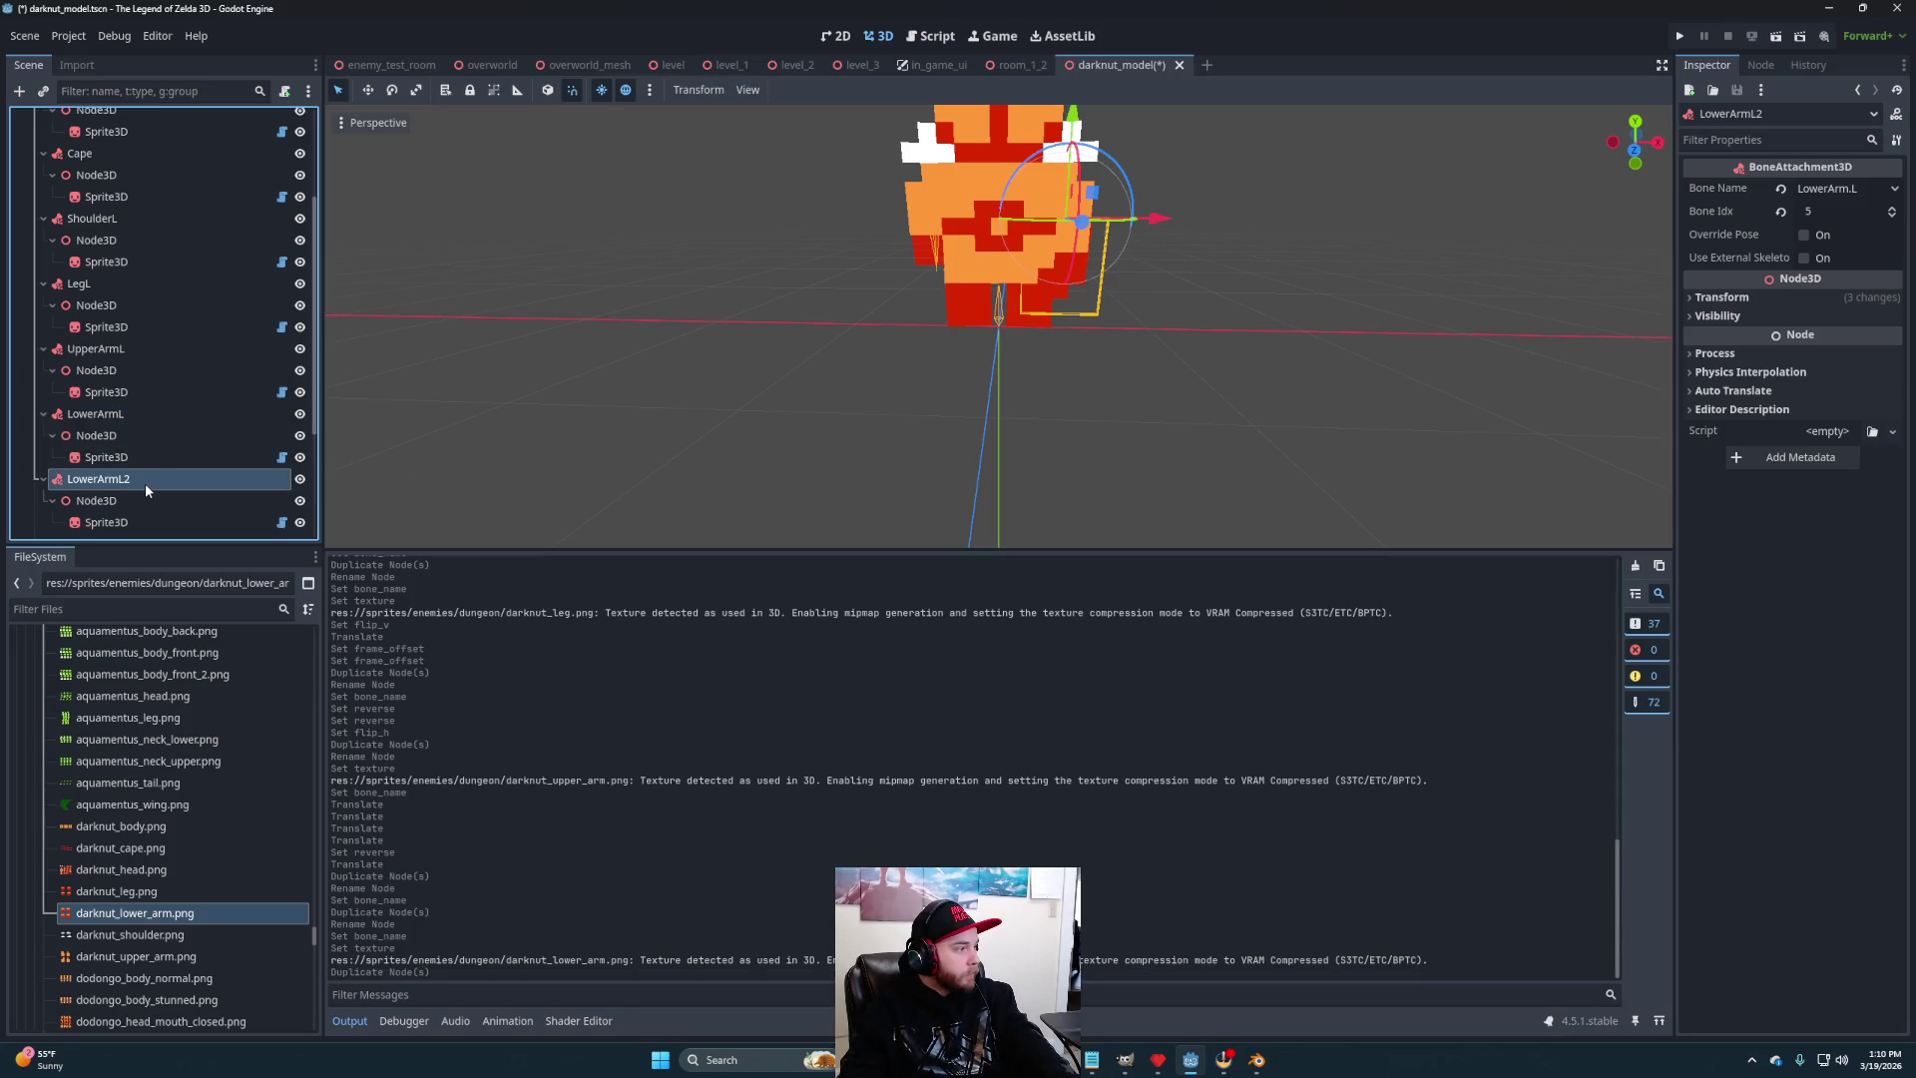
click(155, 481)
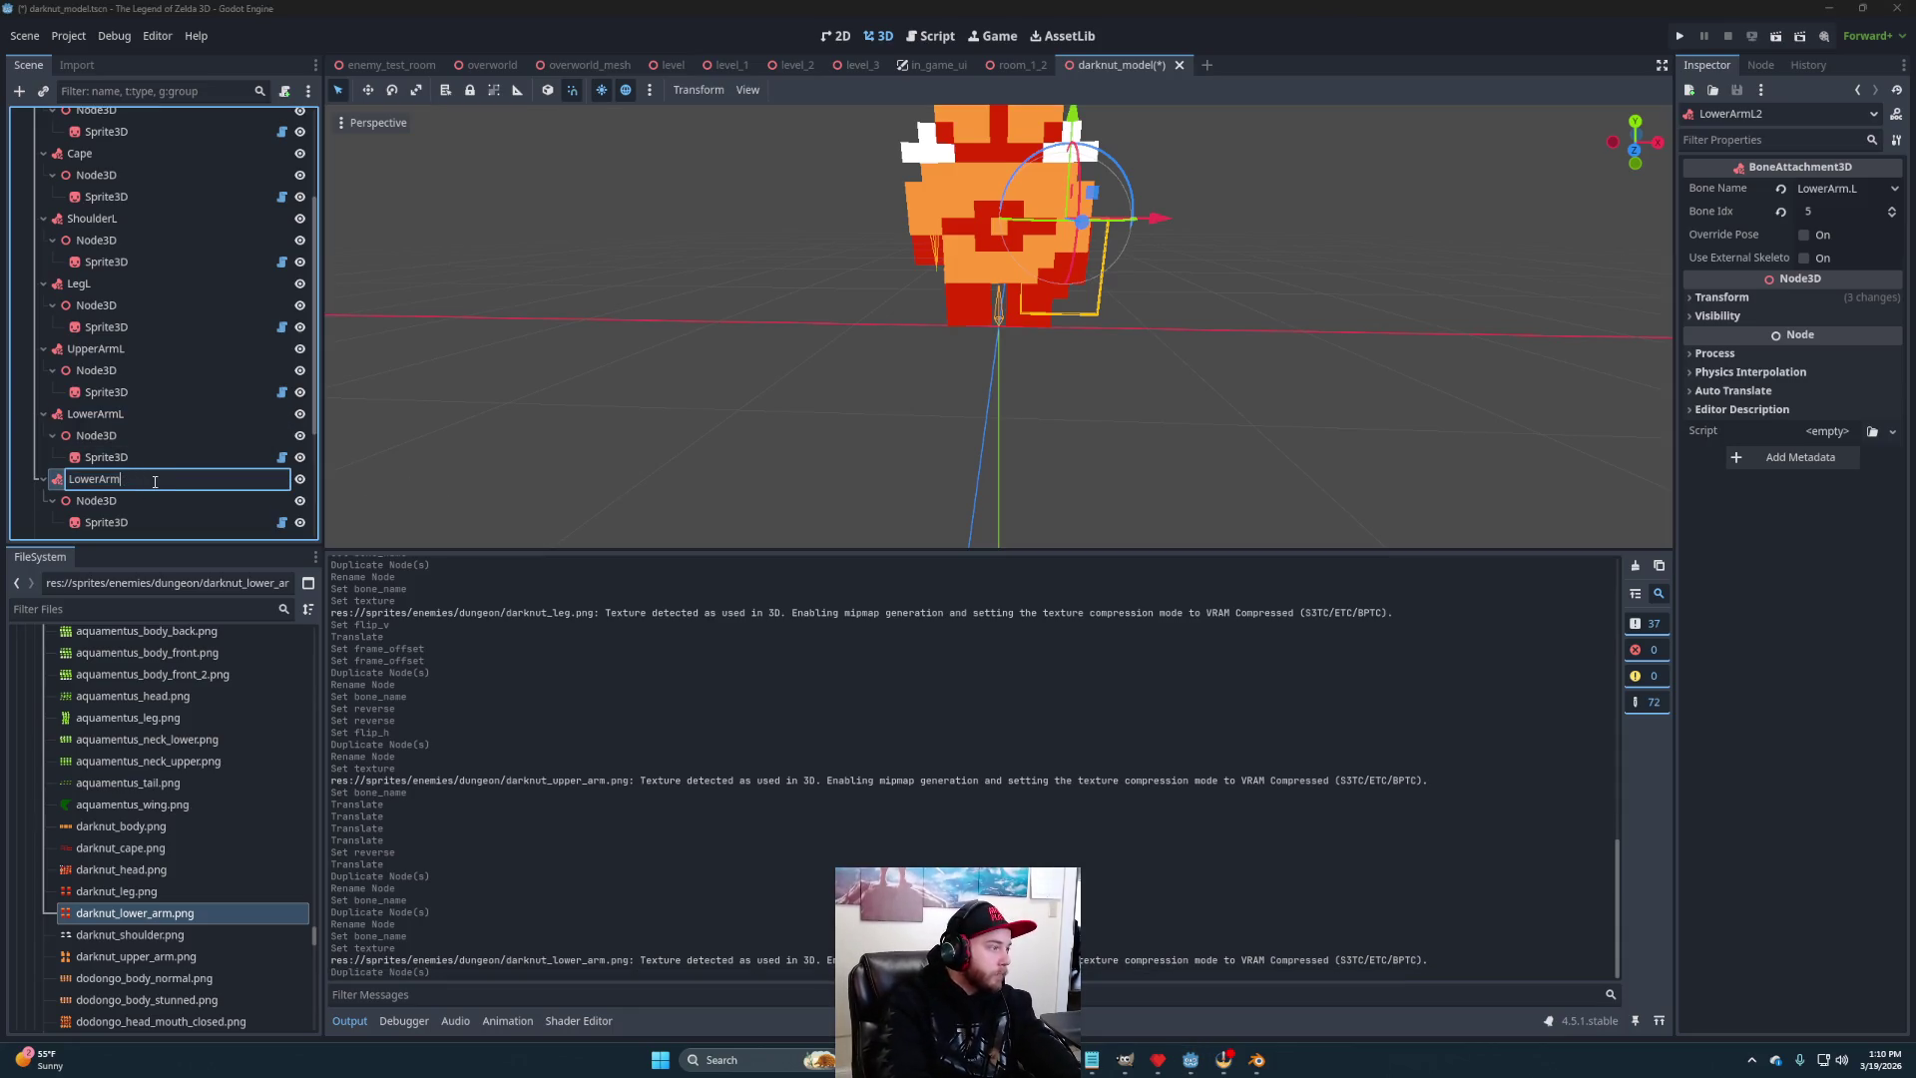
text(R)
key(Return)
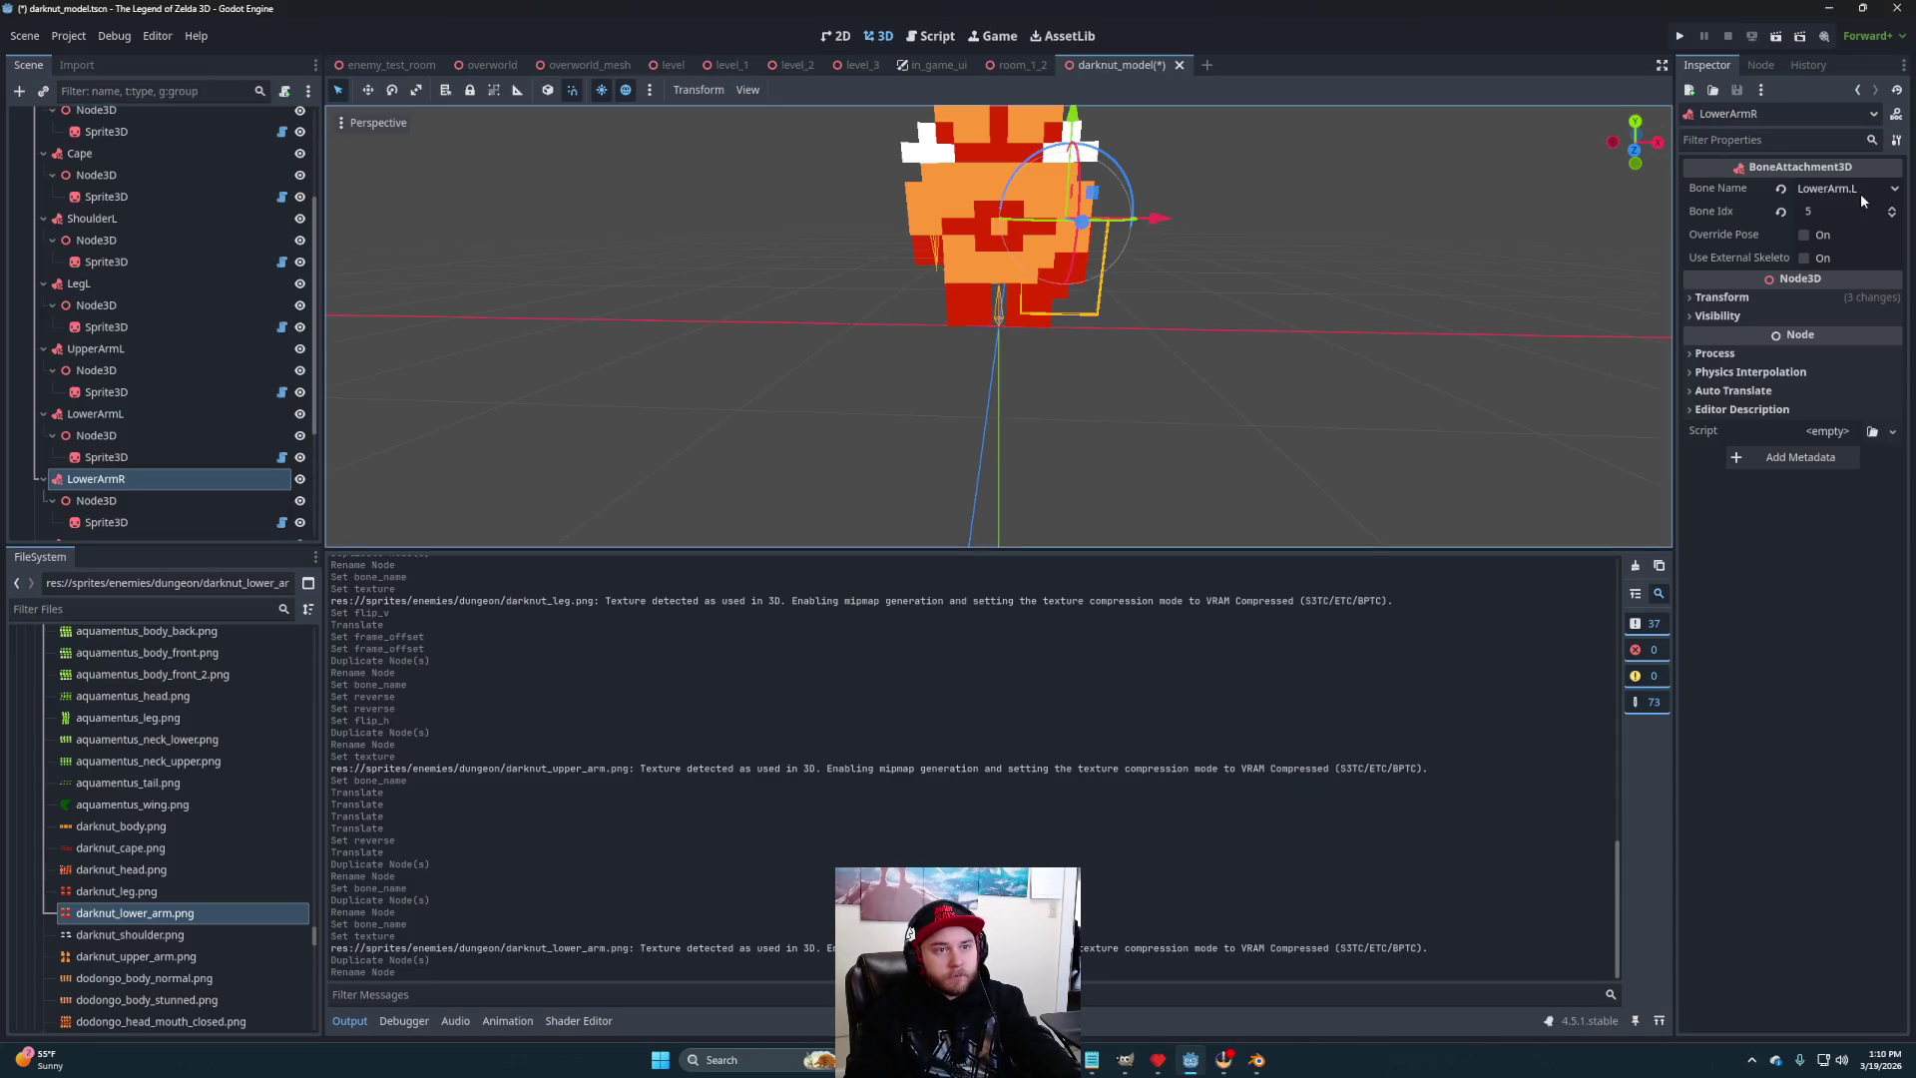
- Set LowerArmR's Bone Name to LowerArm.R and orbit to view both lower arms
click(1860, 193)
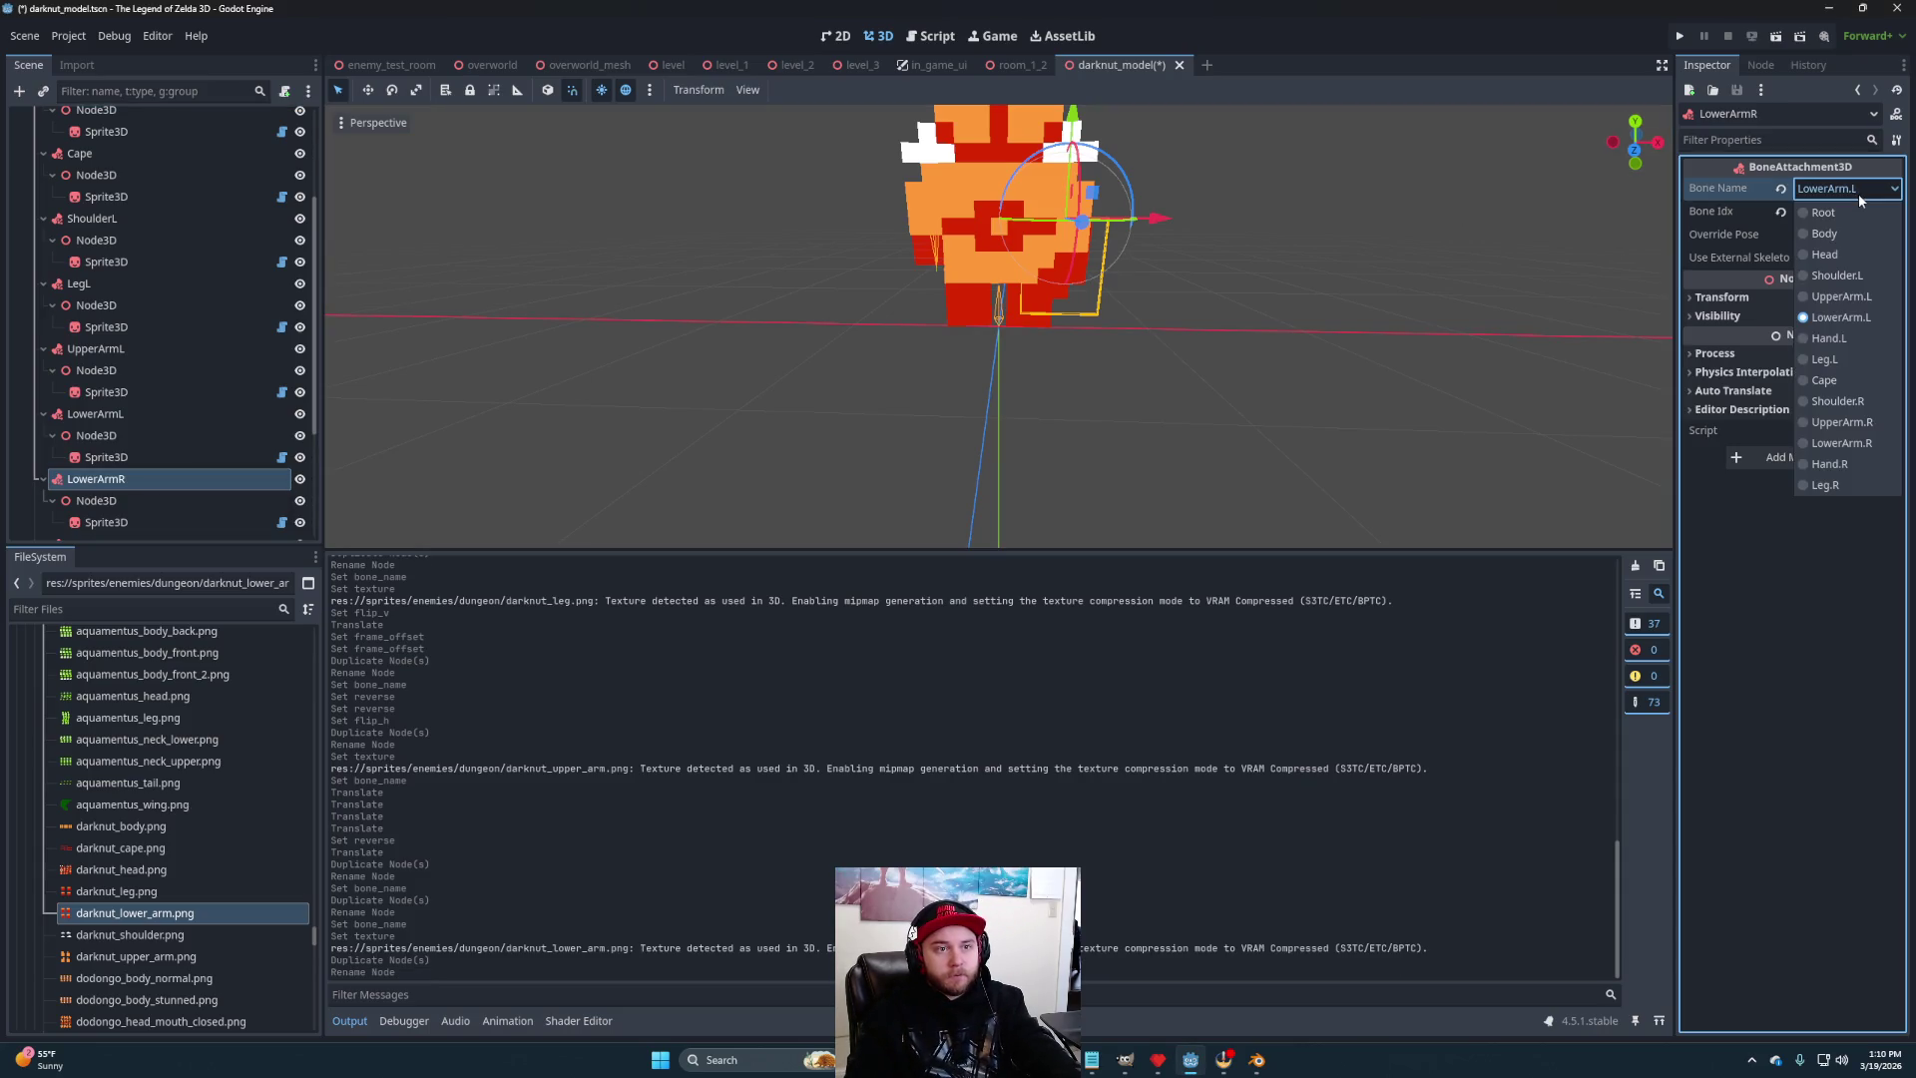
click(1842, 443)
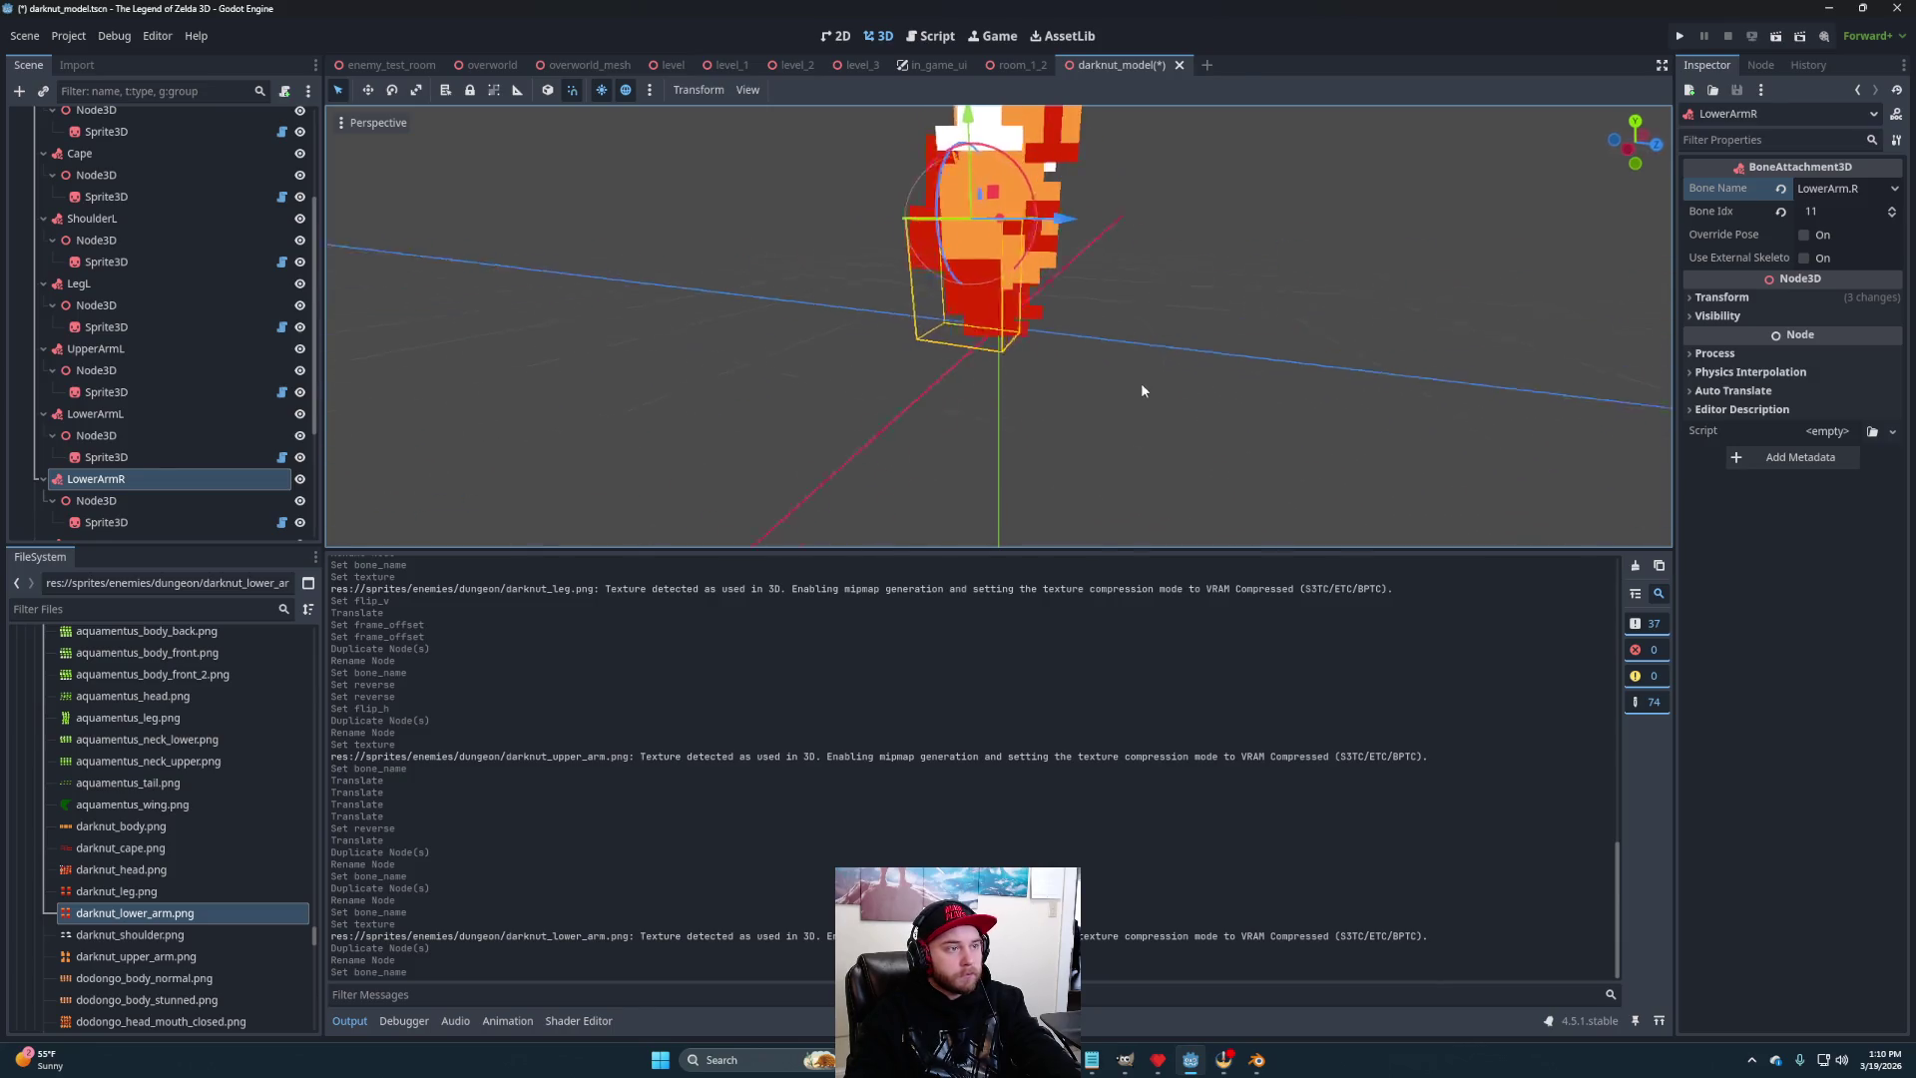
click(1339, 372)
scroll(1339, 373, down, 2)
mouse_move(1138, 375)
mouse_down()
mouse_move(1540, 350)
mouse_move(374, 344)
mouse_move(1273, 352)
mouse_move(799, 333)
mouse_move(898, 333)
mouse_move(1173, 377)
mouse_move(1626, 390)
mouse_move(1116, 358)
mouse_move(1215, 393)
mouse_move(1177, 389)
mouse_move(1079, 437)
mouse_move(1018, 402)
mouse_up()
scroll(1147, 409, up, 3)
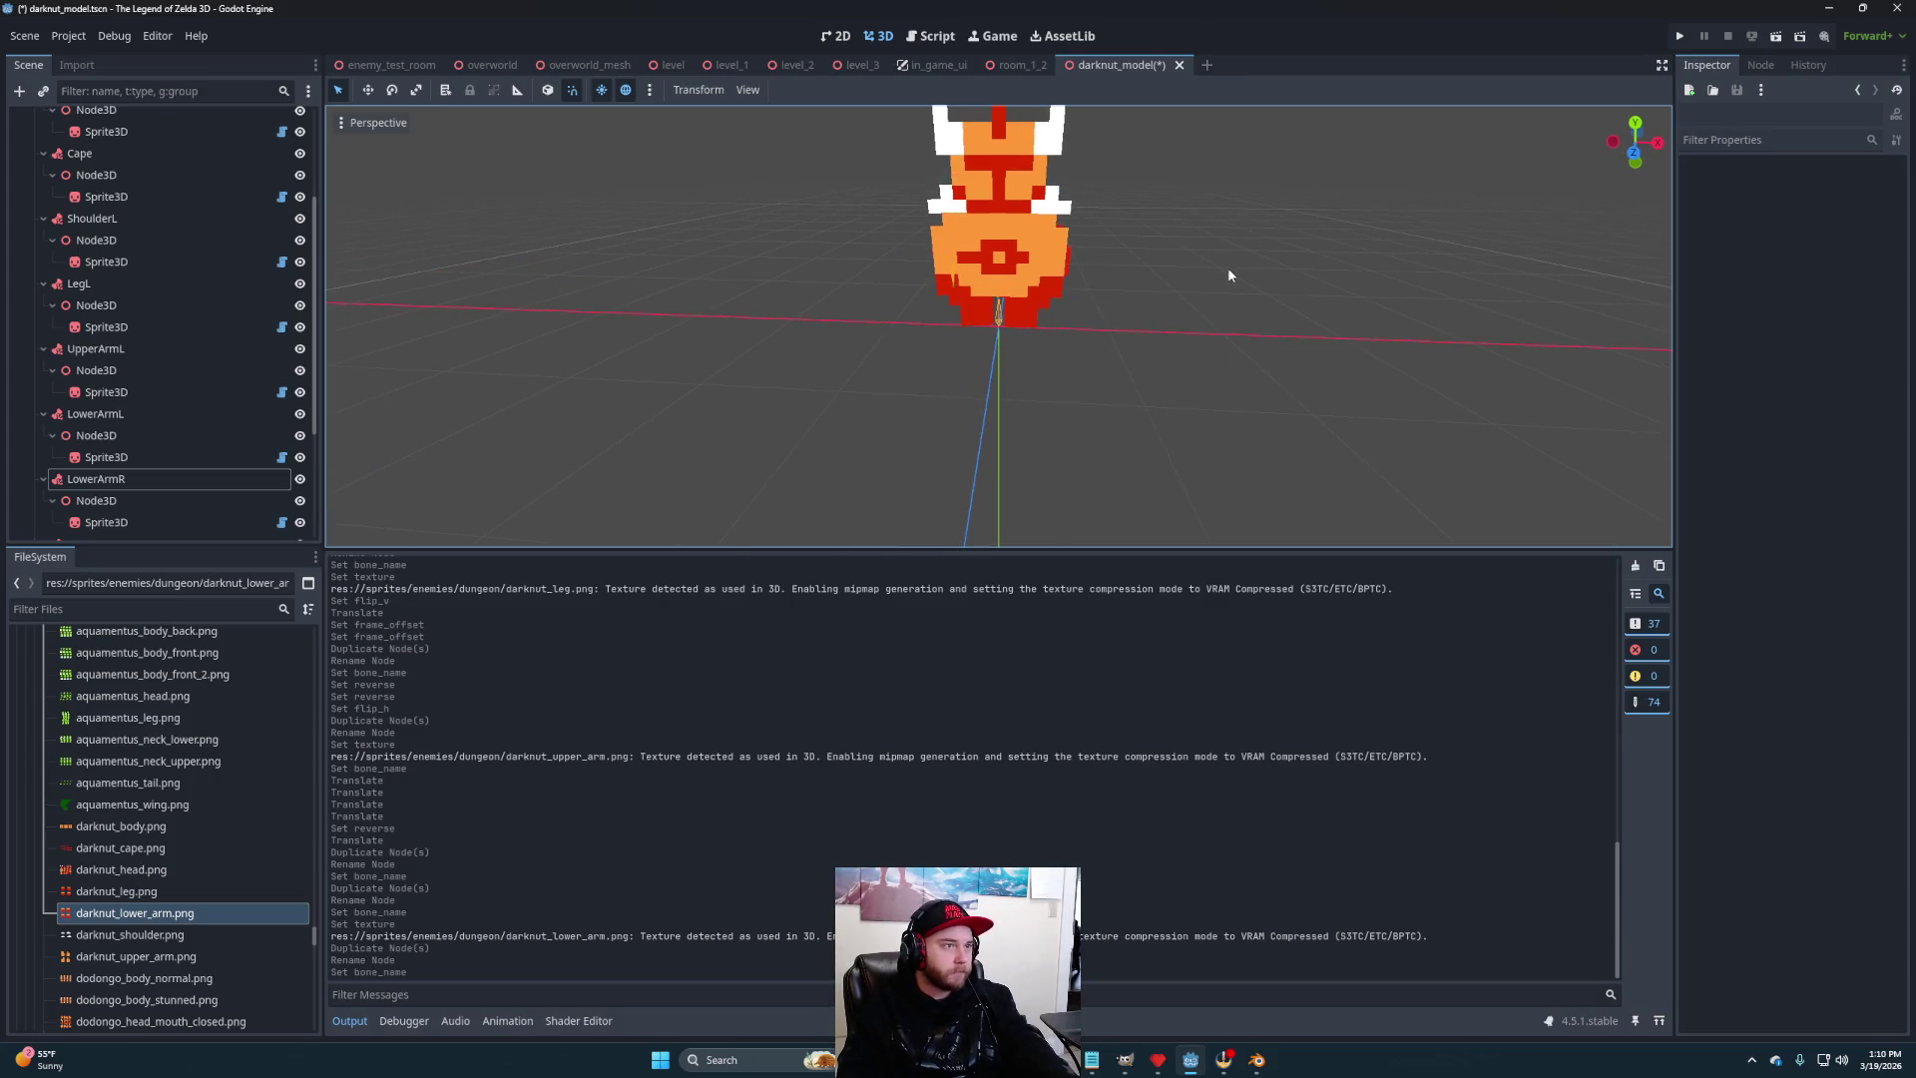
- Save the scene and add an AnimationPlayer child node under DarknutModel
key(ctrl+s)
scroll(170, 376, up, 3)
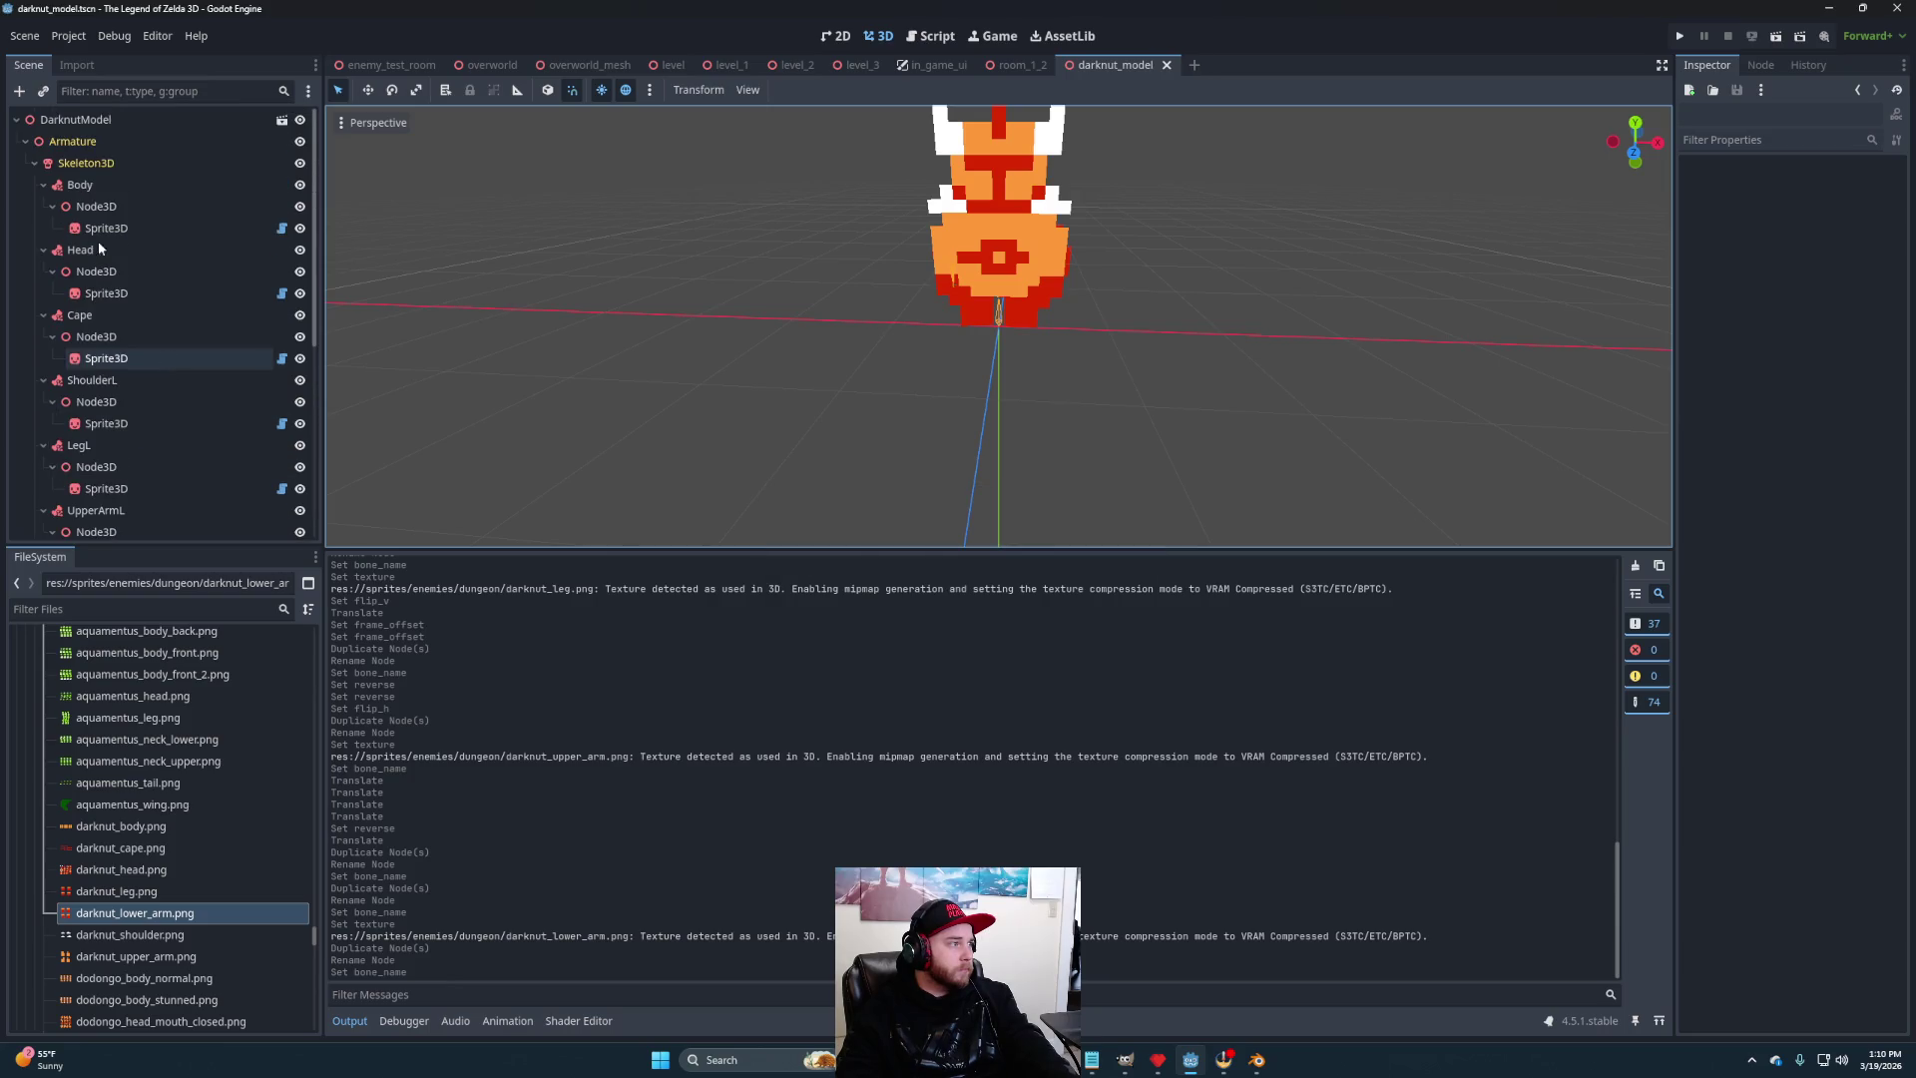
click(85, 119)
right_click(122, 120)
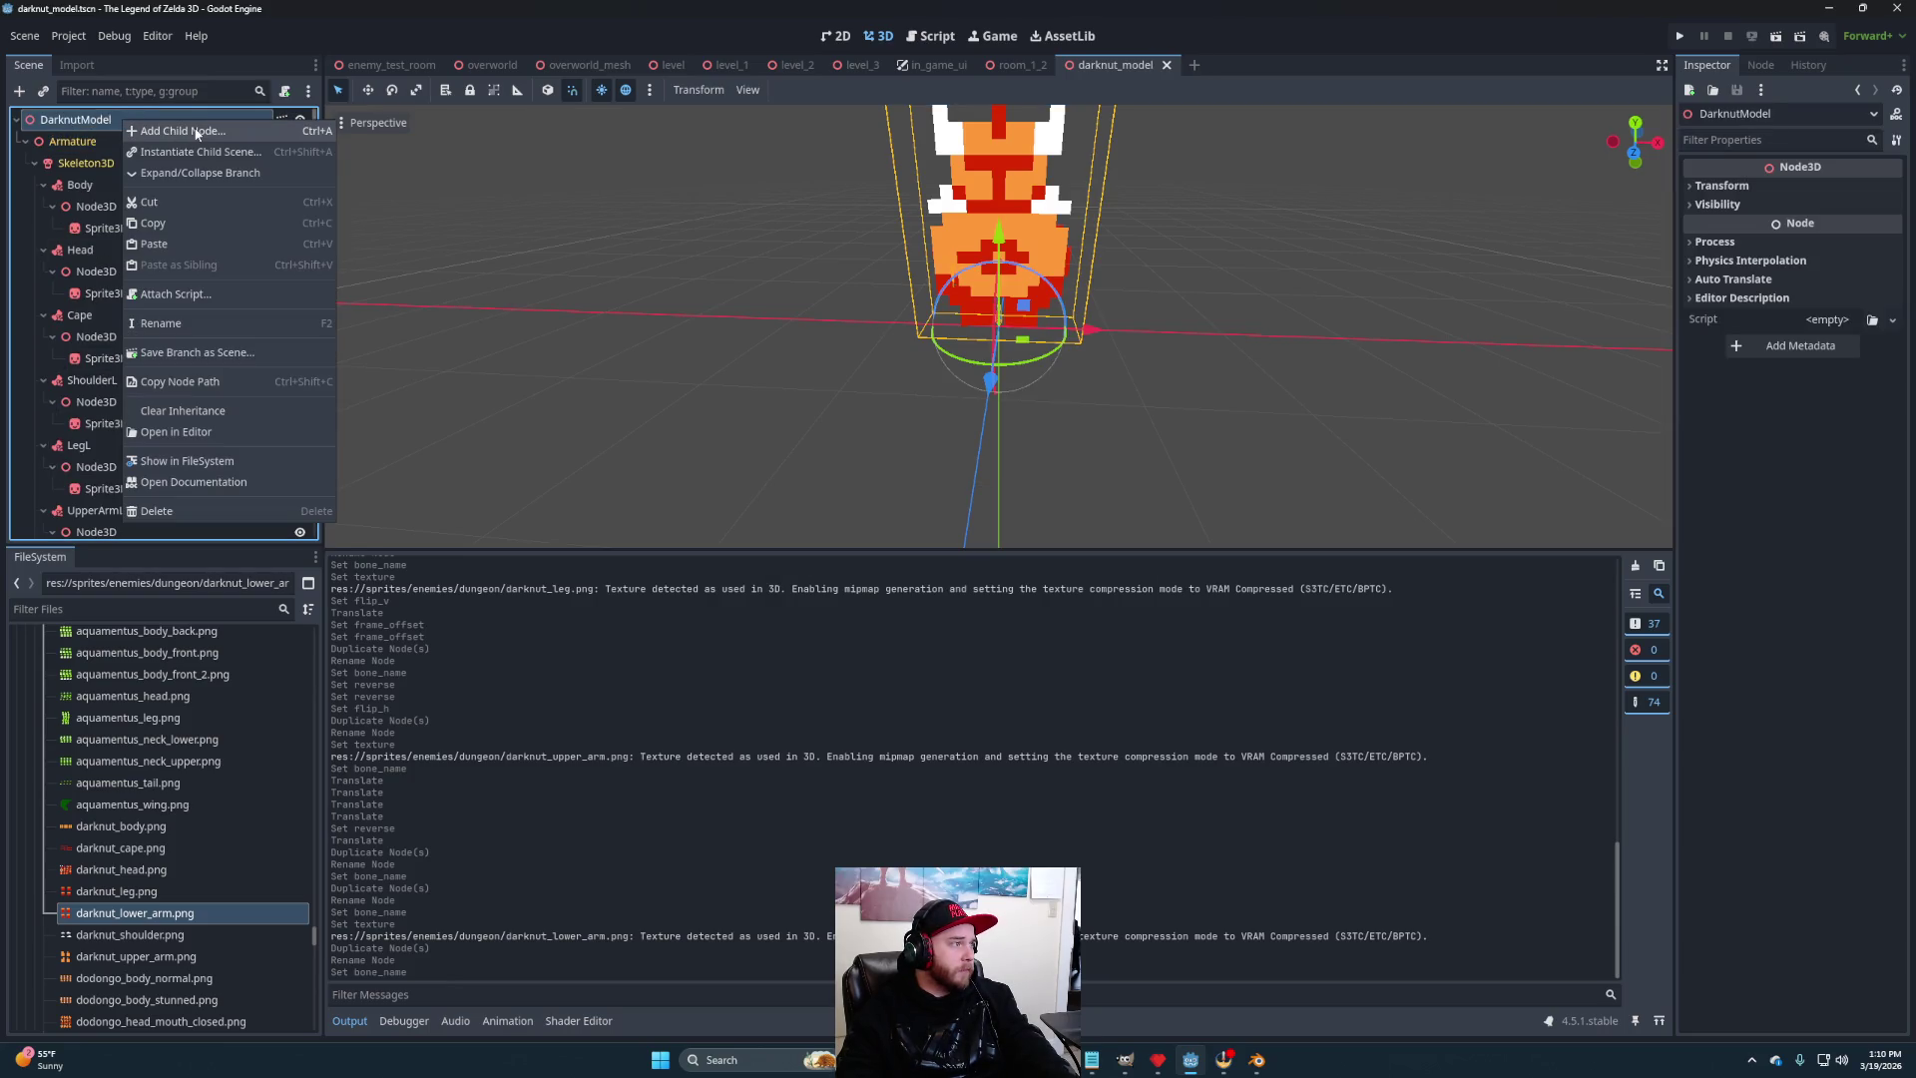
click(160, 130)
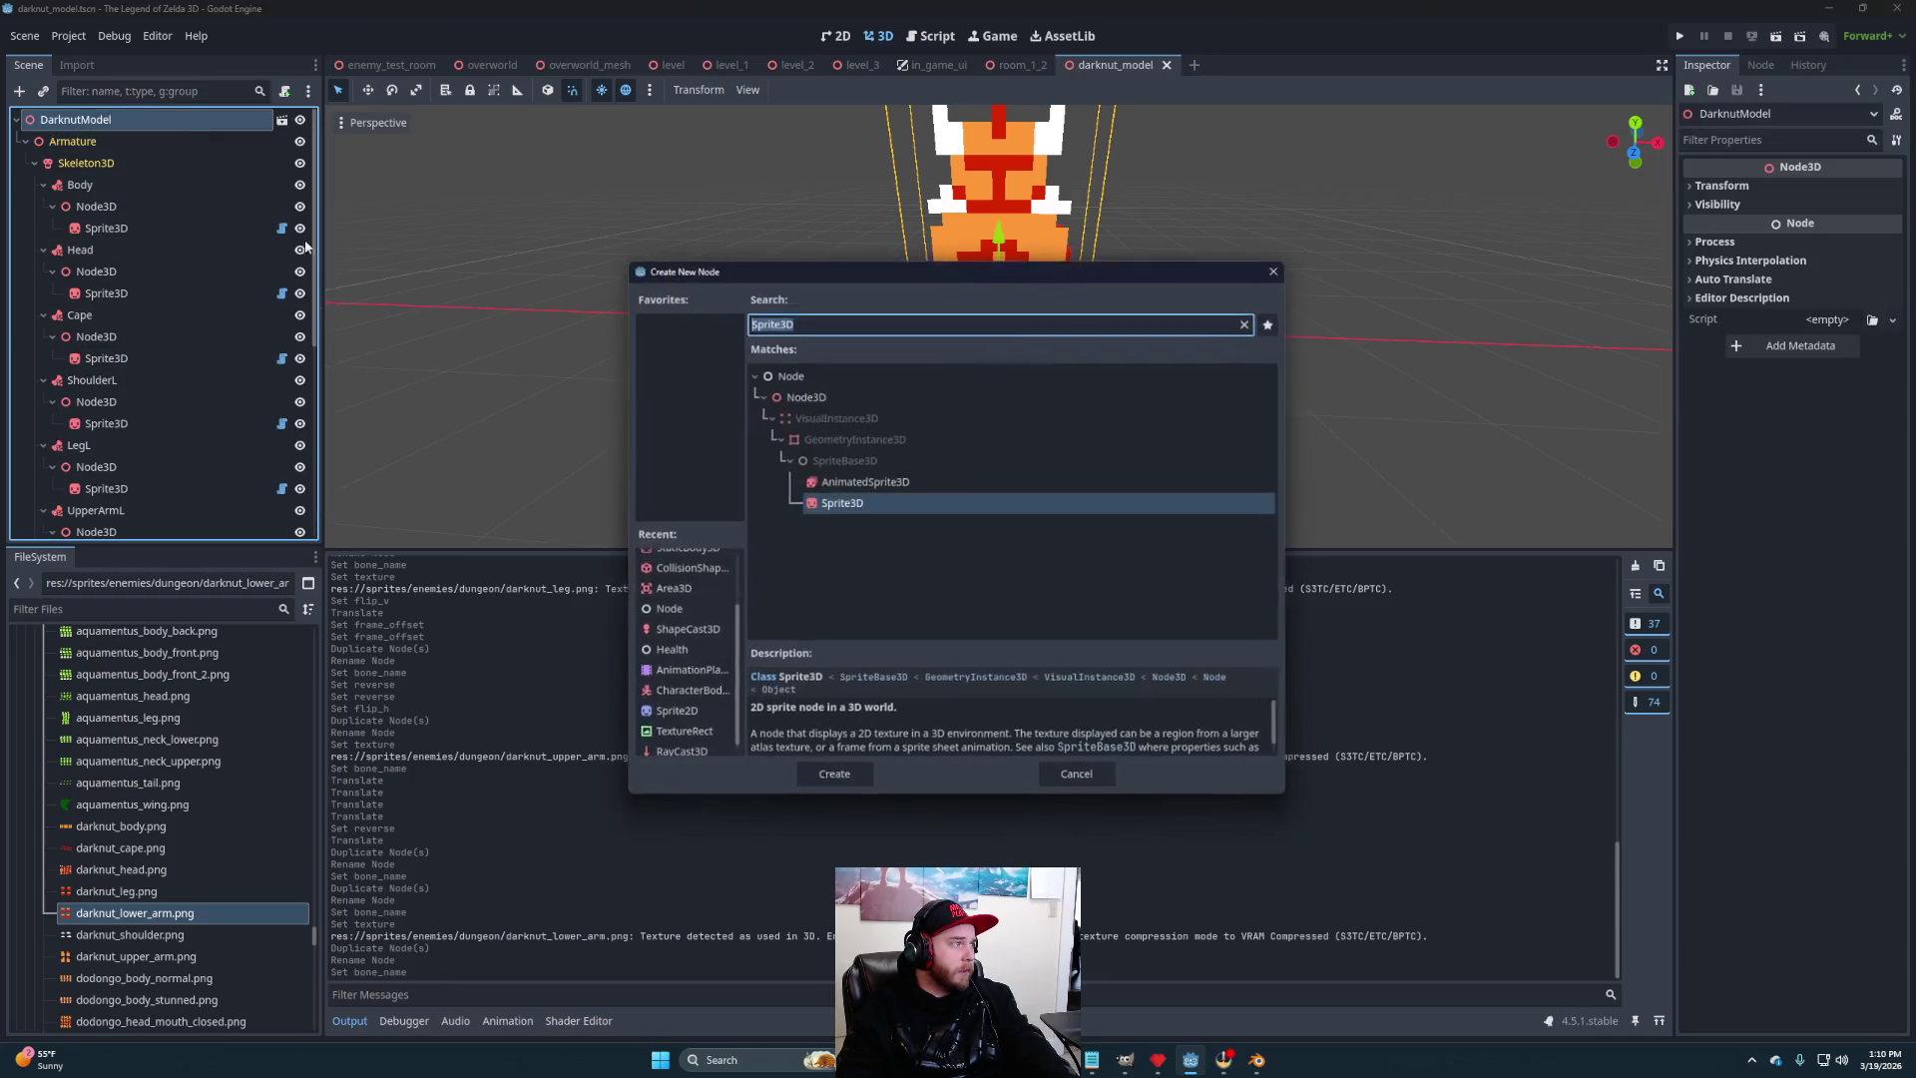
click(685, 674)
click(833, 782)
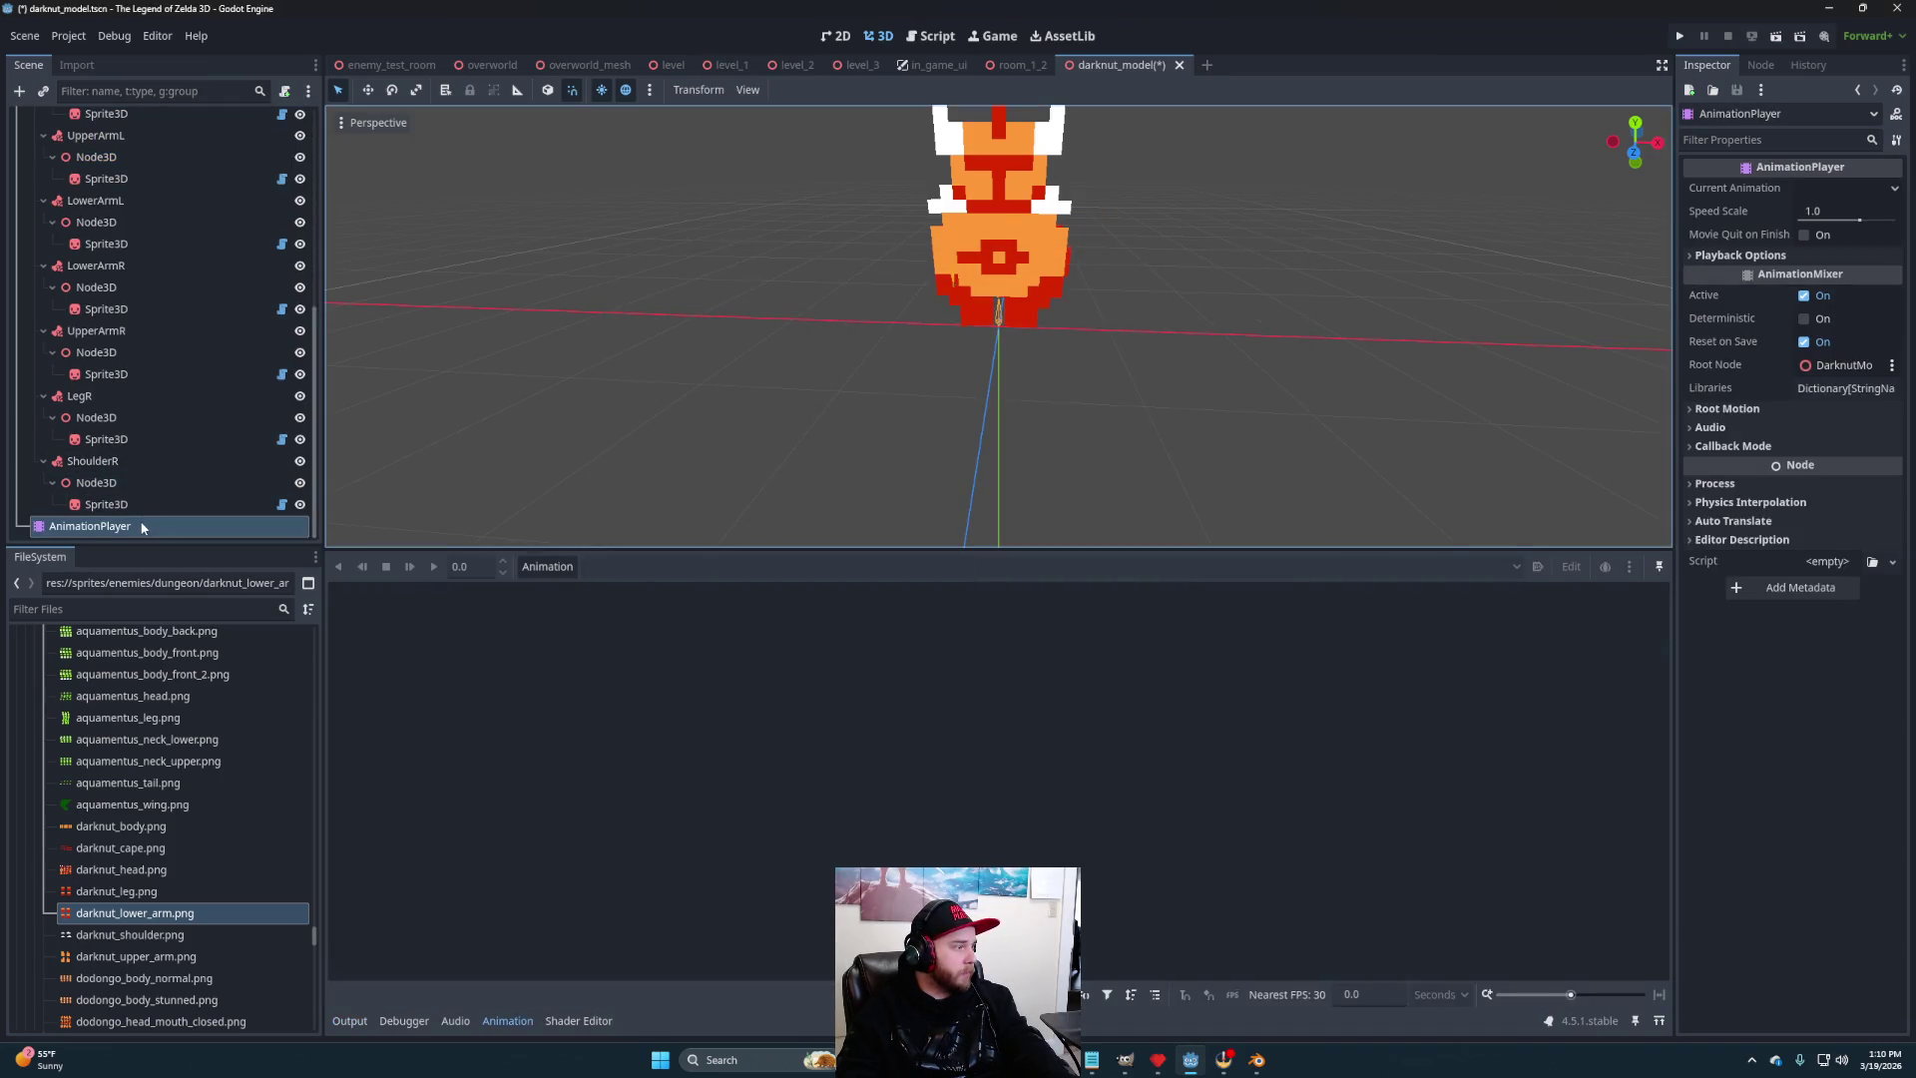
- Create a new animation named idle in the AnimationPlayer
click(547, 566)
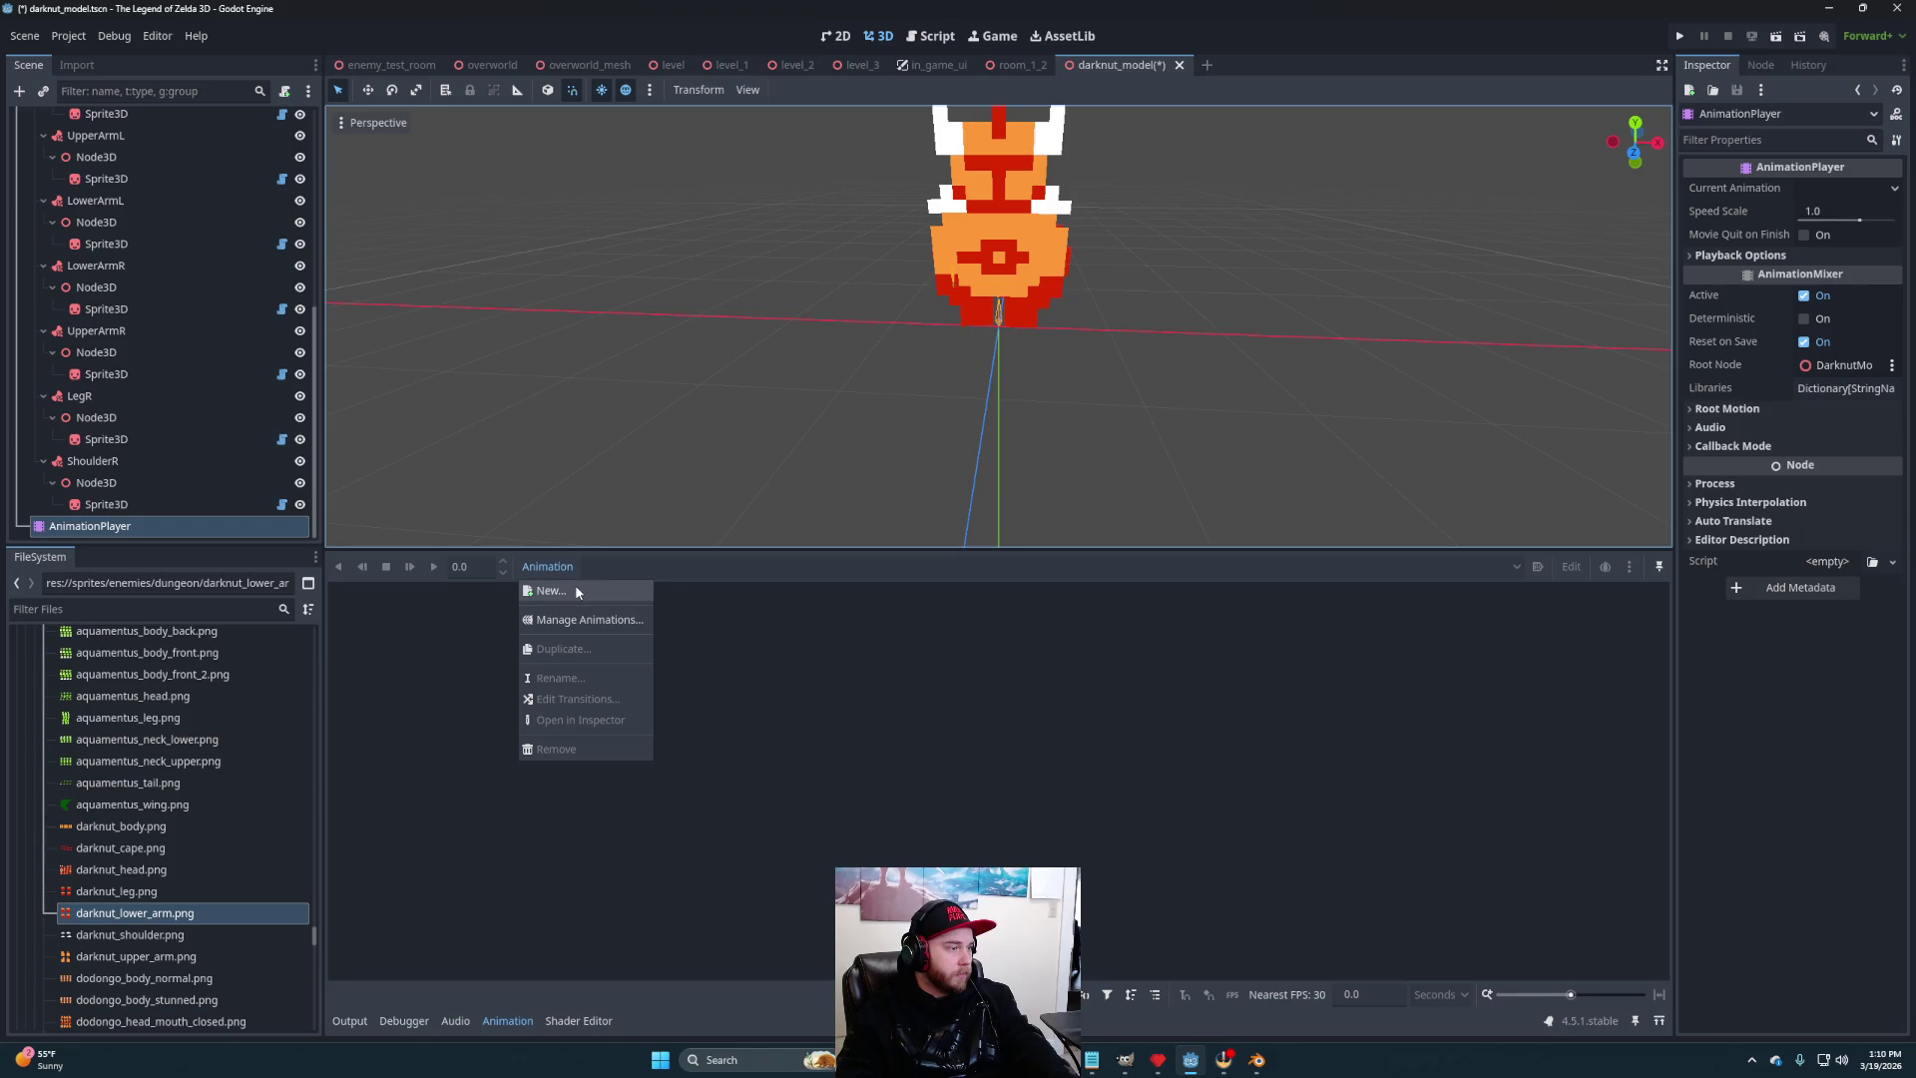
click(649, 588)
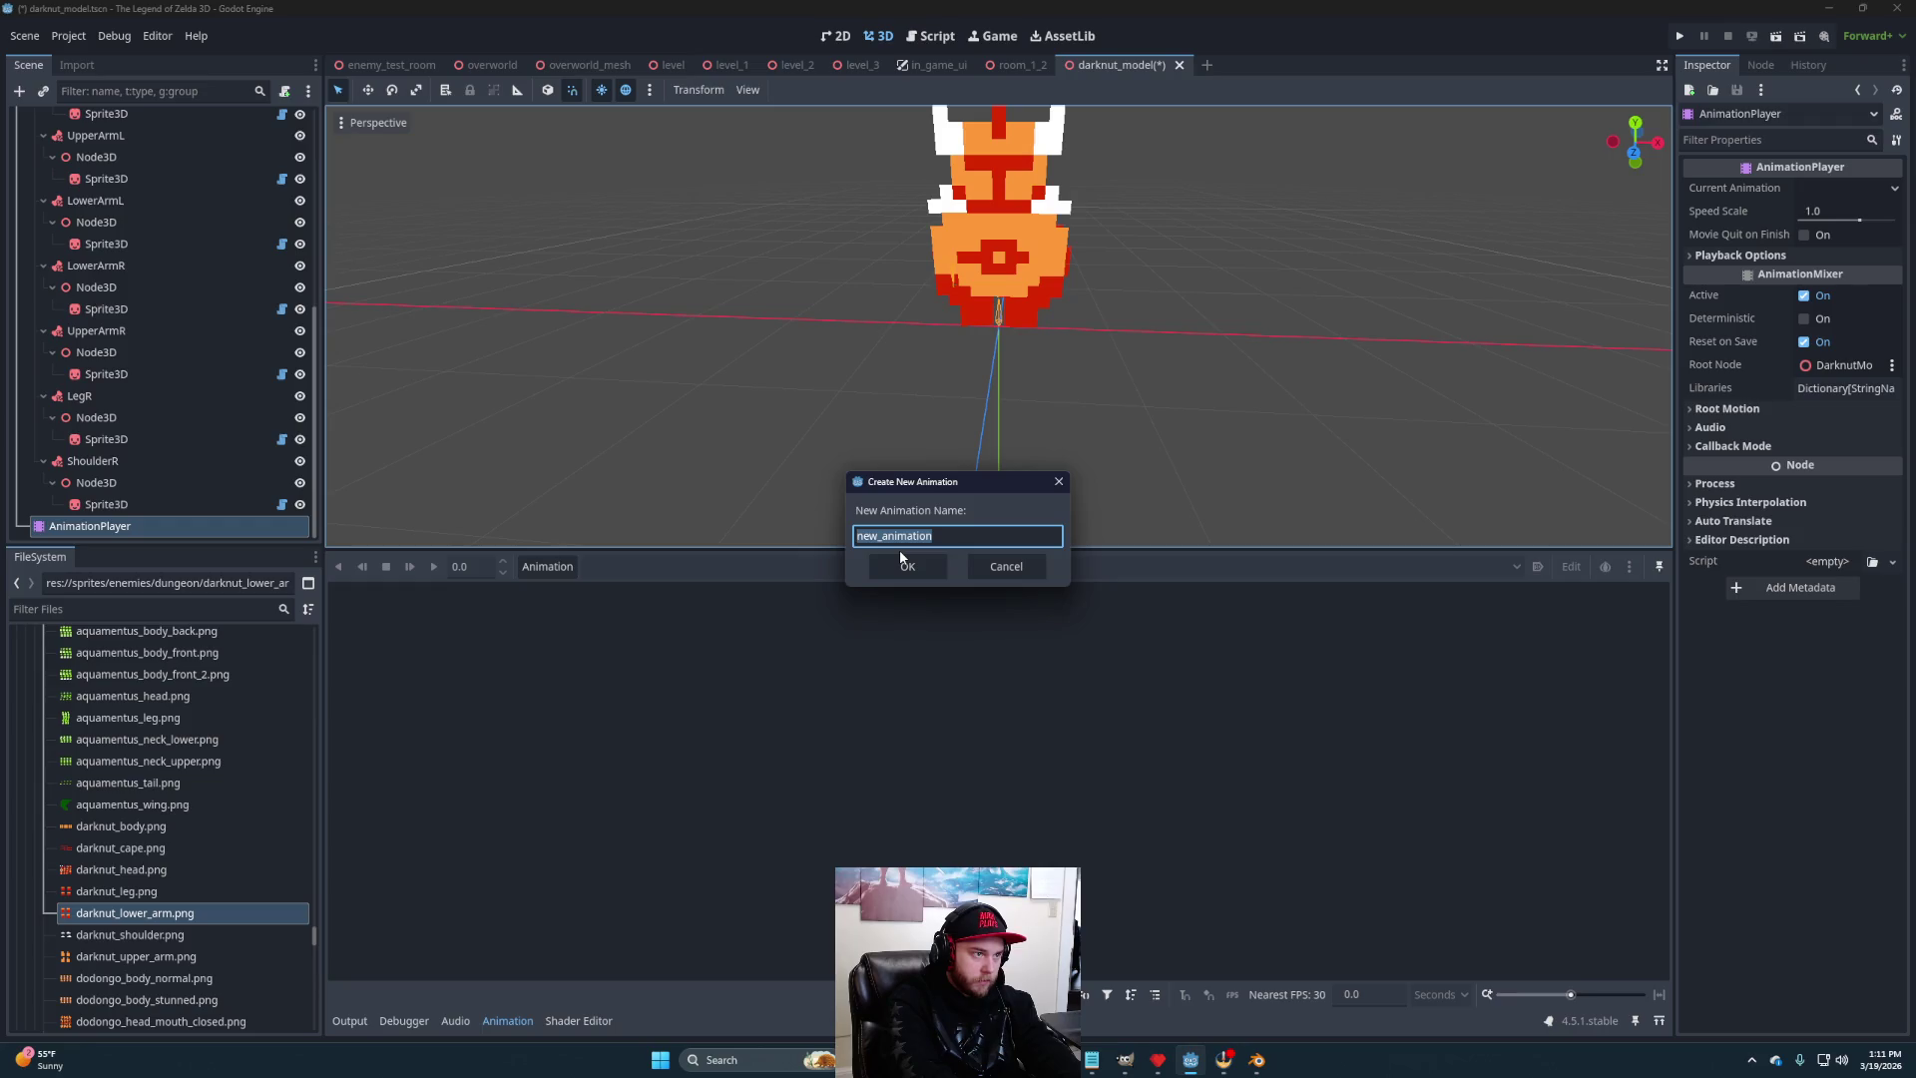
text(idle)
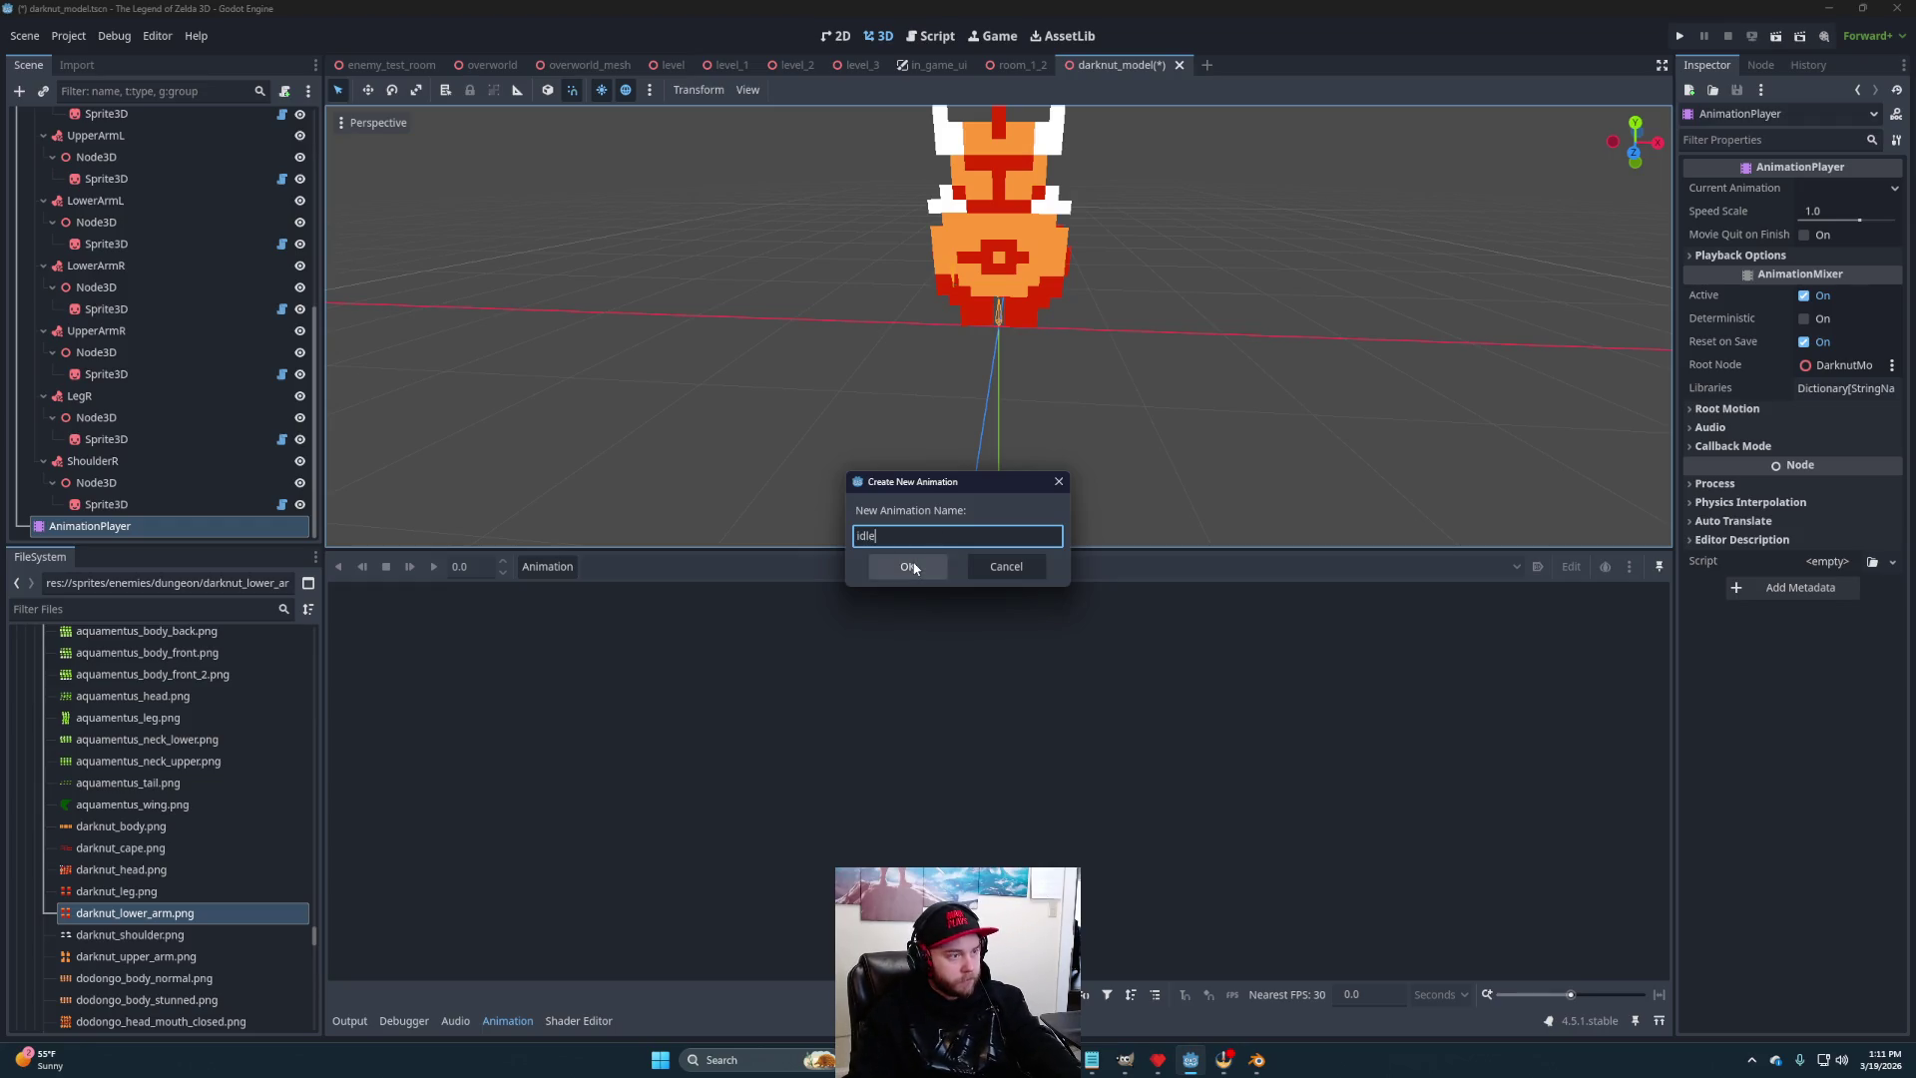
click(906, 566)
mouse_move(1125, 315)
mouse_down()
mouse_move(1085, 361)
mouse_move(1117, 337)
mouse_up()
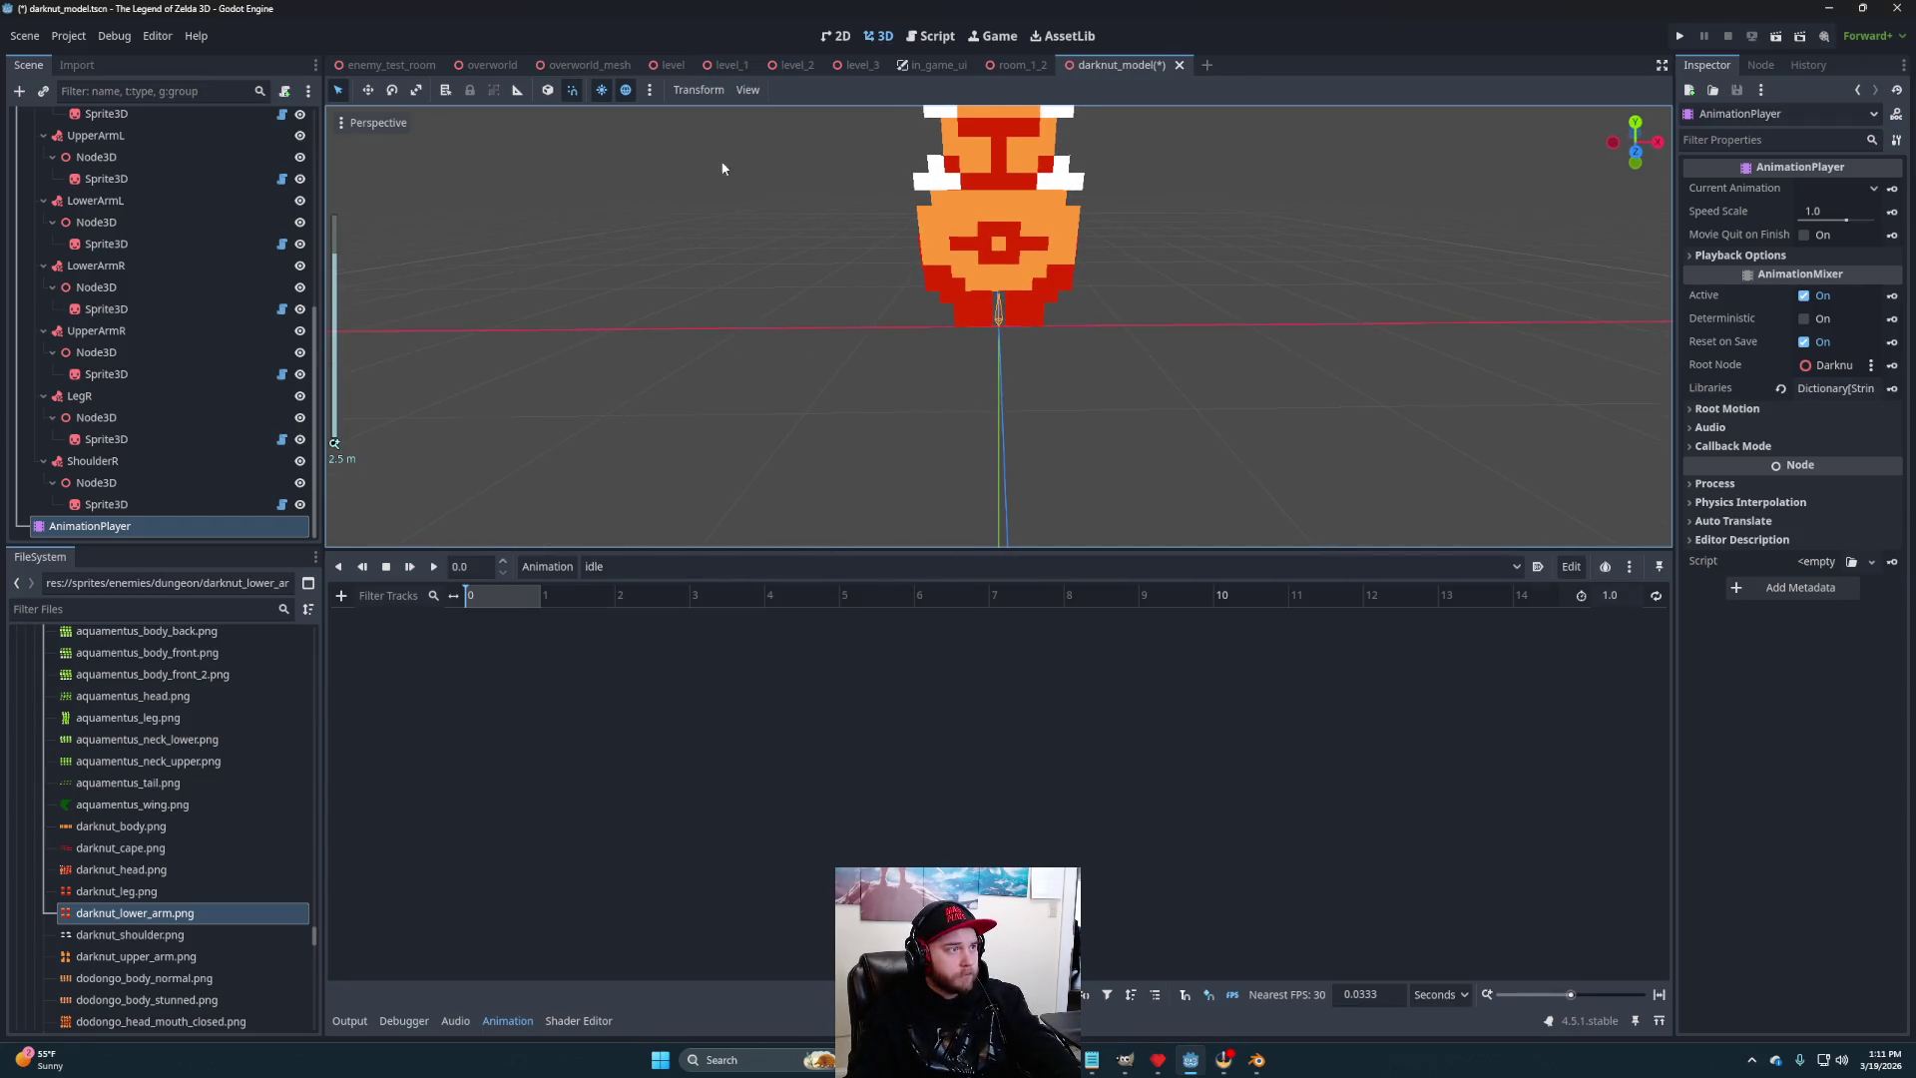
scroll(129, 189, up, 8)
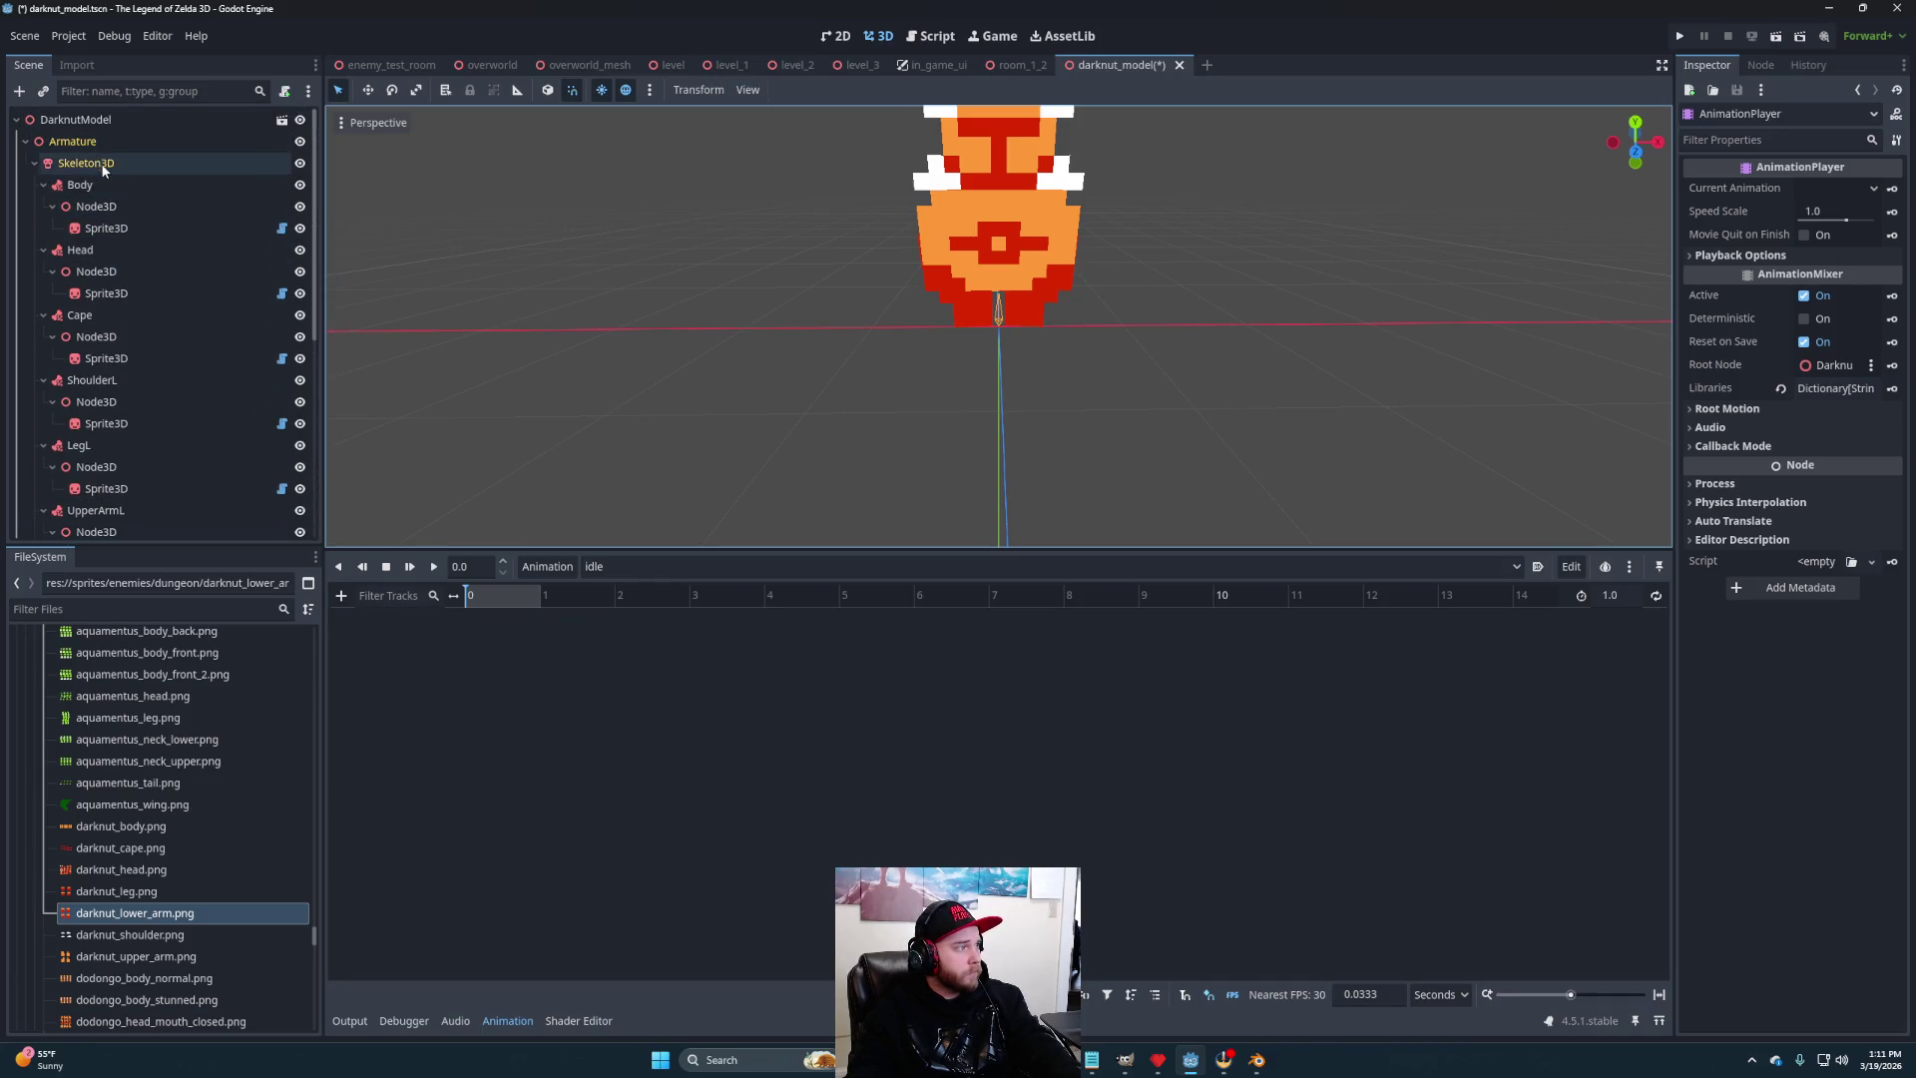
- In Skeleton3D bone edit mode, rotate the UpperArm.L bone outward about 29 degrees
click(99, 164)
click(868, 91)
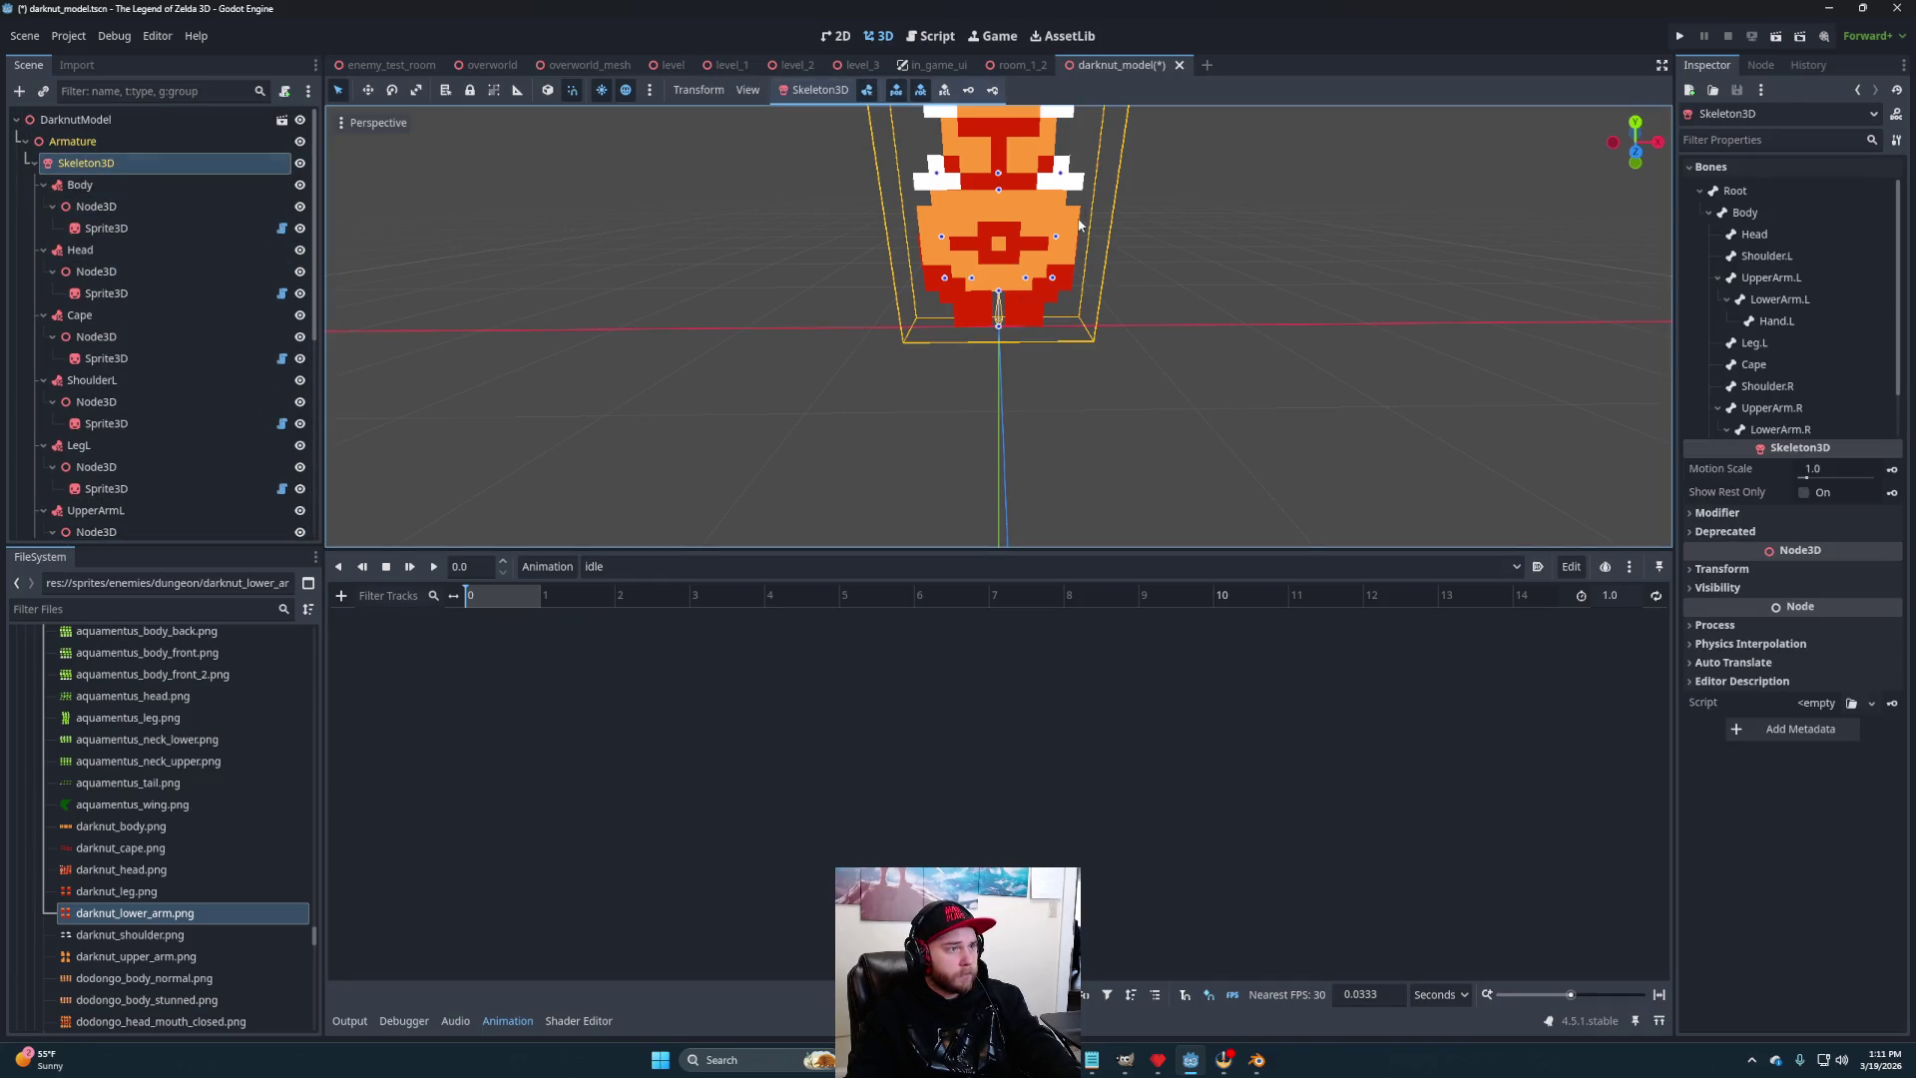
mouse_move(1060, 235)
mouse_down()
mouse_move(1166, 239)
mouse_move(1115, 277)
mouse_move(1040, 177)
mouse_up()
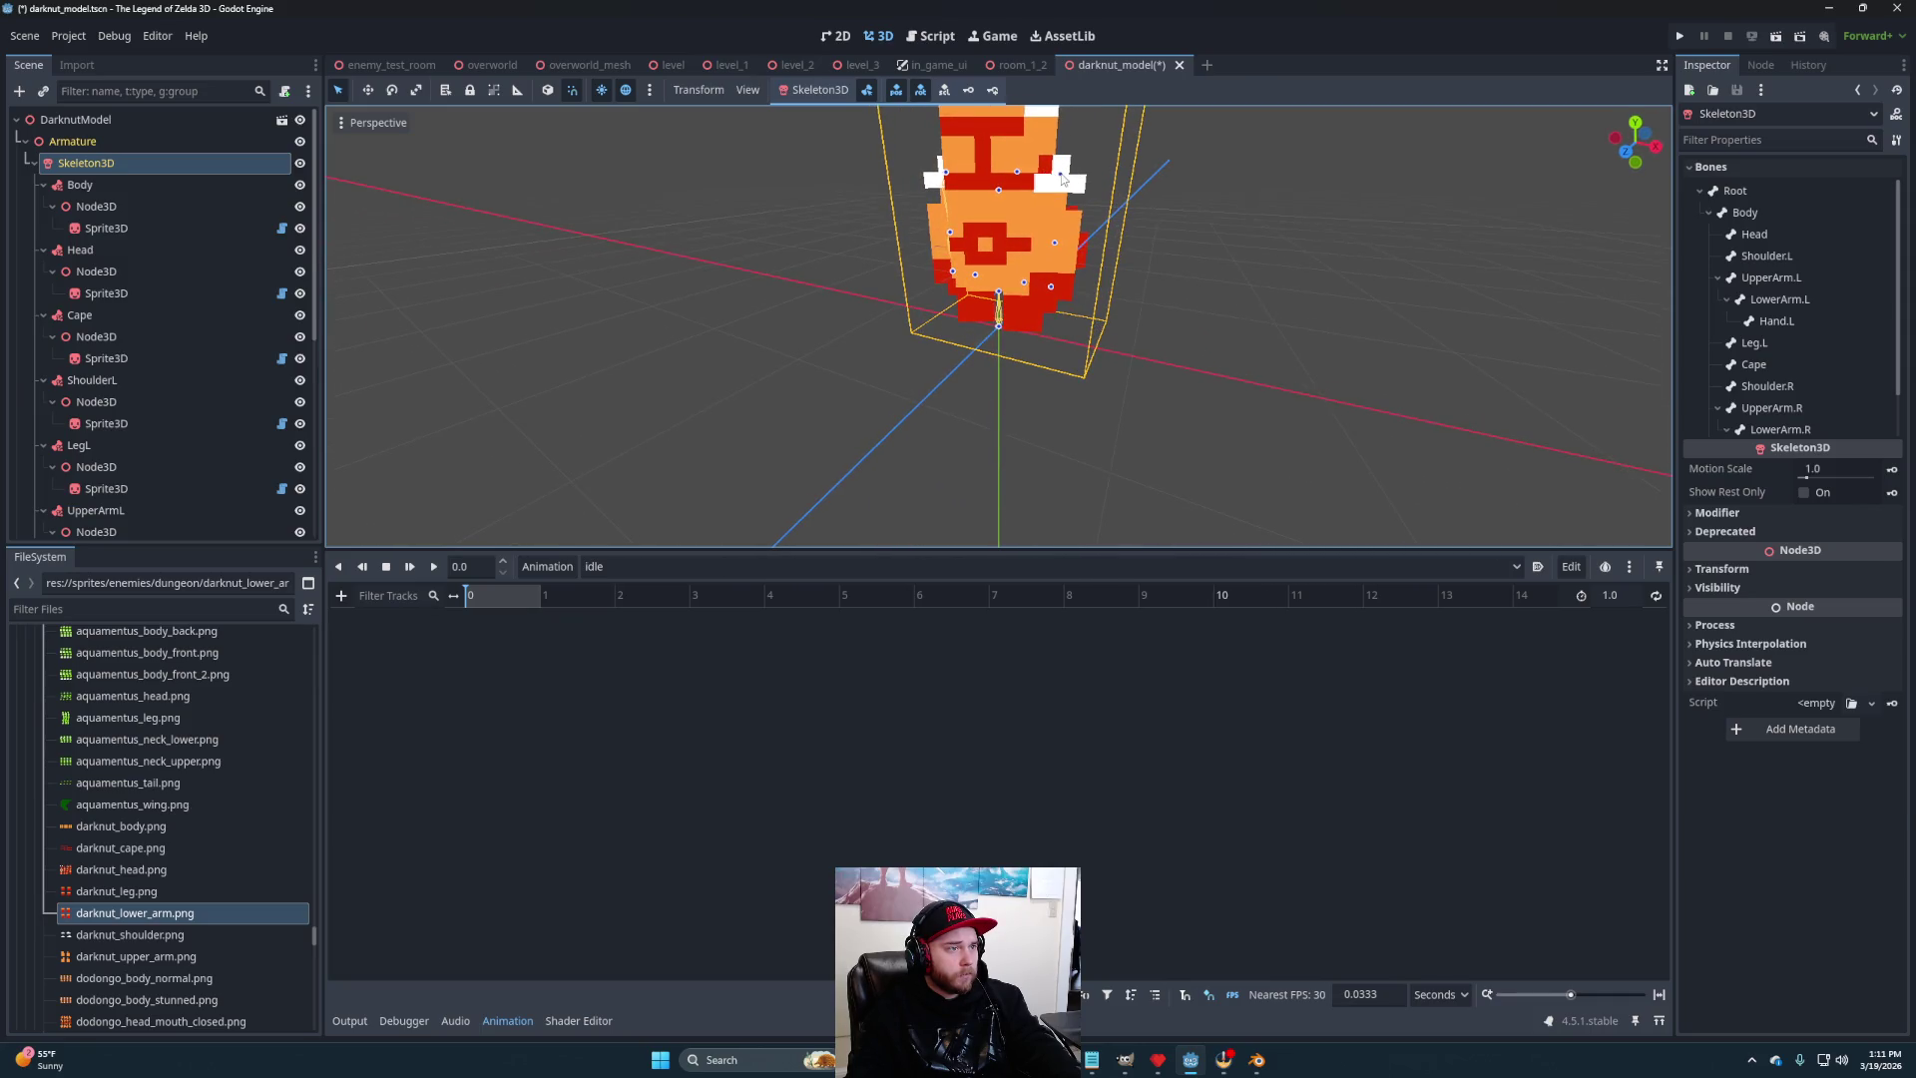
click(1062, 177)
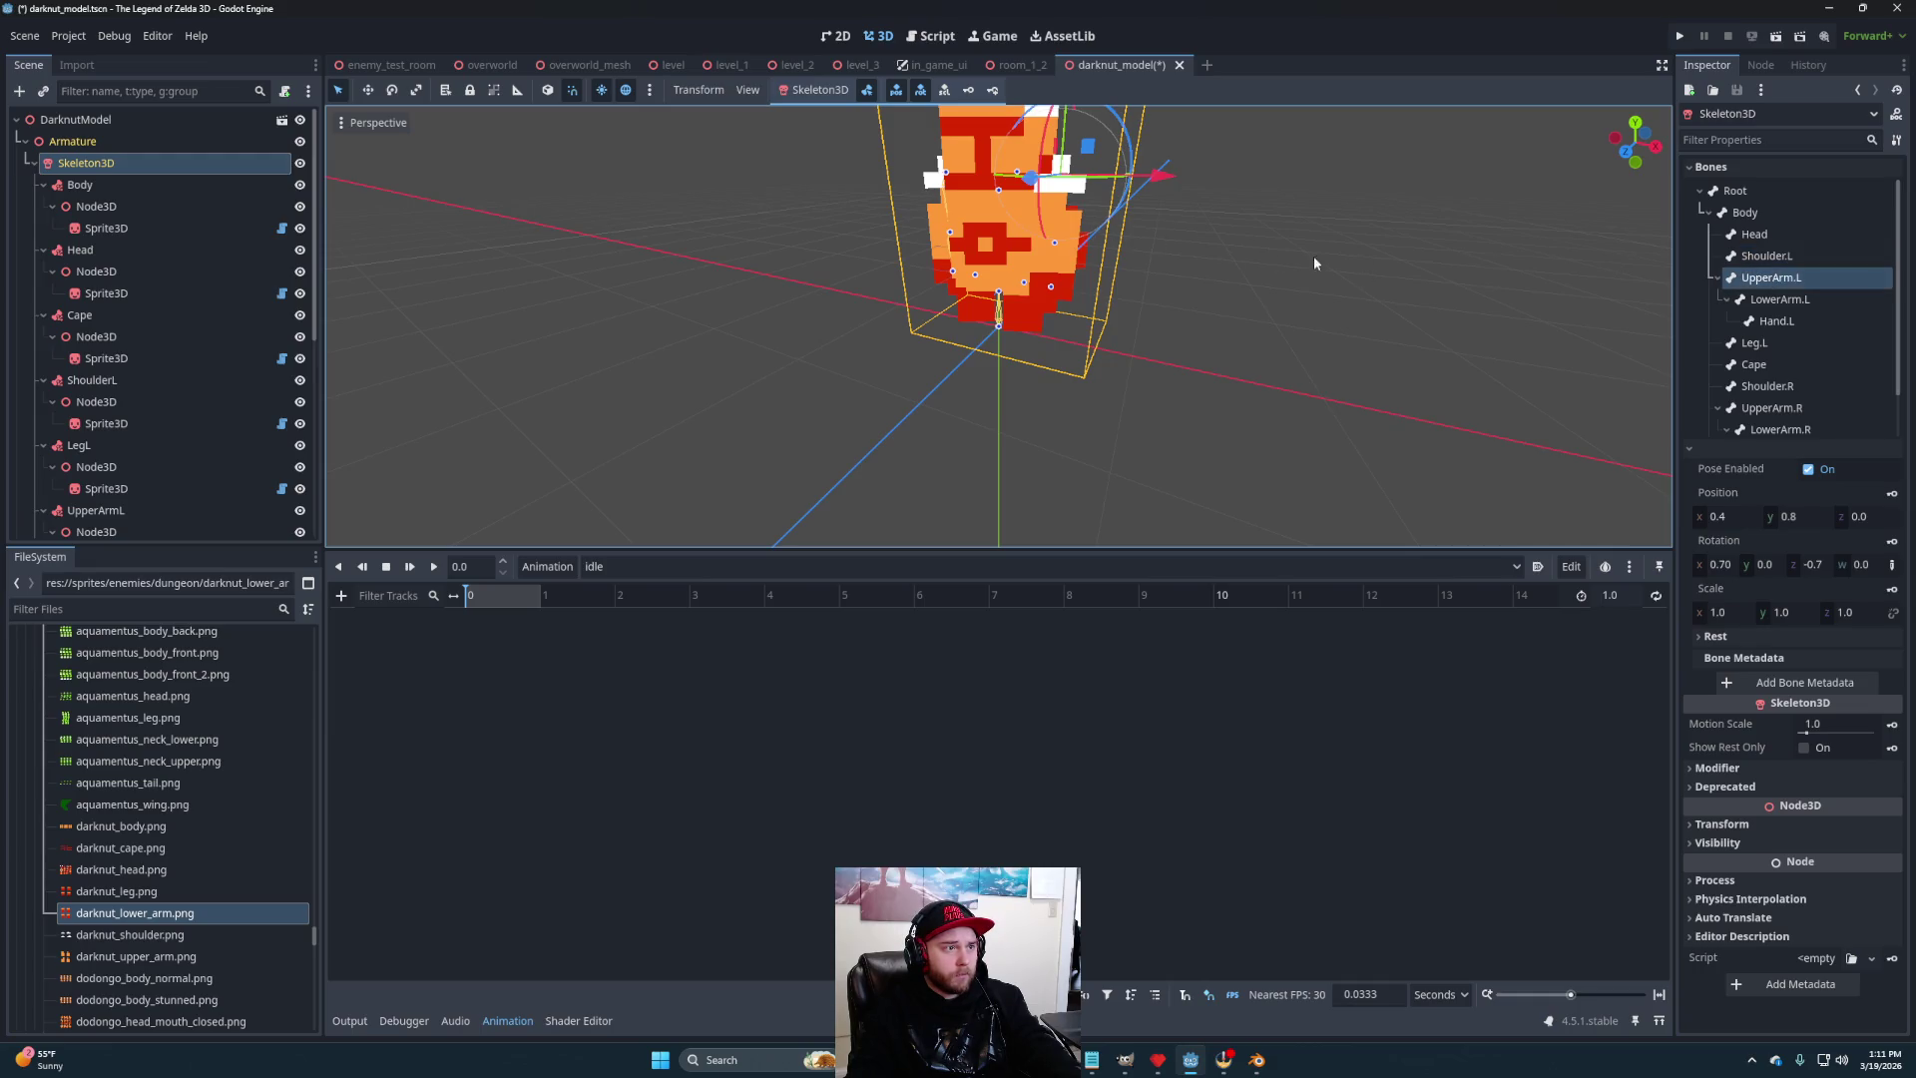
drag(1366, 265, 1163, 239)
drag(1134, 152, 1107, 115)
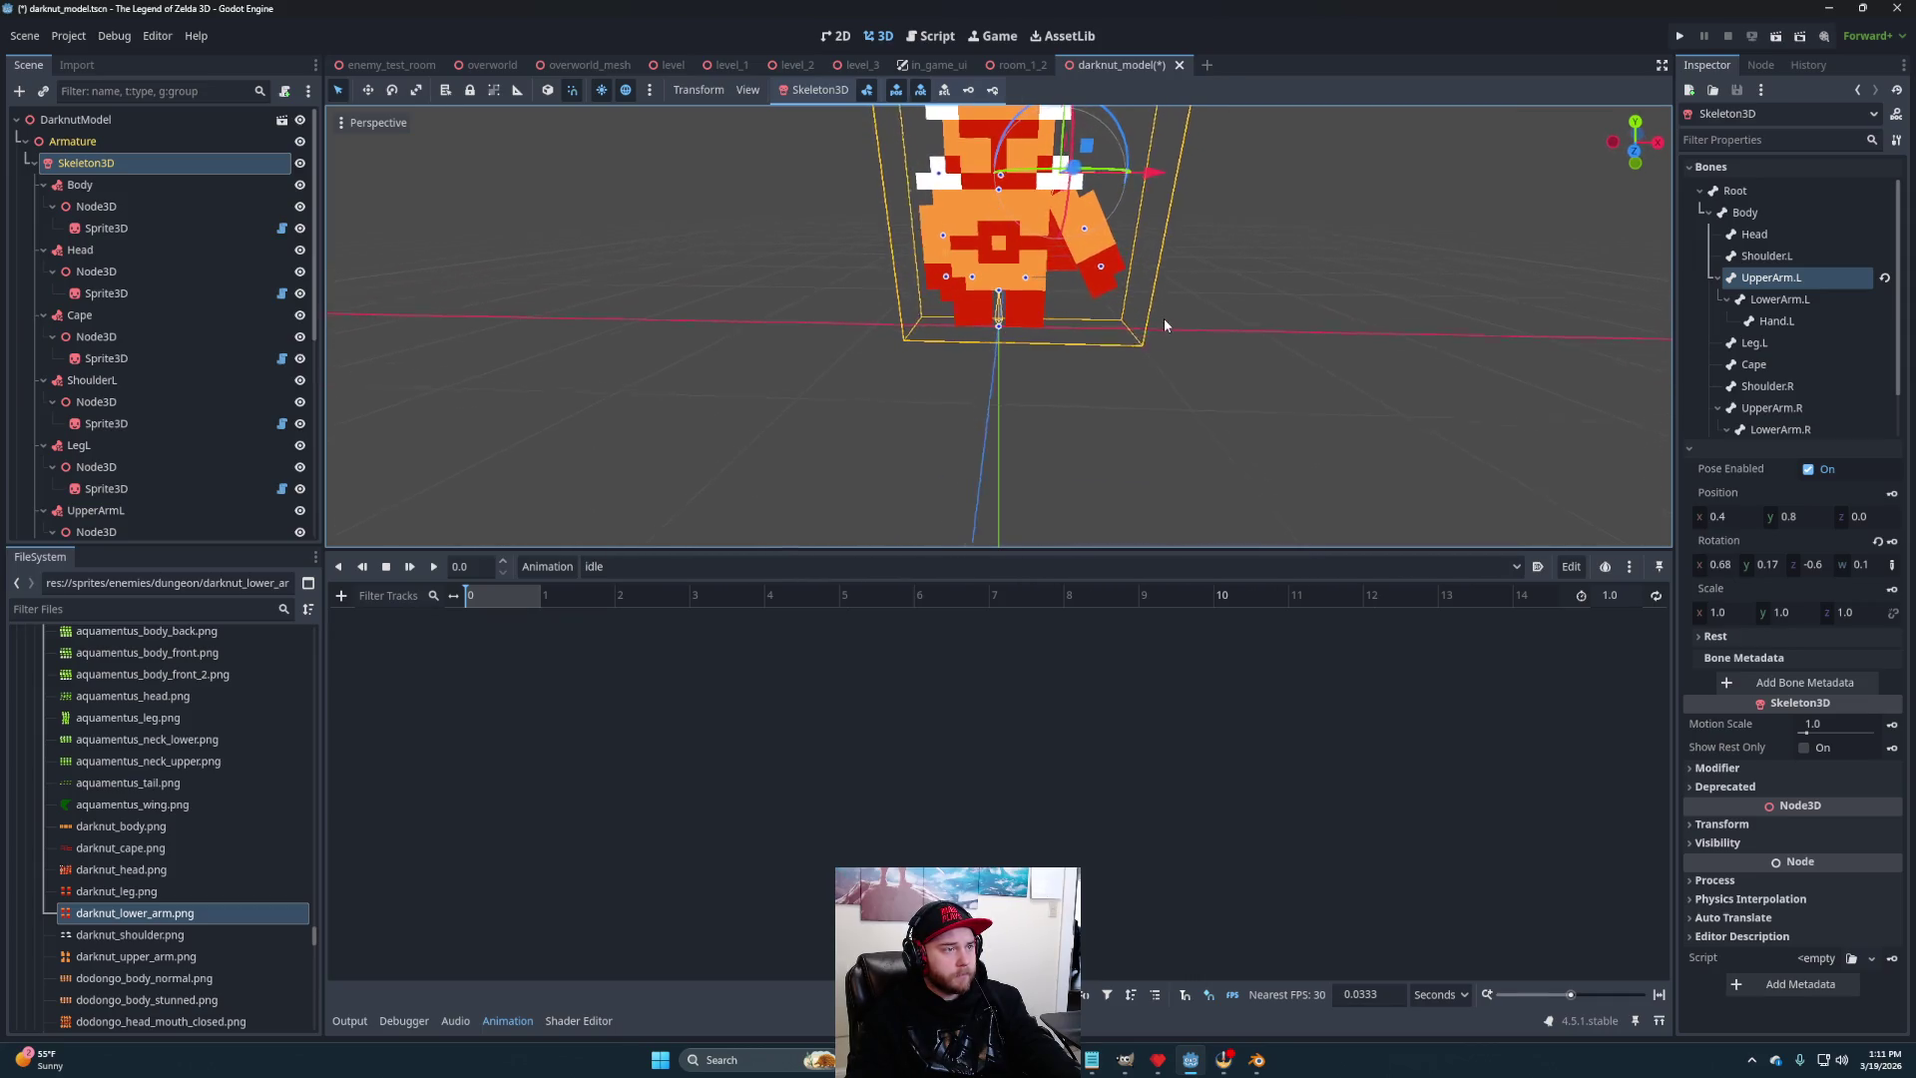
scroll(1758, 386, down, 1)
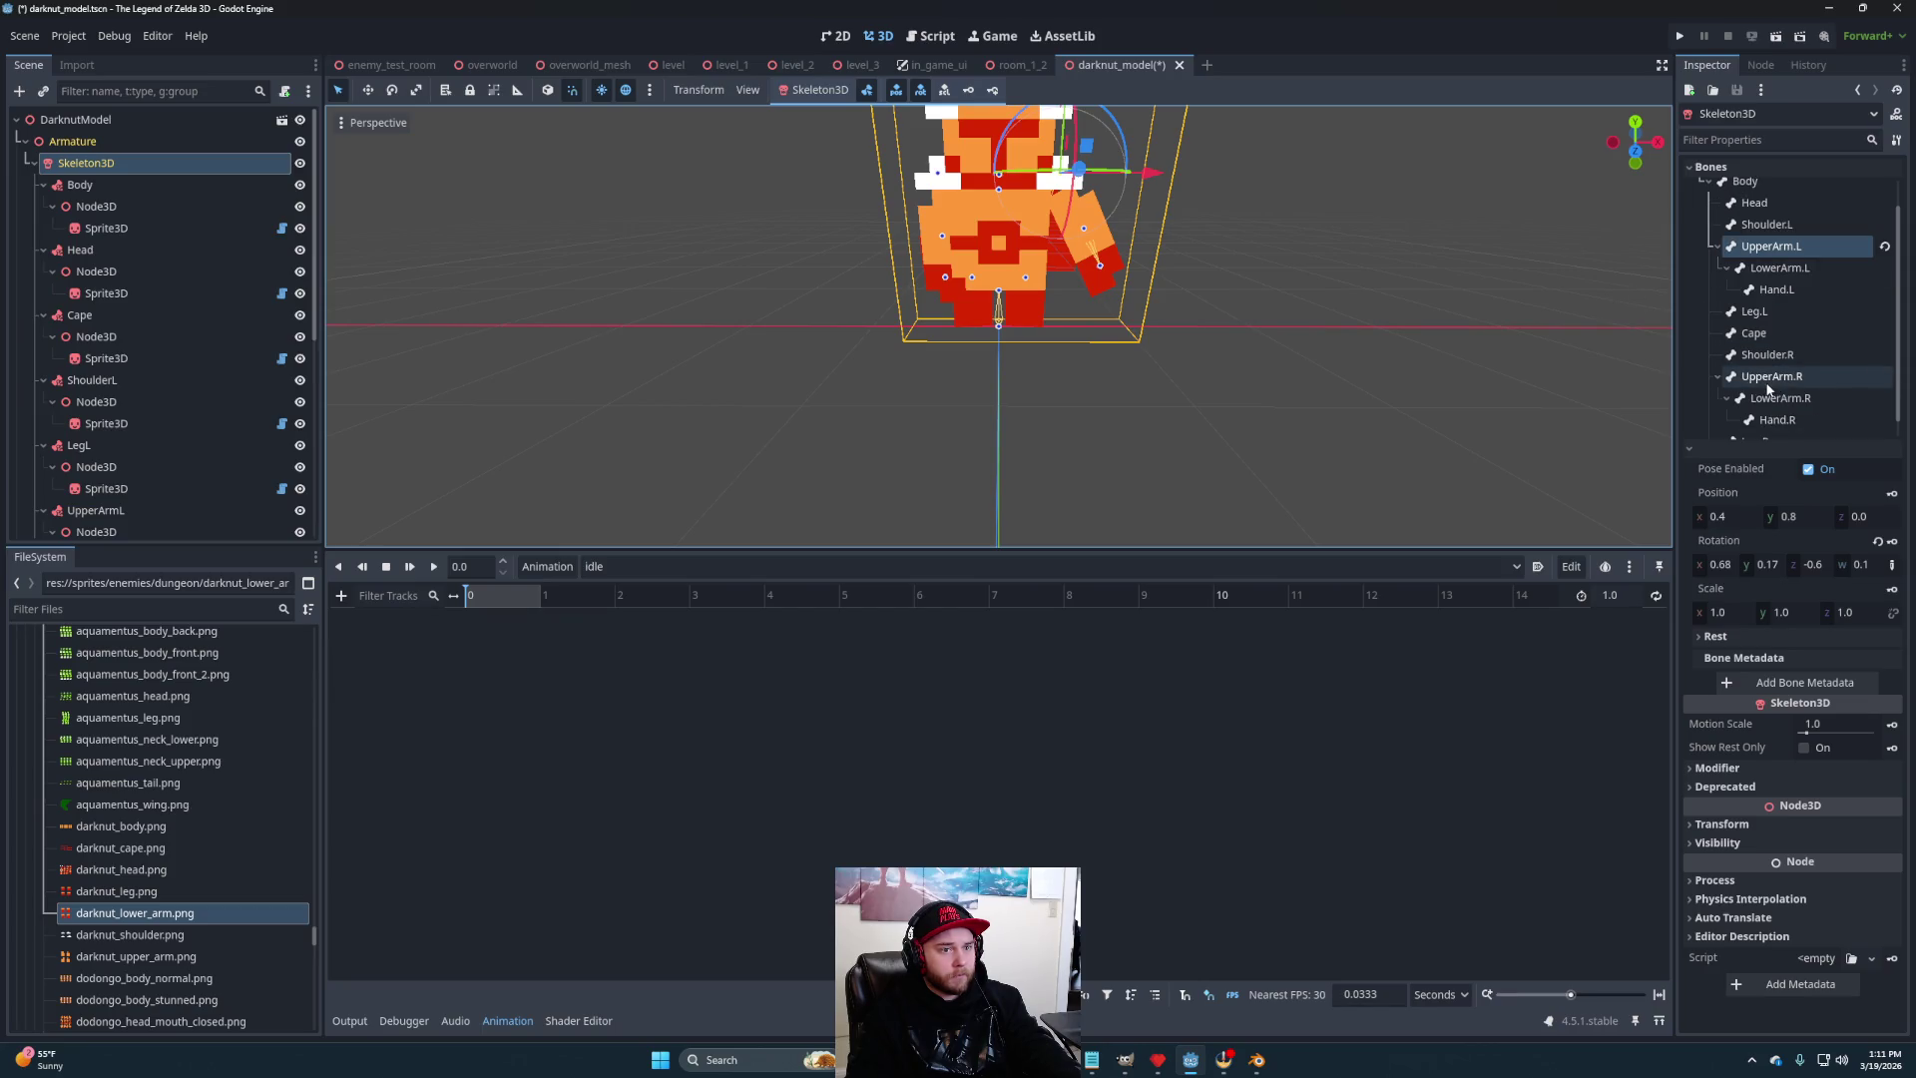
click(1772, 376)
- Rotate UpperArm.R down about 27 degrees to mirror the left arm, then orbit to inspect
mouse_move(984, 123)
mouse_down()
mouse_move(1134, 291)
mouse_move(1244, 265)
mouse_move(1424, 266)
mouse_move(1261, 283)
mouse_move(1043, 371)
mouse_move(1378, 330)
mouse_move(1034, 375)
mouse_move(1237, 374)
mouse_move(1039, 385)
mouse_move(1123, 396)
mouse_move(1120, 380)
mouse_move(1052, 410)
mouse_move(1435, 426)
mouse_move(447, 397)
mouse_move(1411, 402)
mouse_move(1018, 415)
mouse_move(1583, 445)
mouse_move(998, 441)
mouse_move(1386, 419)
mouse_move(407, 391)
mouse_move(866, 456)
mouse_move(1152, 445)
mouse_move(589, 404)
mouse_move(1204, 439)
mouse_move(586, 415)
mouse_move(1565, 384)
mouse_move(949, 429)
mouse_move(1677, 428)
mouse_move(735, 455)
mouse_move(1048, 445)
mouse_move(1054, 476)
mouse_up()
scroll(1034, 376, down, 2)
scroll(810, 435, down, 2)
mouse_move(810, 435)
mouse_down()
mouse_move(1226, 407)
mouse_move(625, 385)
mouse_move(1532, 386)
mouse_move(781, 397)
mouse_move(1185, 409)
mouse_move(1454, 391)
mouse_move(1257, 417)
mouse_move(1036, 406)
mouse_up()
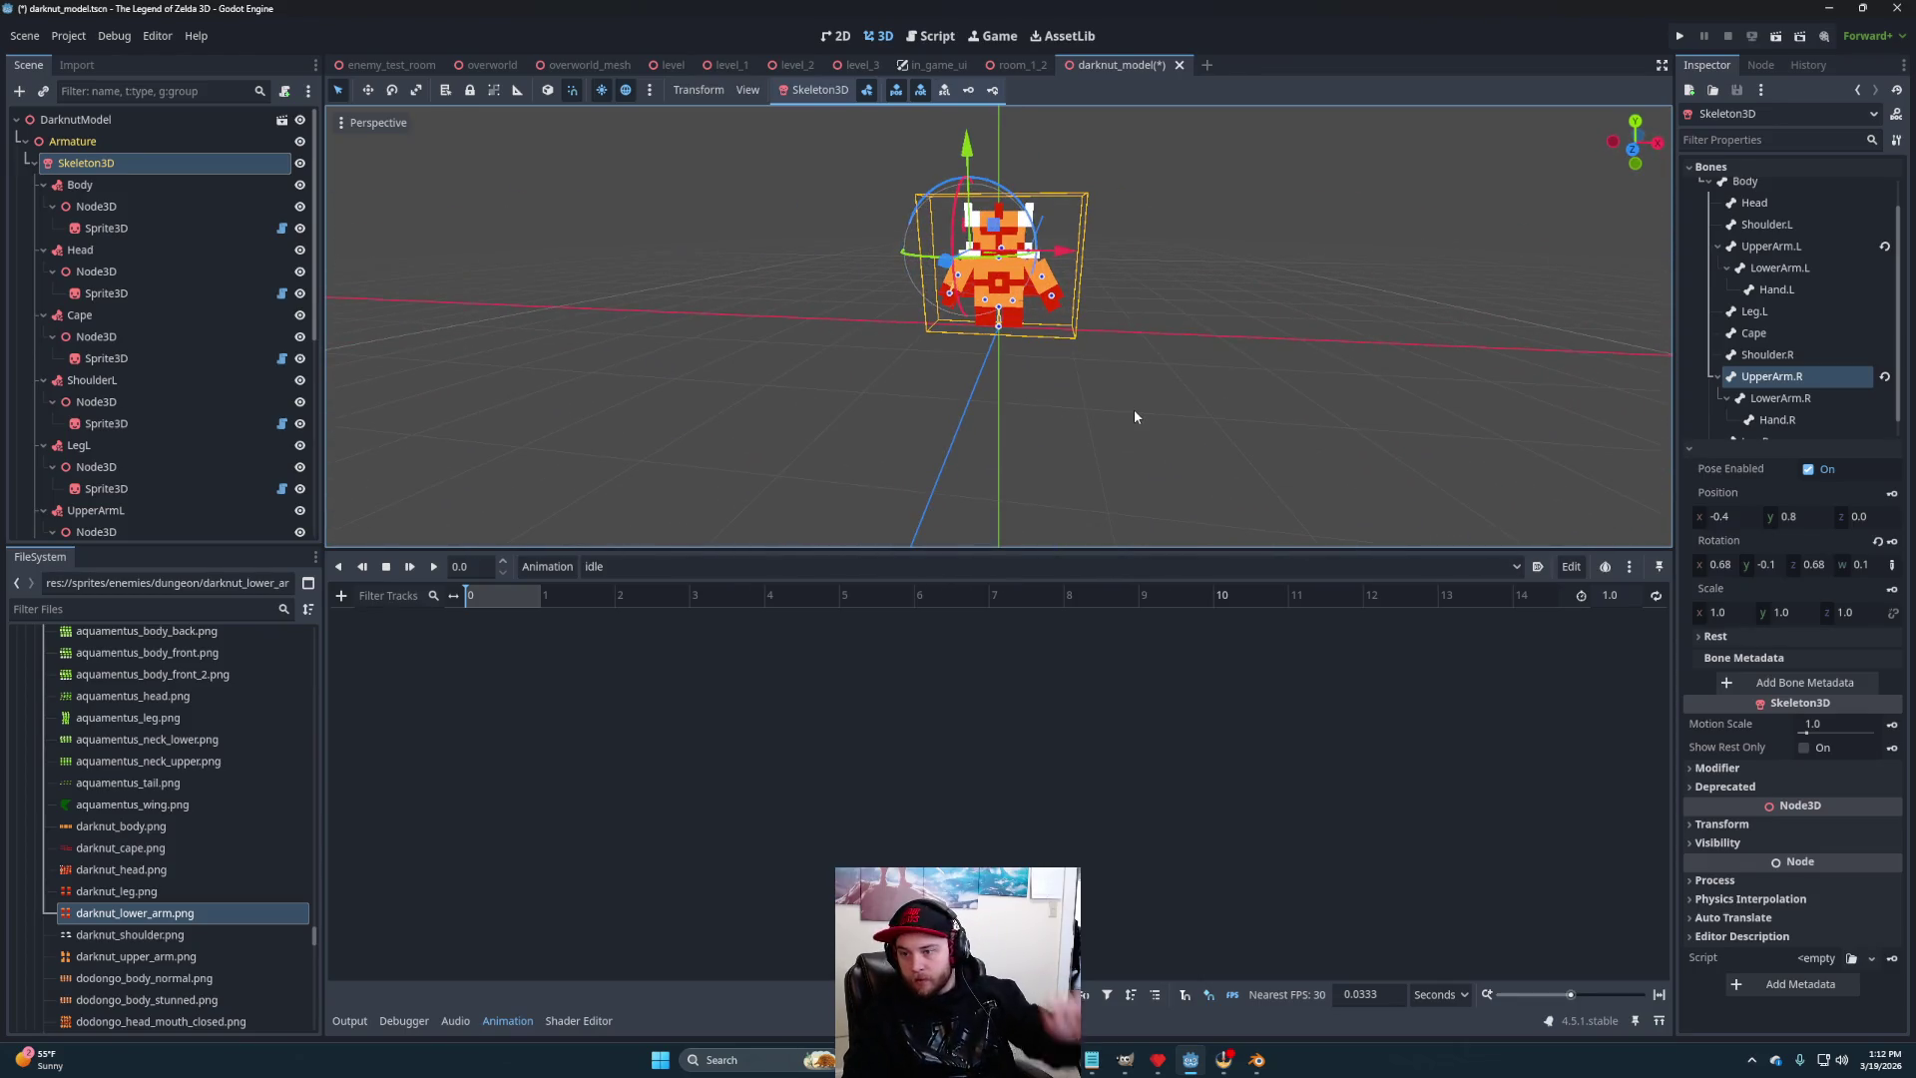
mouse_move(1351, 410)
mouse_down()
mouse_move(1257, 360)
mouse_move(991, 465)
mouse_move(1288, 454)
mouse_move(1423, 426)
mouse_move(1125, 488)
mouse_move(1228, 397)
mouse_up()
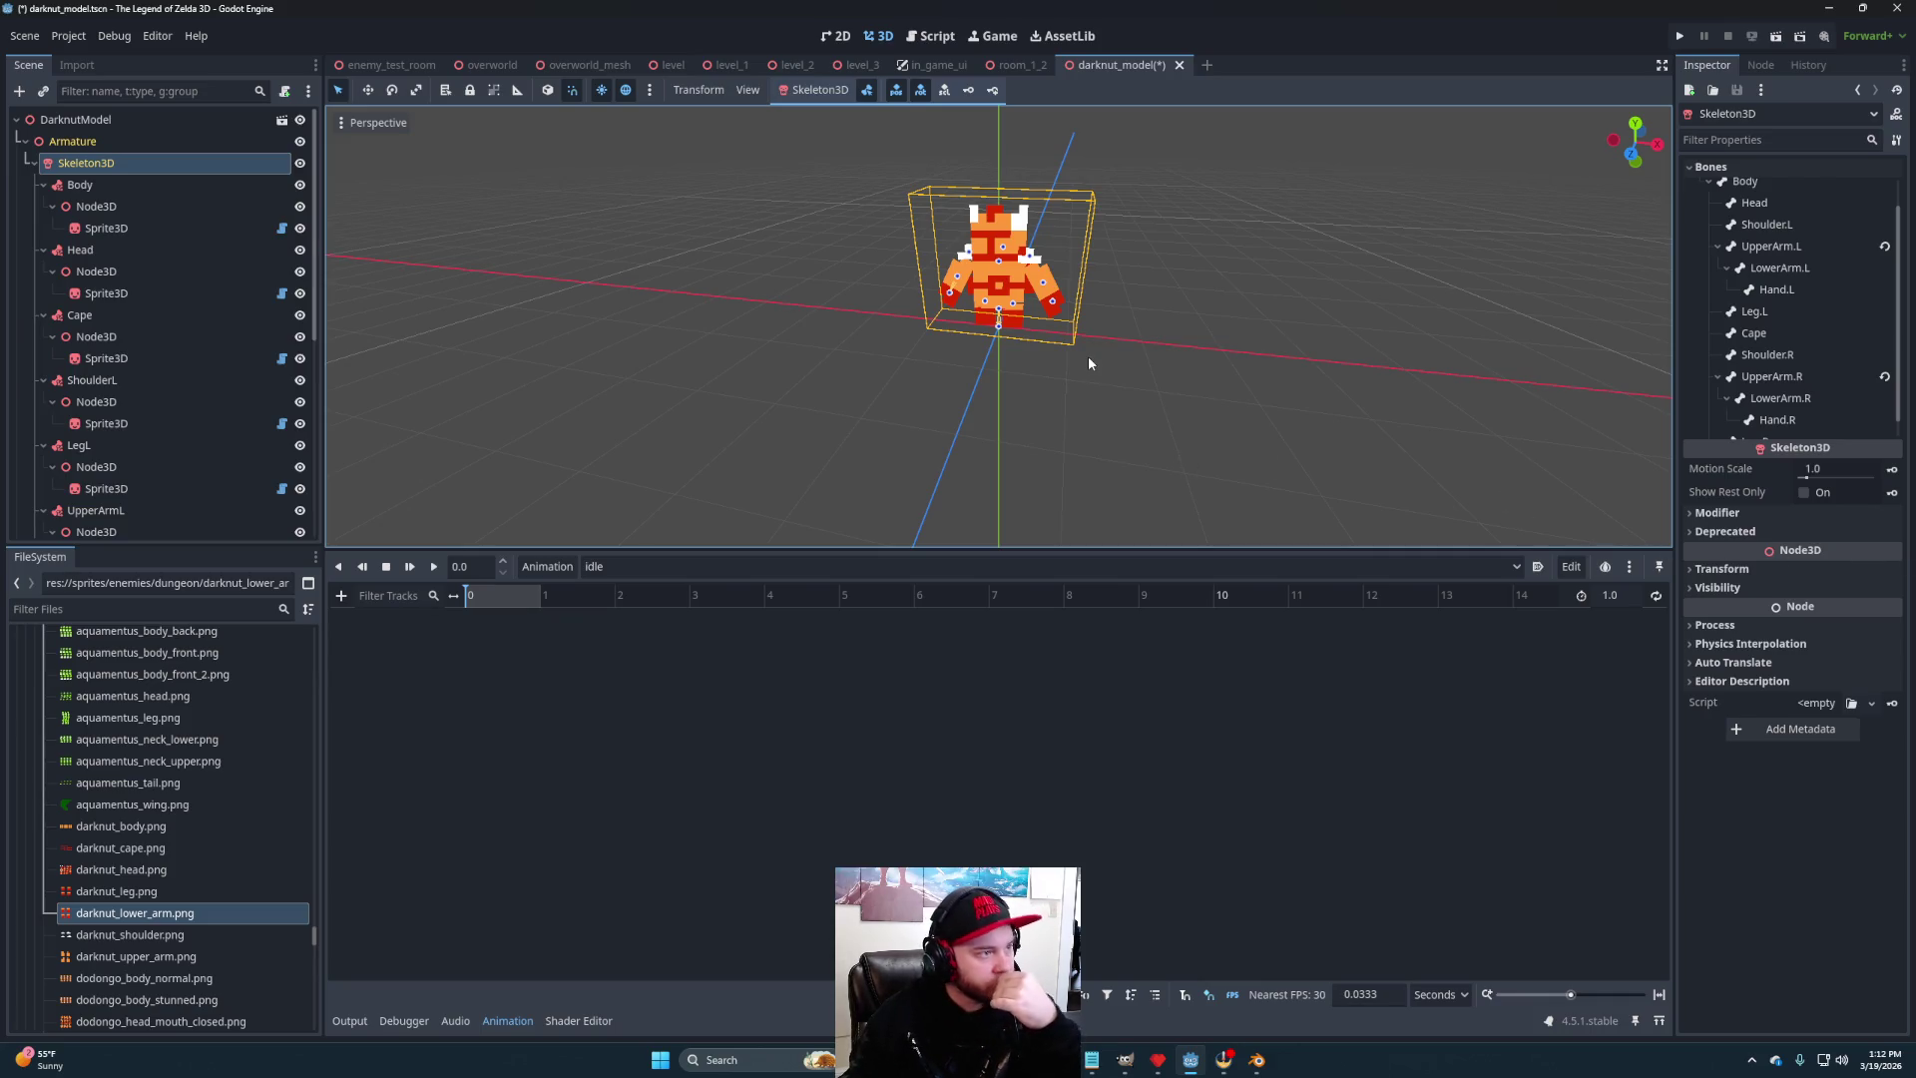
mouse_move(994, 362)
mouse_down()
mouse_move(1091, 398)
mouse_move(1056, 389)
mouse_up()
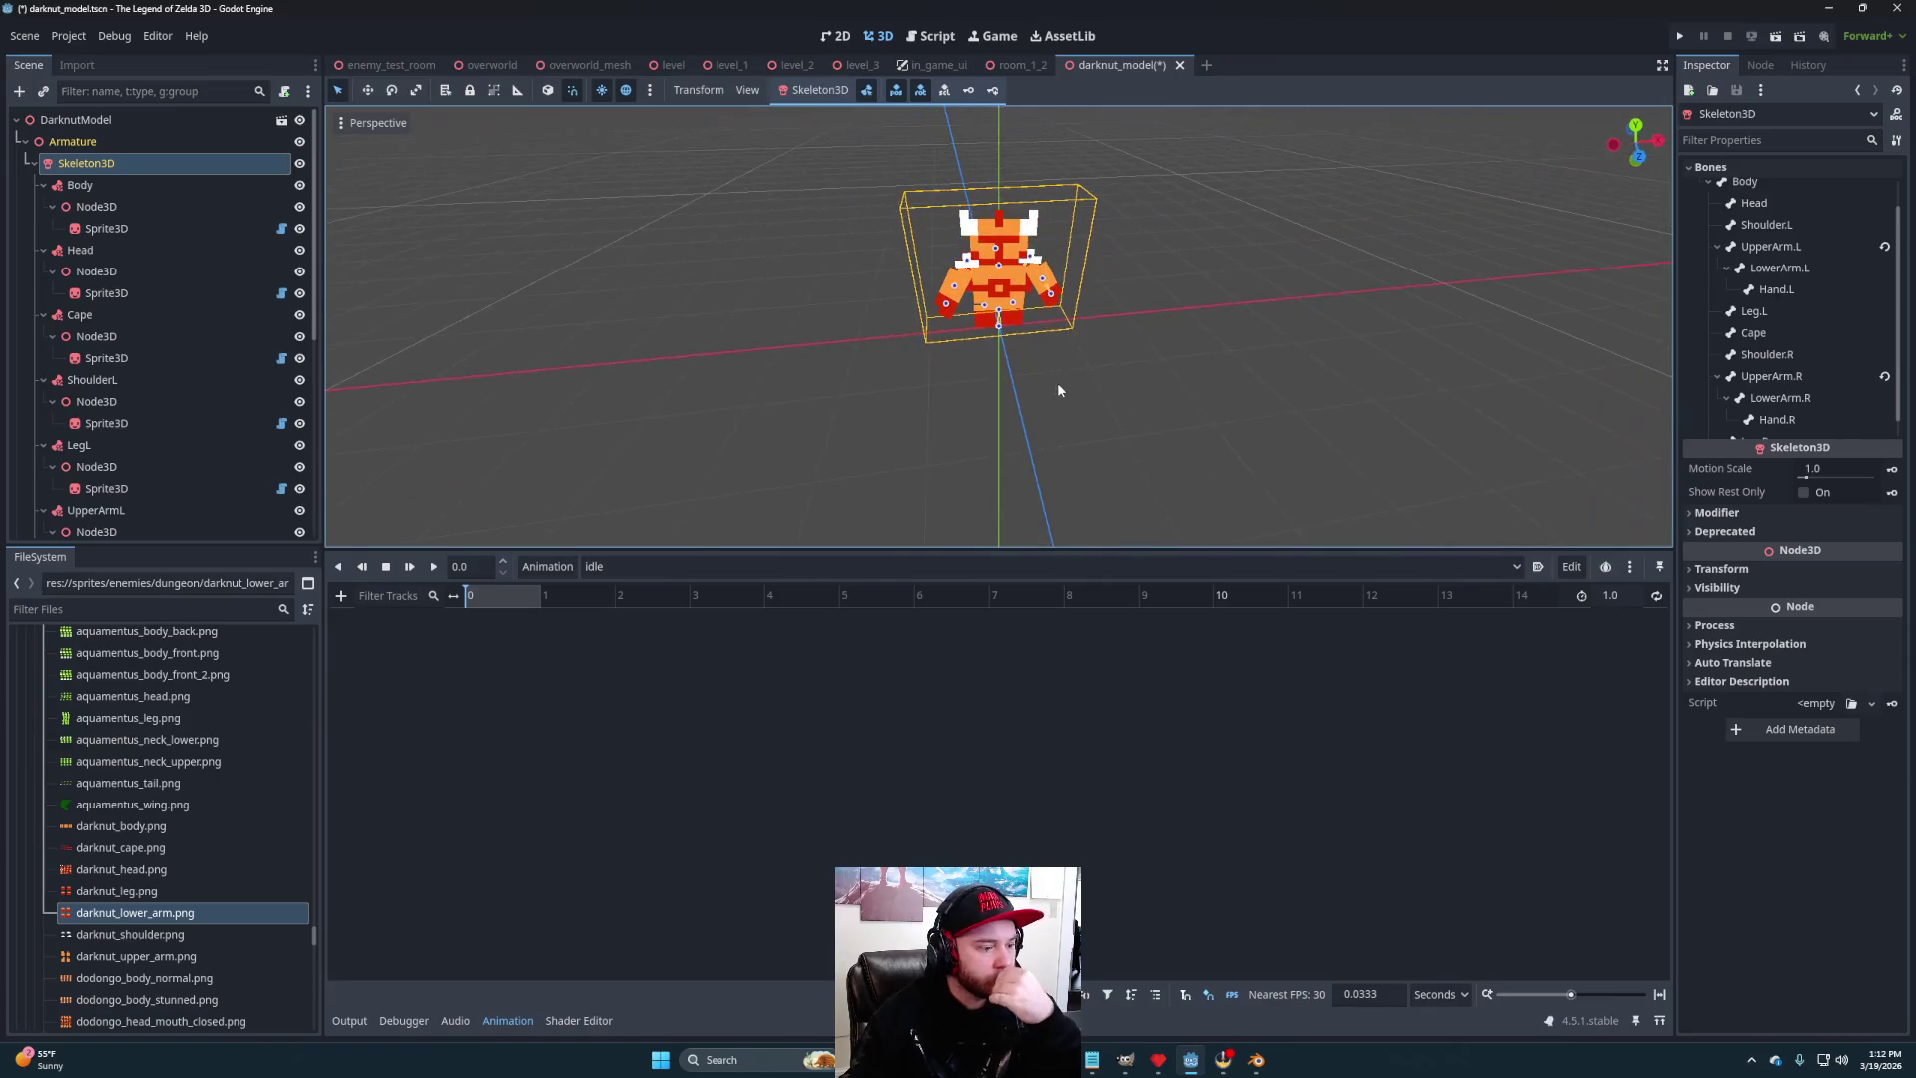
drag(1196, 436, 1145, 422)
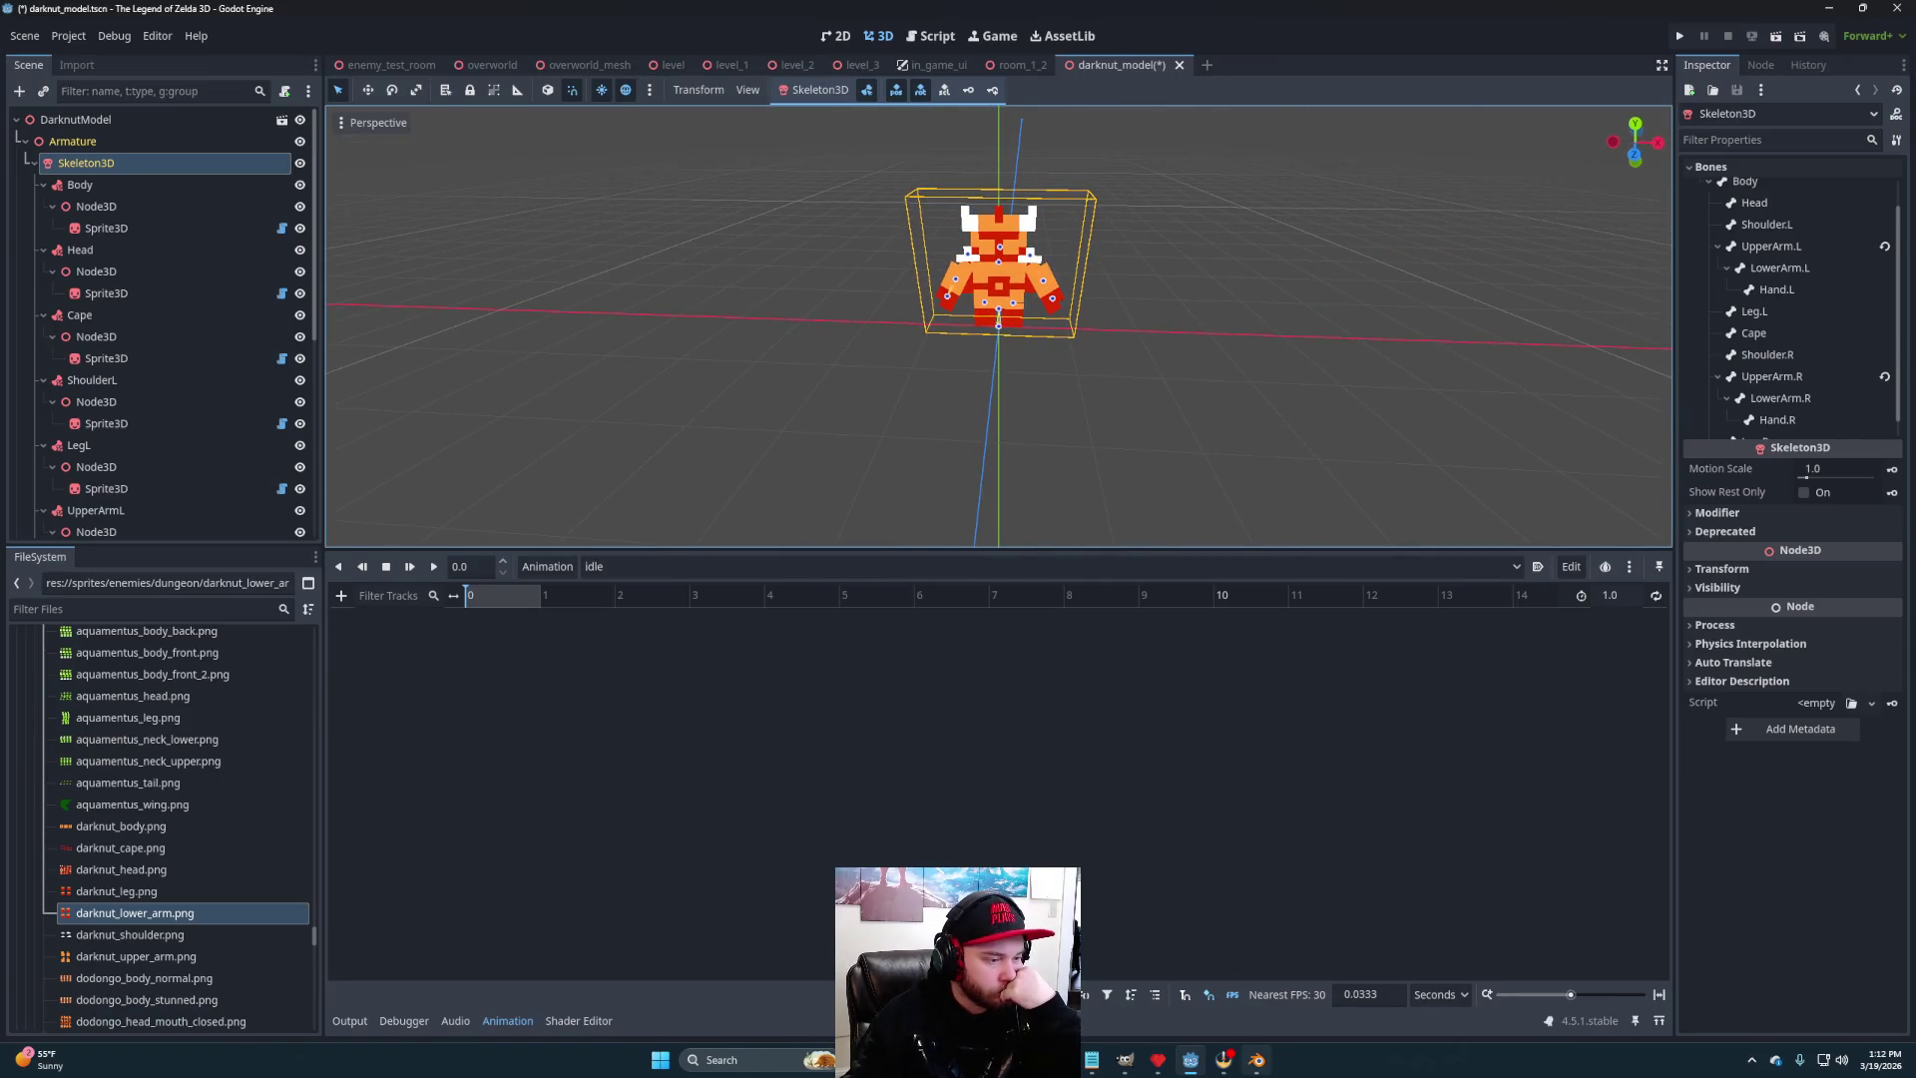
- In Pyxel Edit, create a new single-tile image 6 pixels wide by 8 tall
mouse_move(1257, 1060)
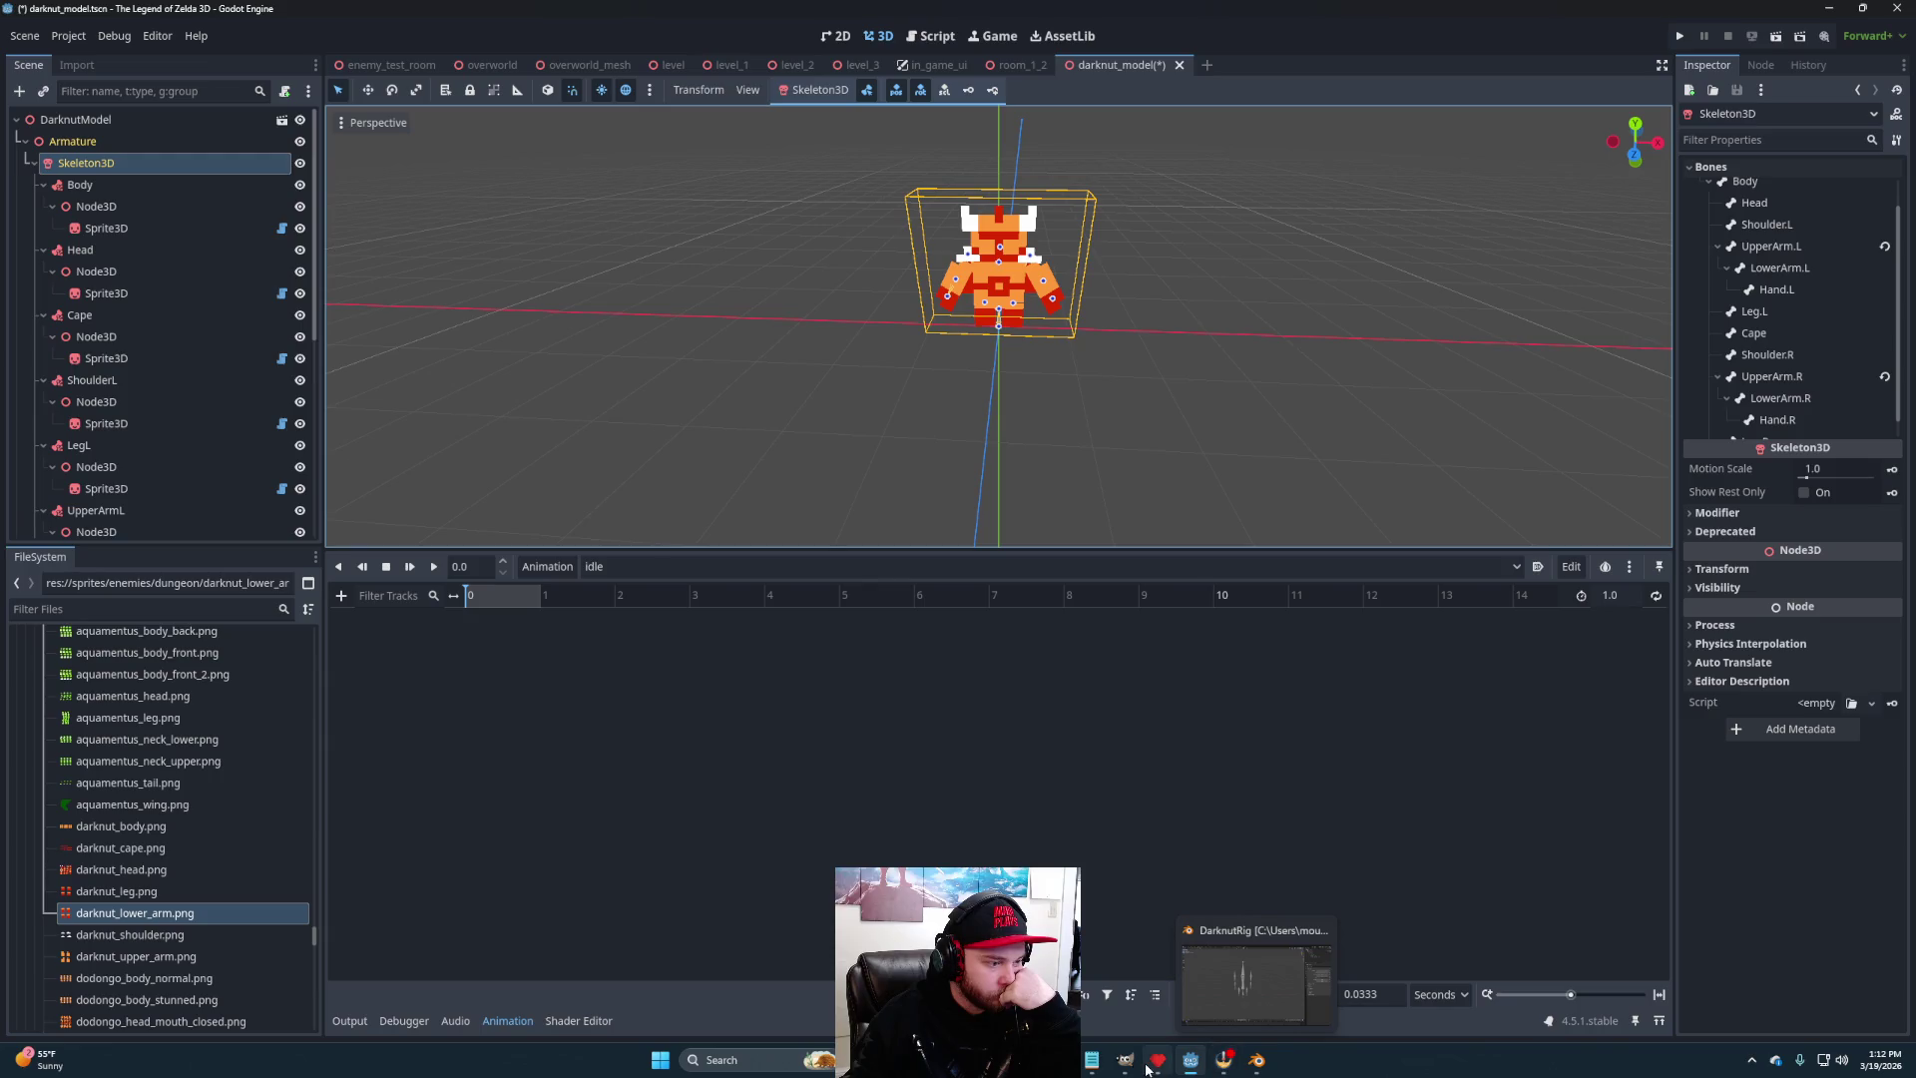
click(1158, 1060)
click(12, 24)
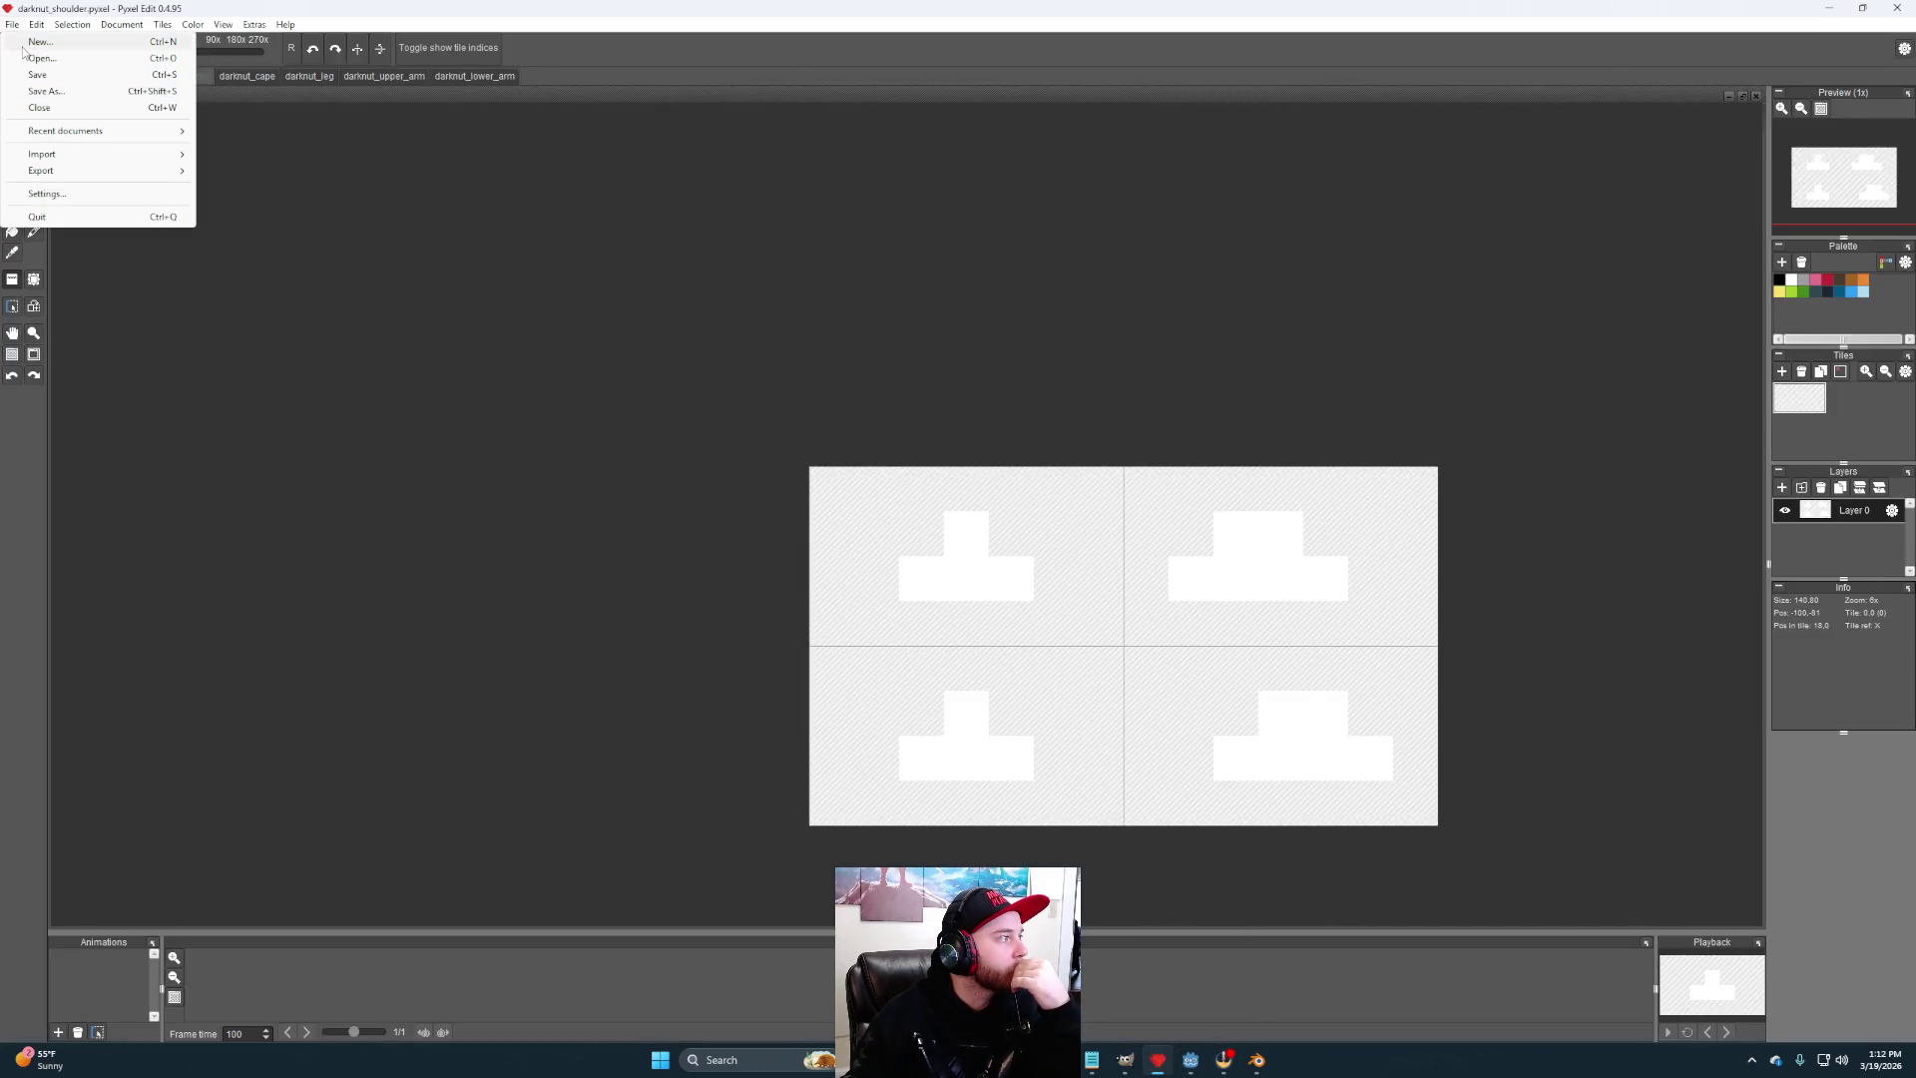
click(30, 40)
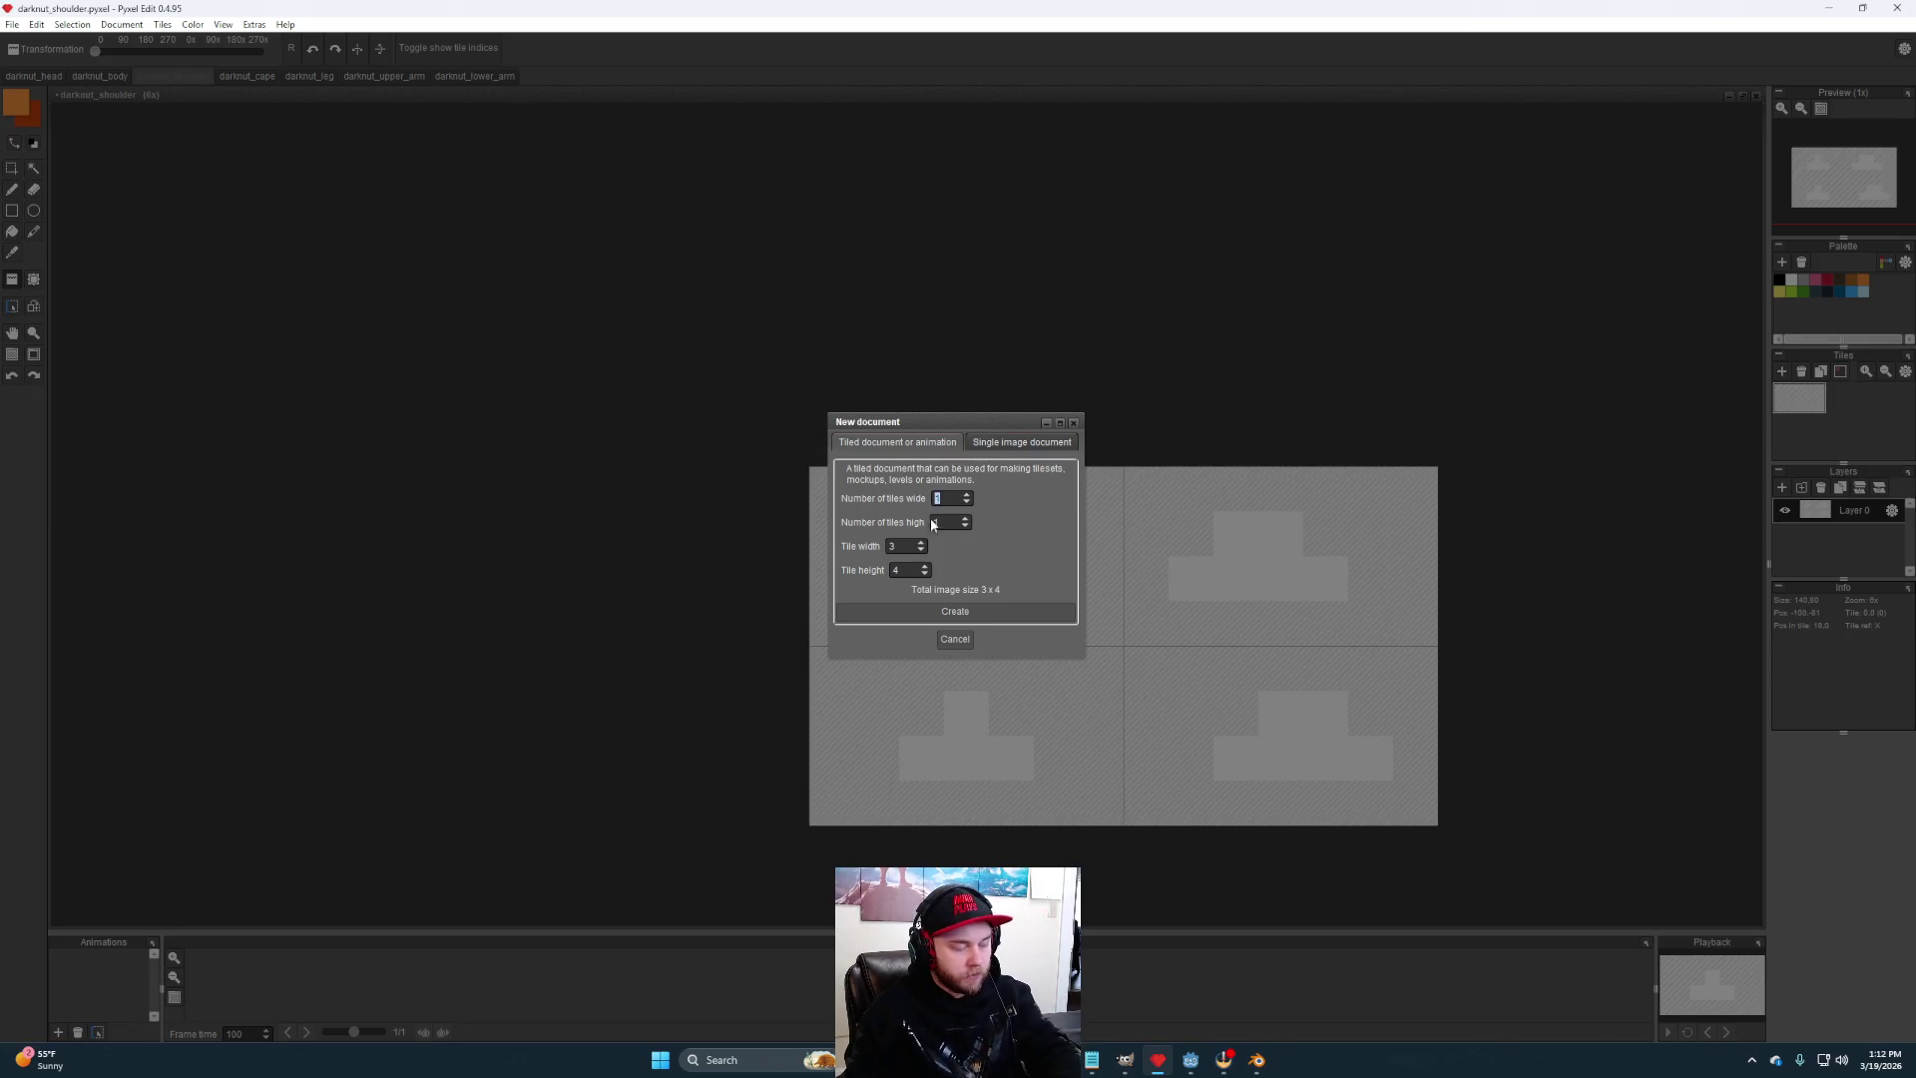
text(6)
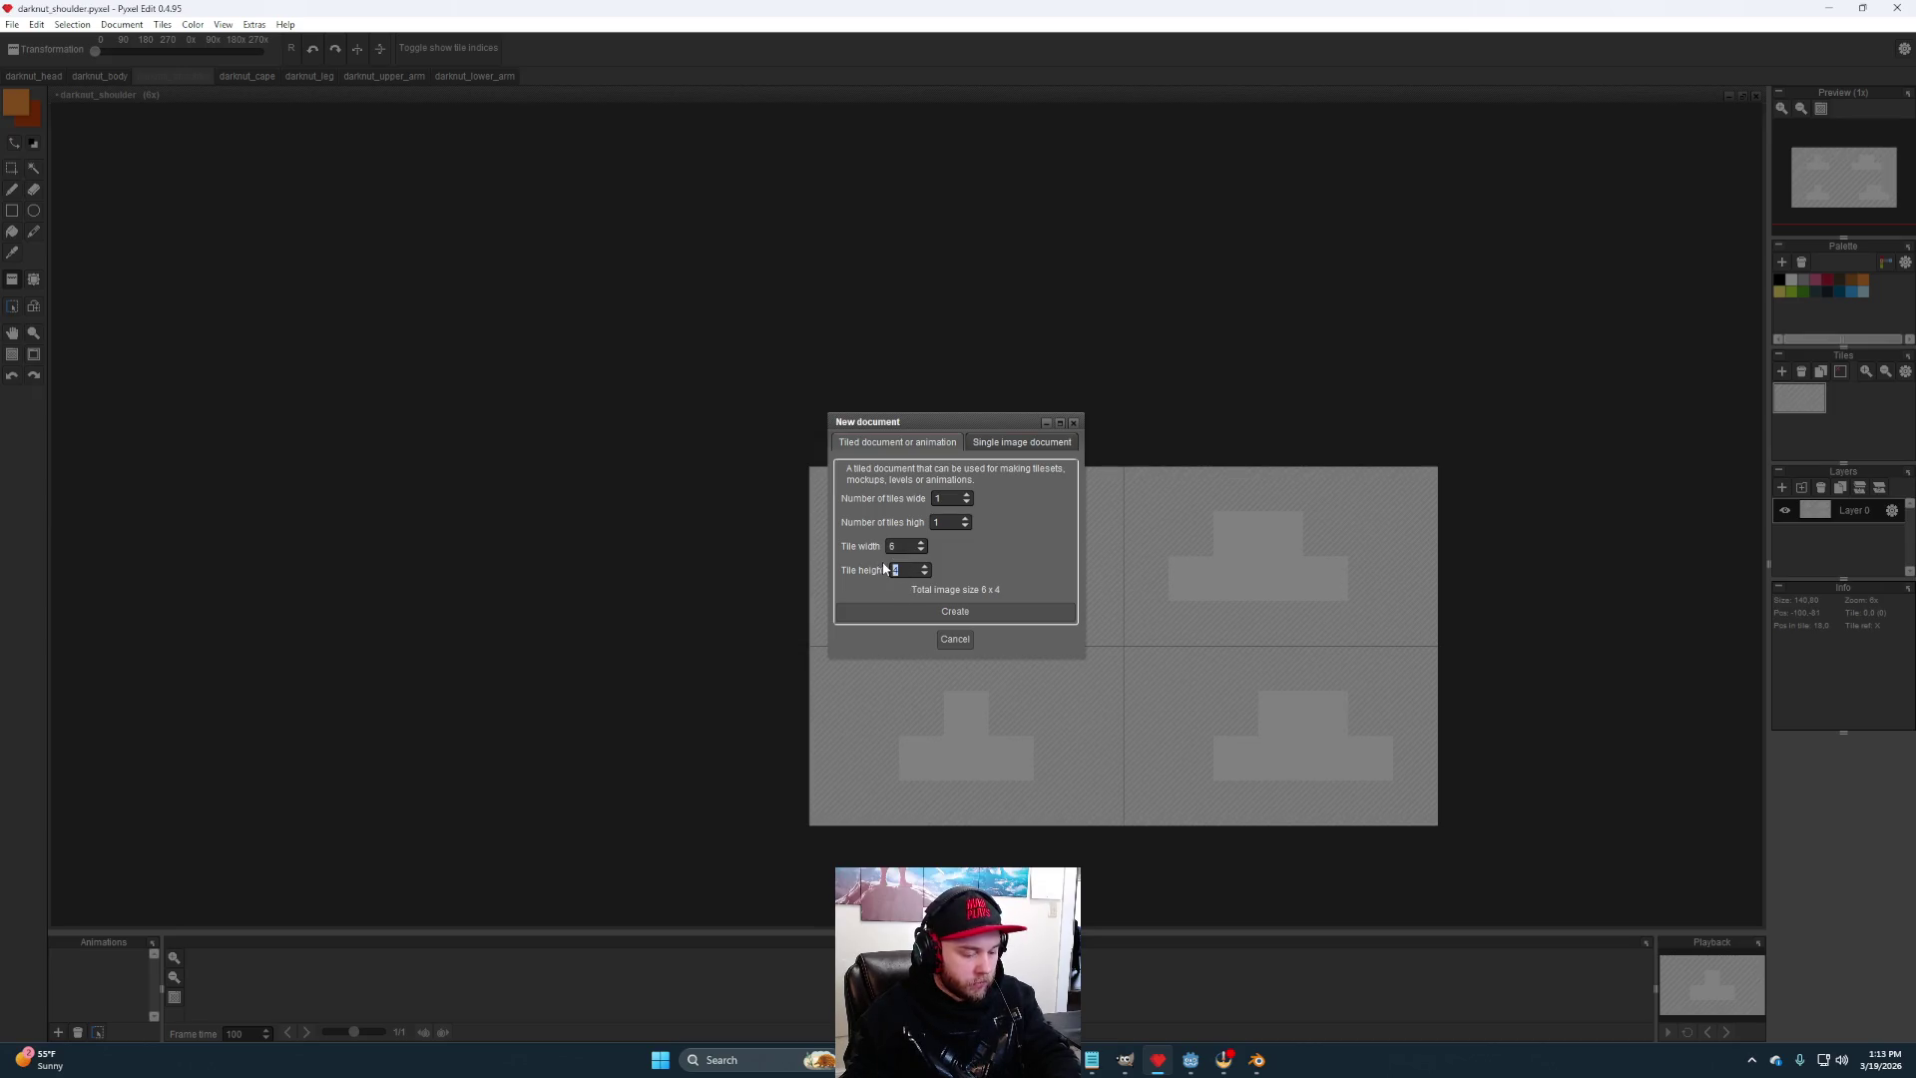
click(986, 614)
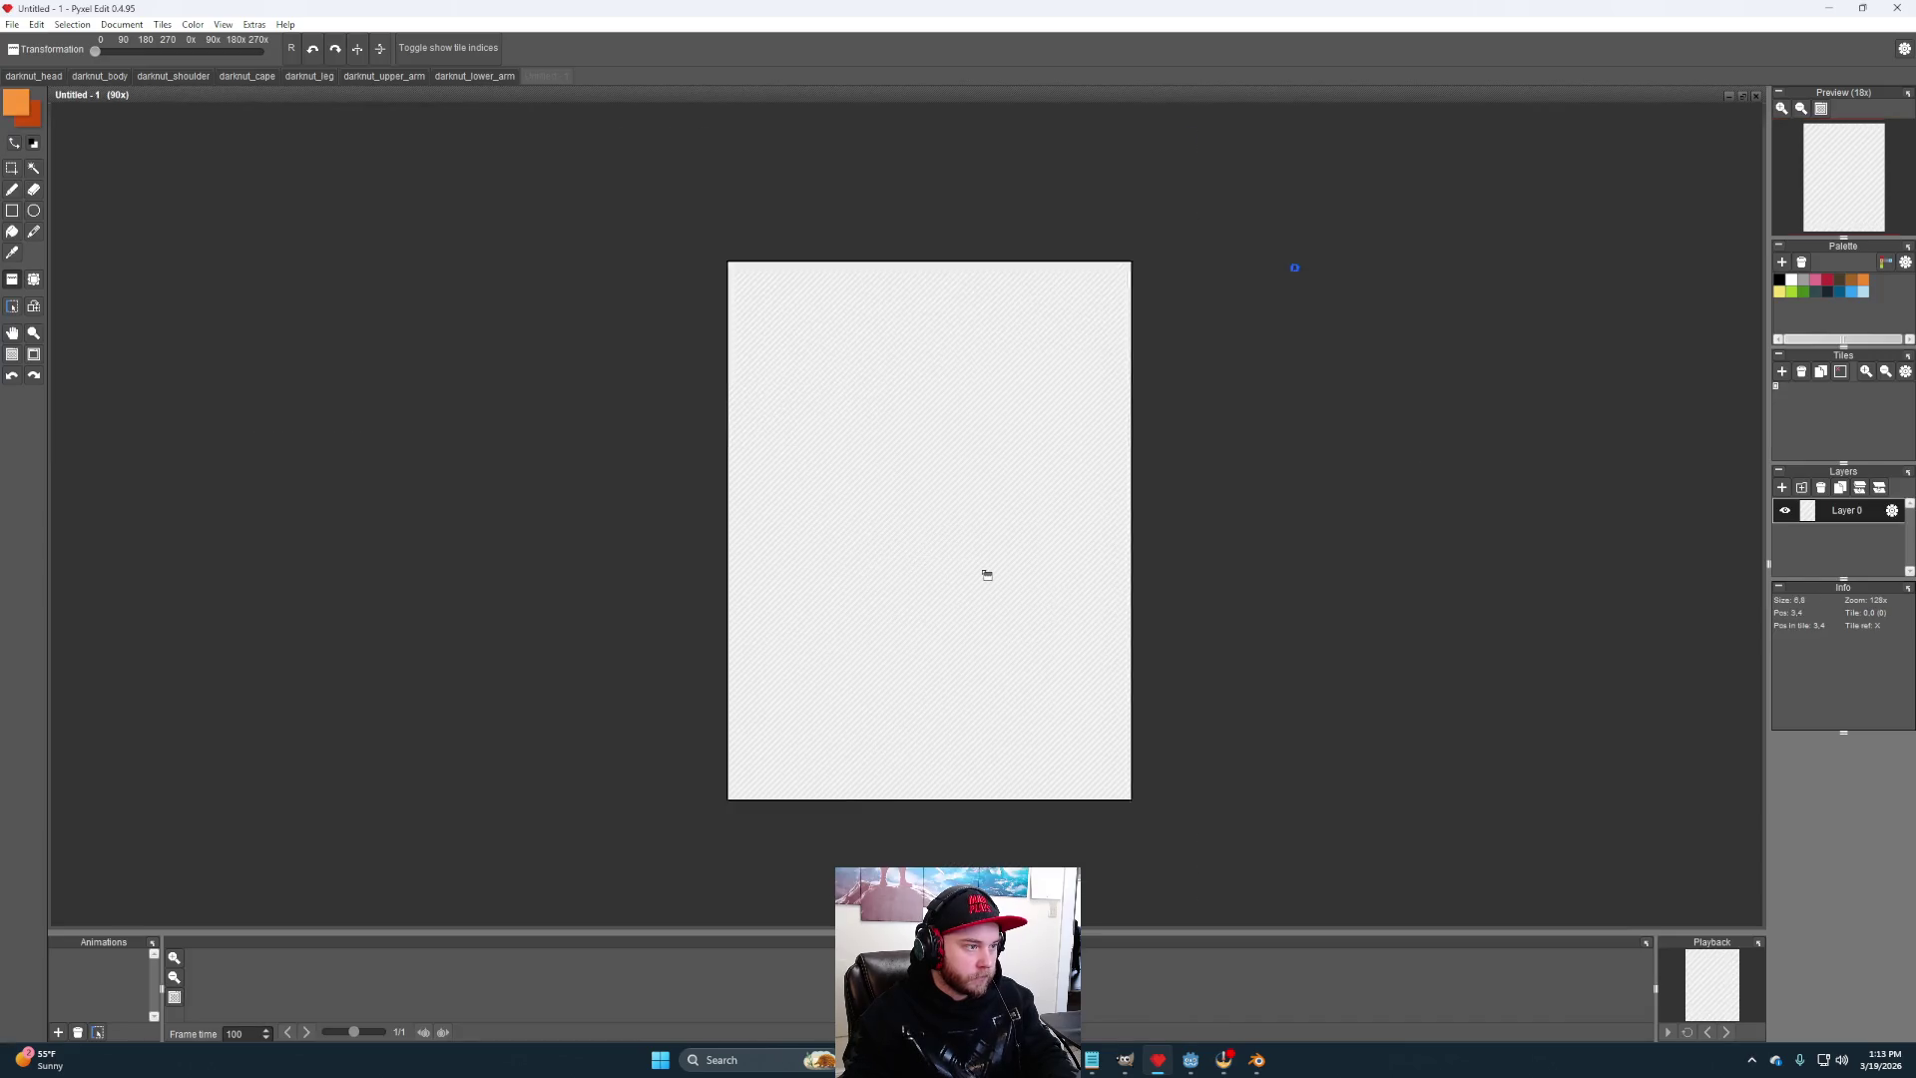
- Fill the canvas orange and eyedrop red from the darknut_lower_arm sprite sheet
click(57, 24)
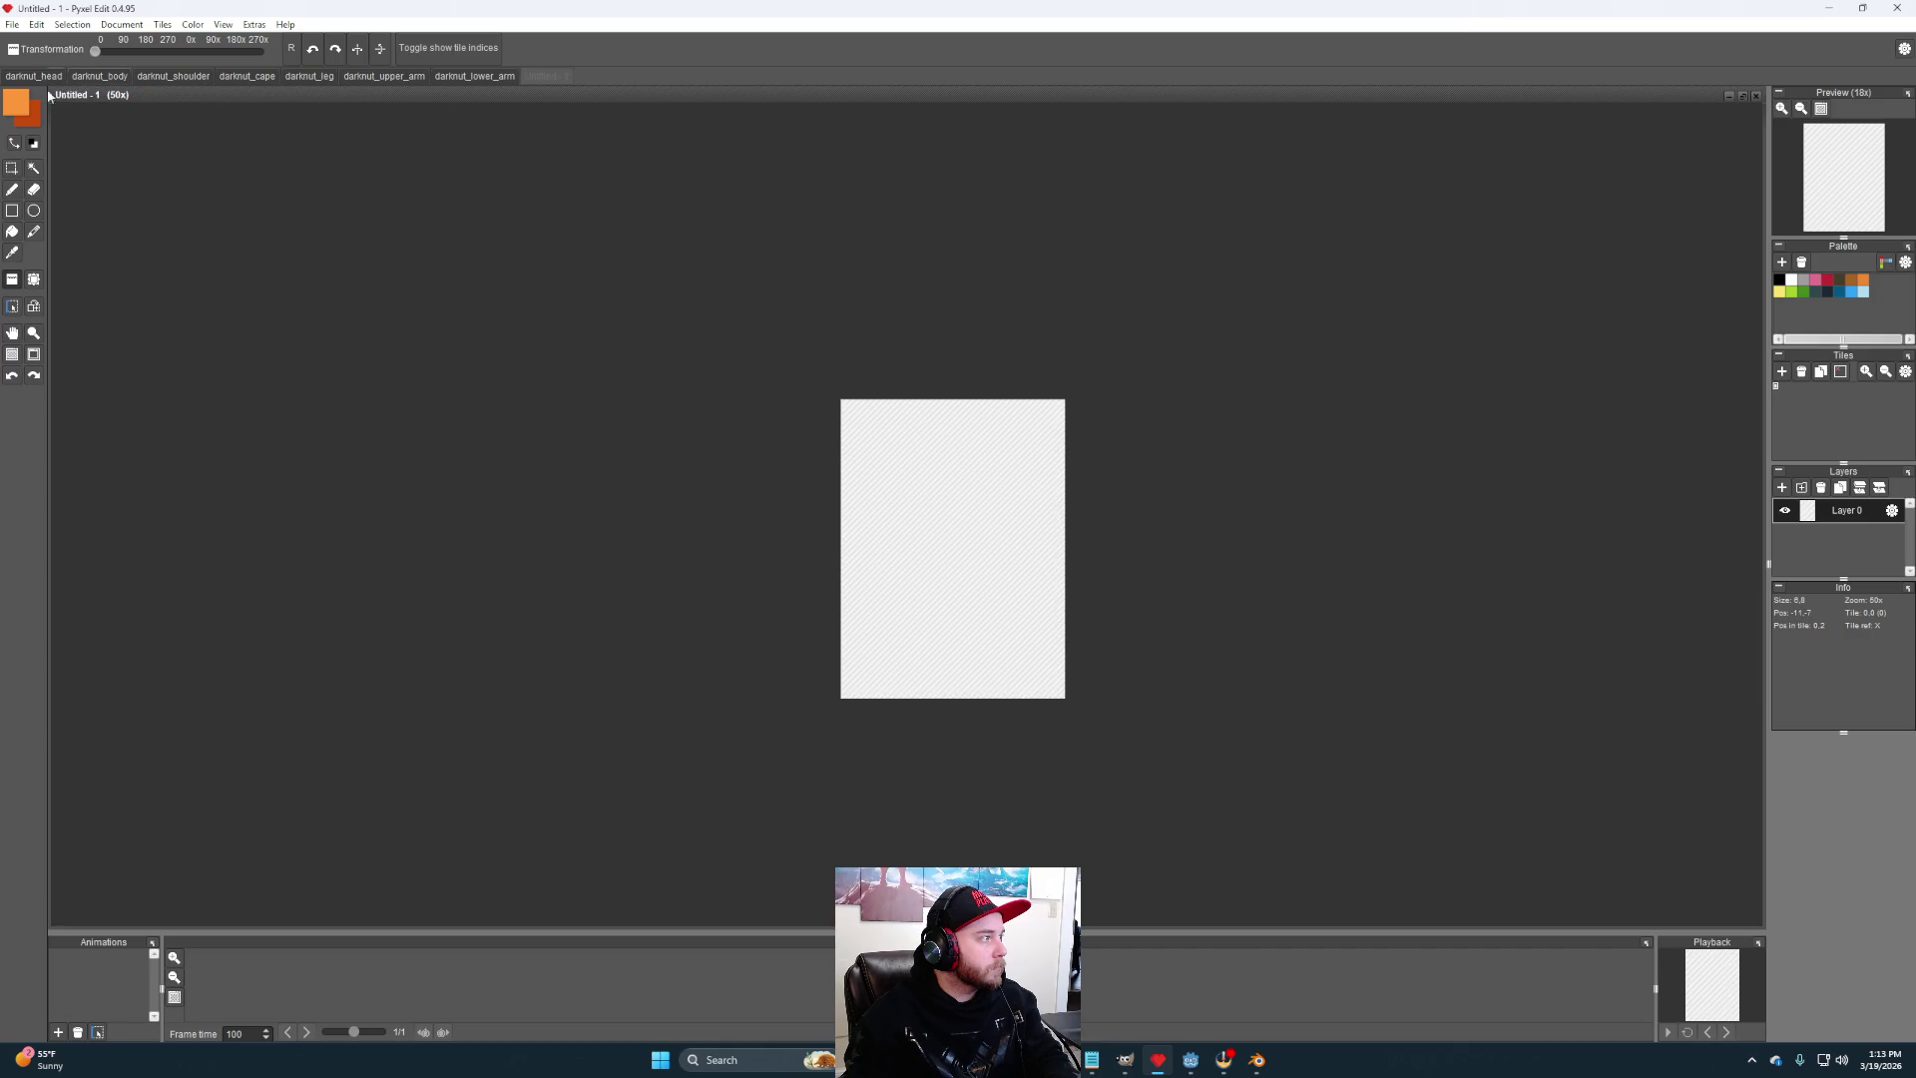
click(12, 231)
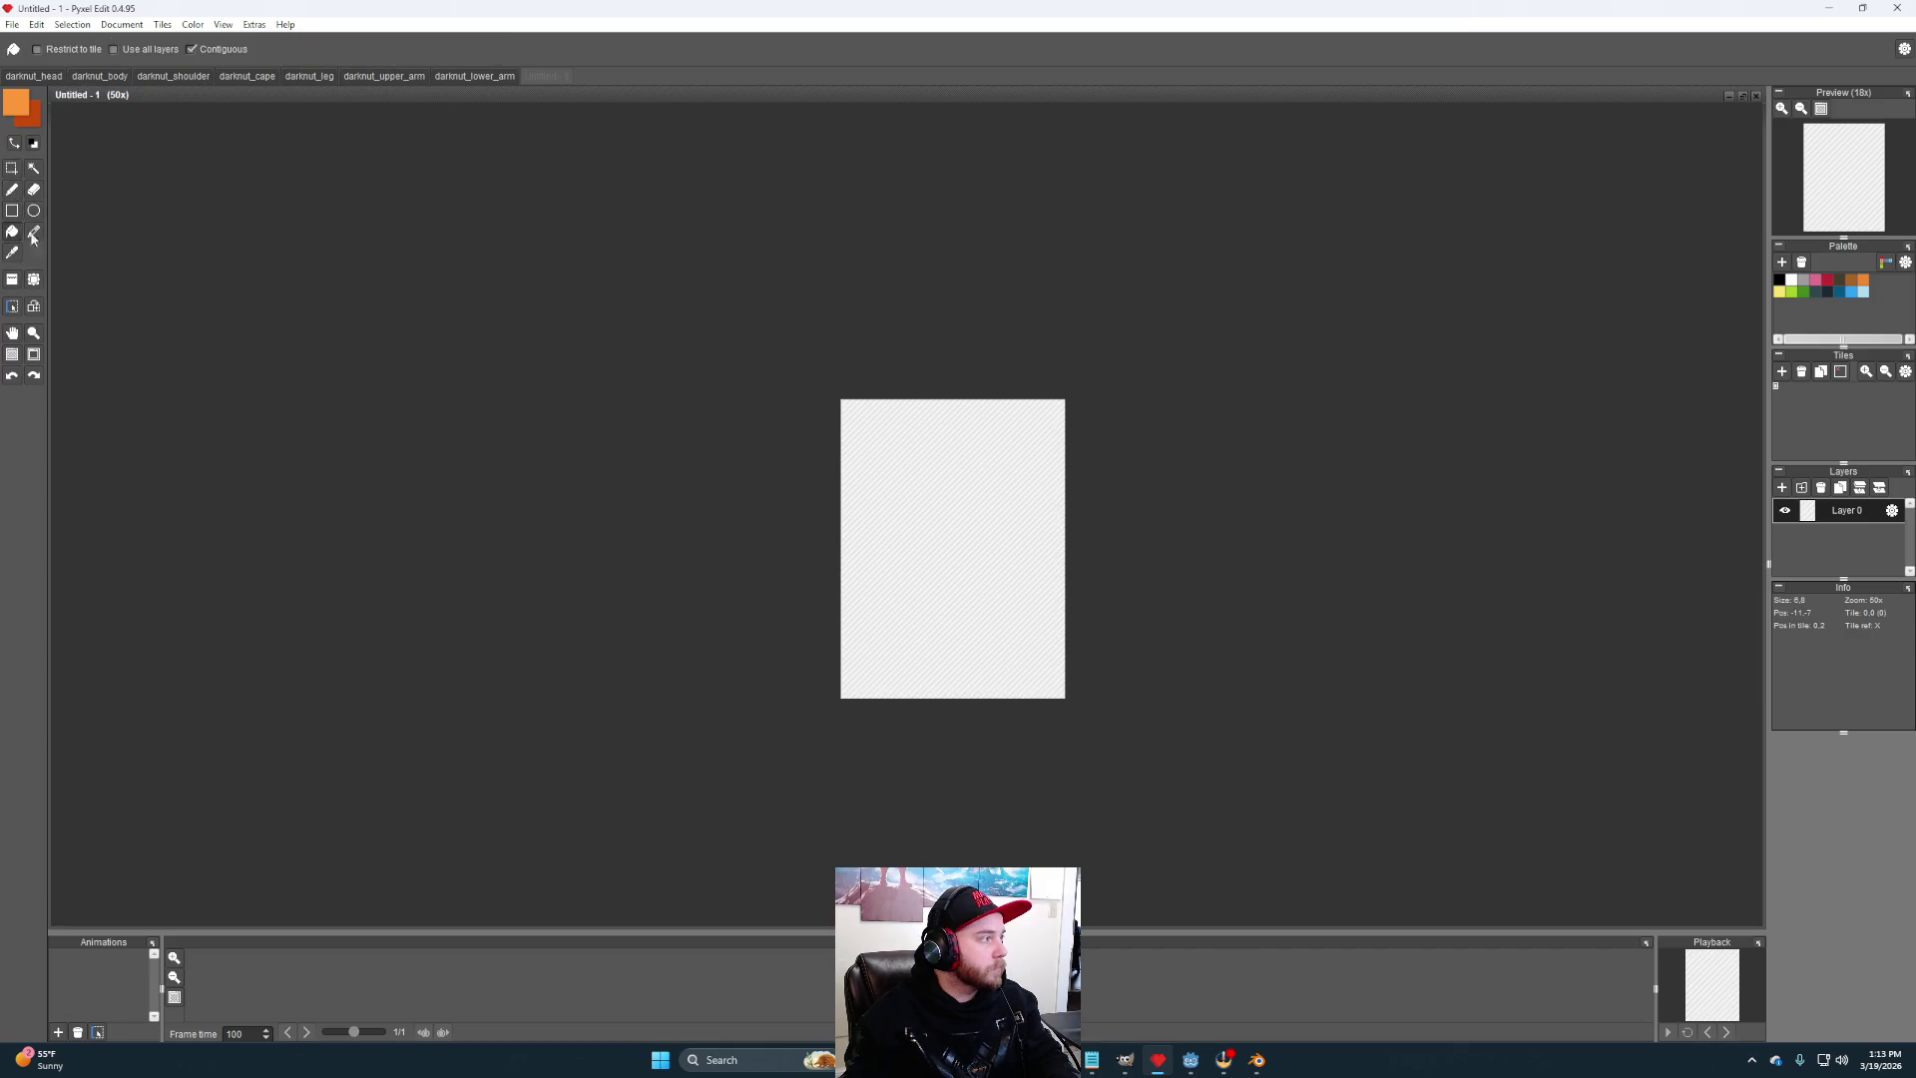
click(847, 537)
click(377, 77)
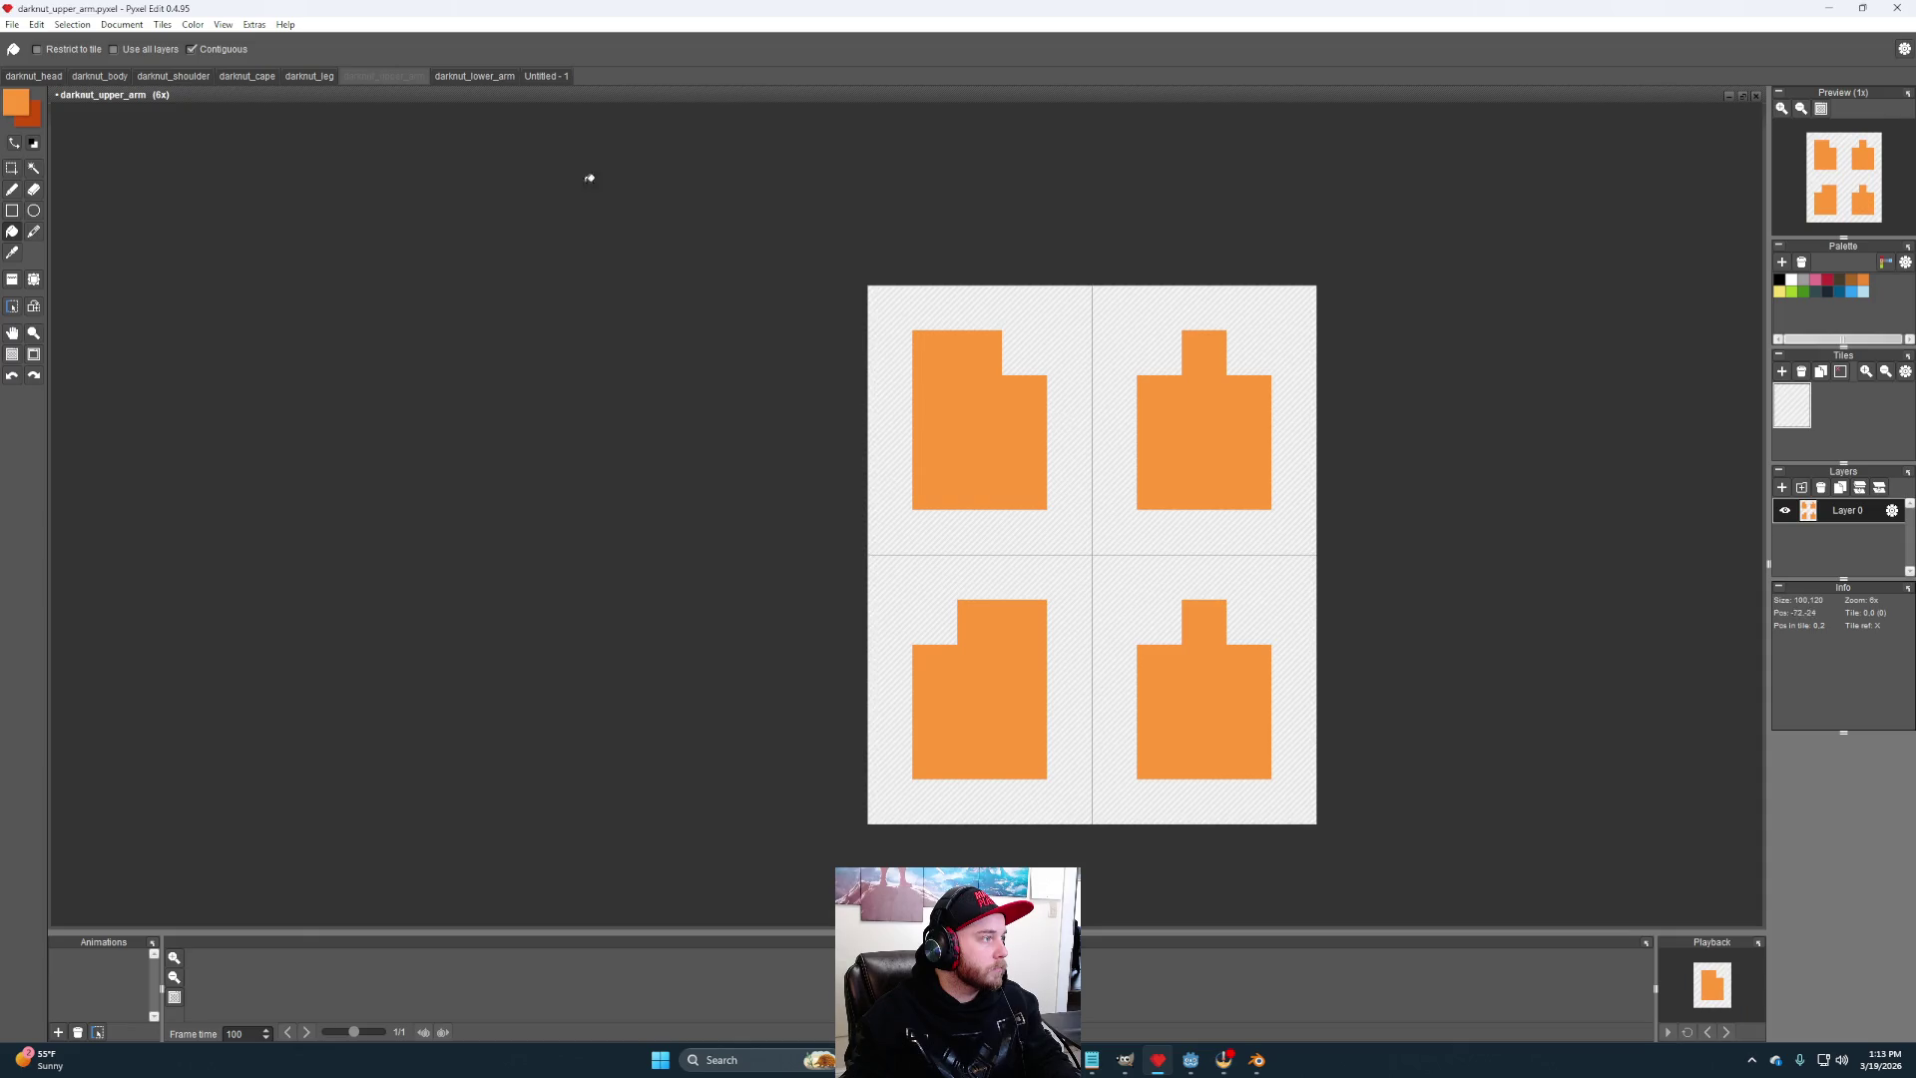
click(475, 77)
alt+click(976, 424)
click(544, 77)
- Pencil red right and bottom edges and a red cross onto the shield
key(b)
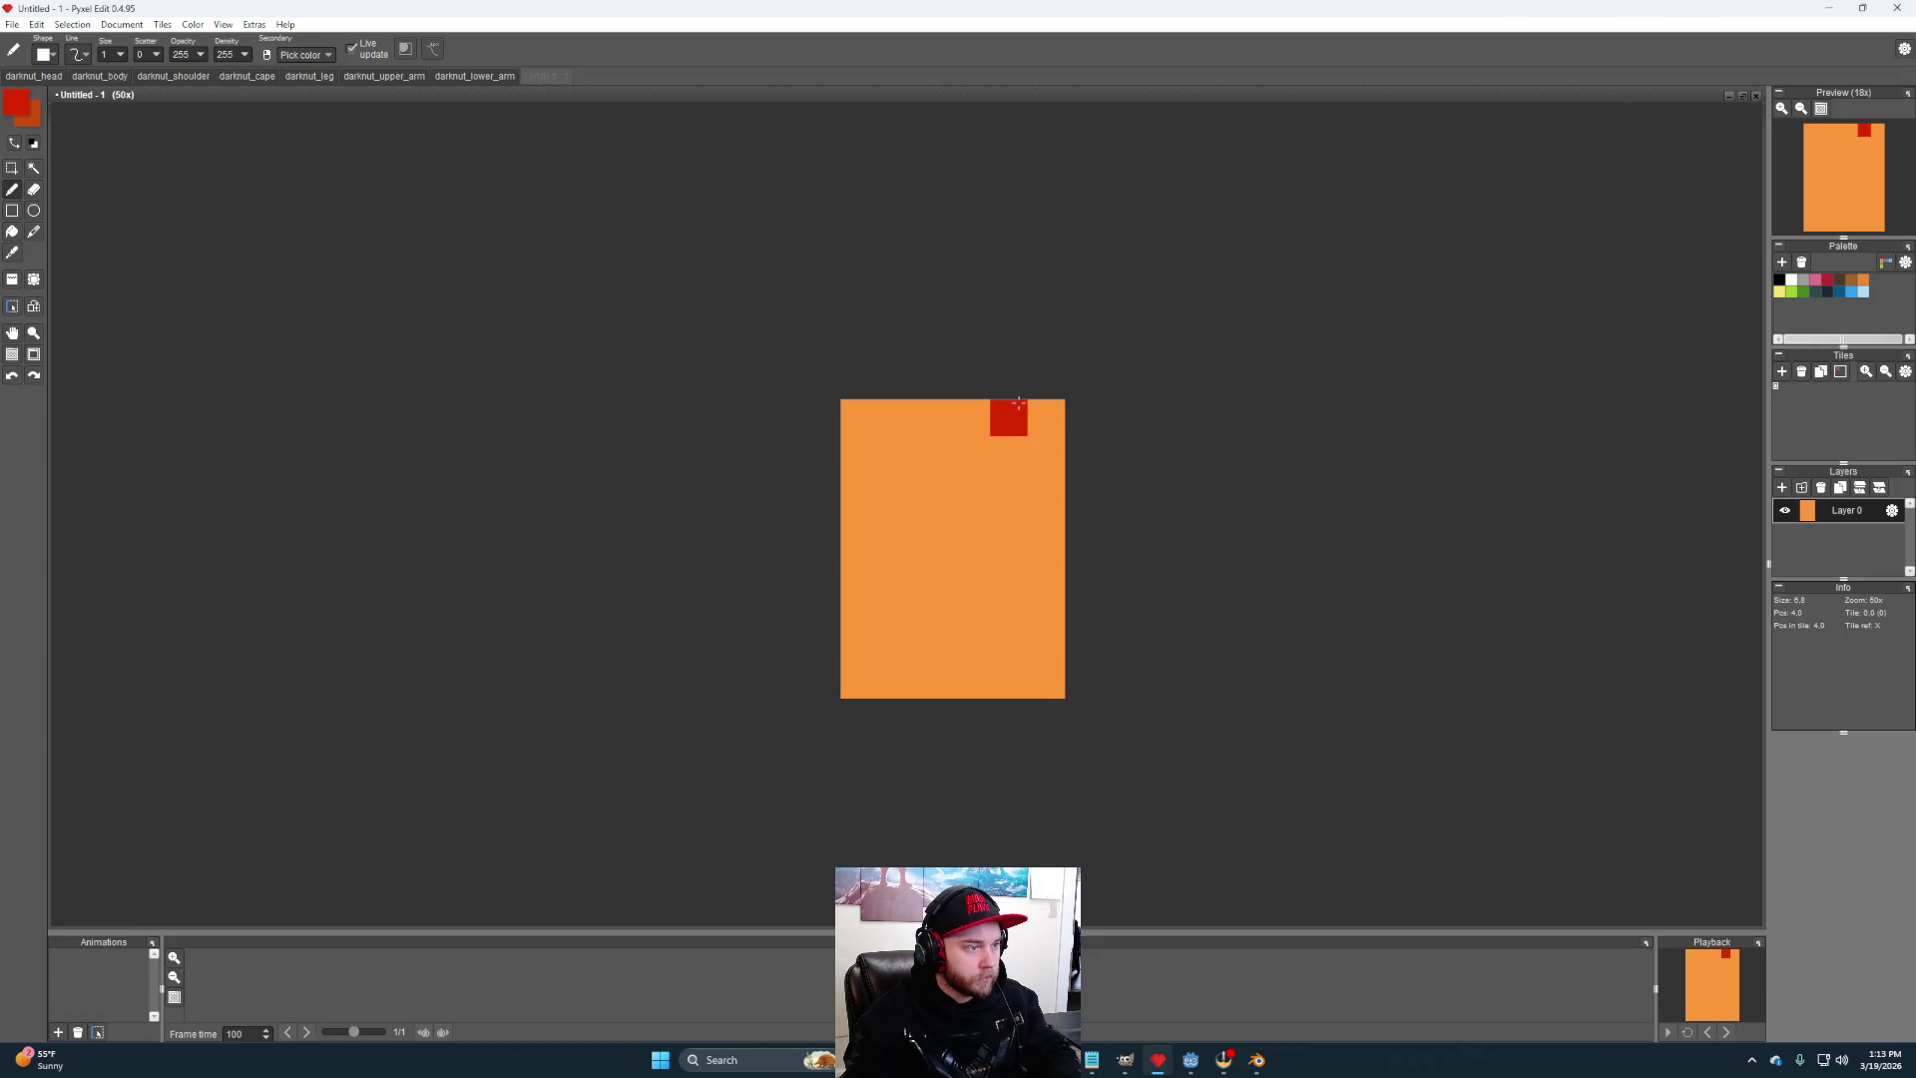
mouse_move(1046, 418)
mouse_down()
mouse_move(1046, 644)
mouse_move(1023, 686)
mouse_move(859, 679)
mouse_up()
drag(934, 603, 936, 454)
click(896, 492)
click(971, 492)
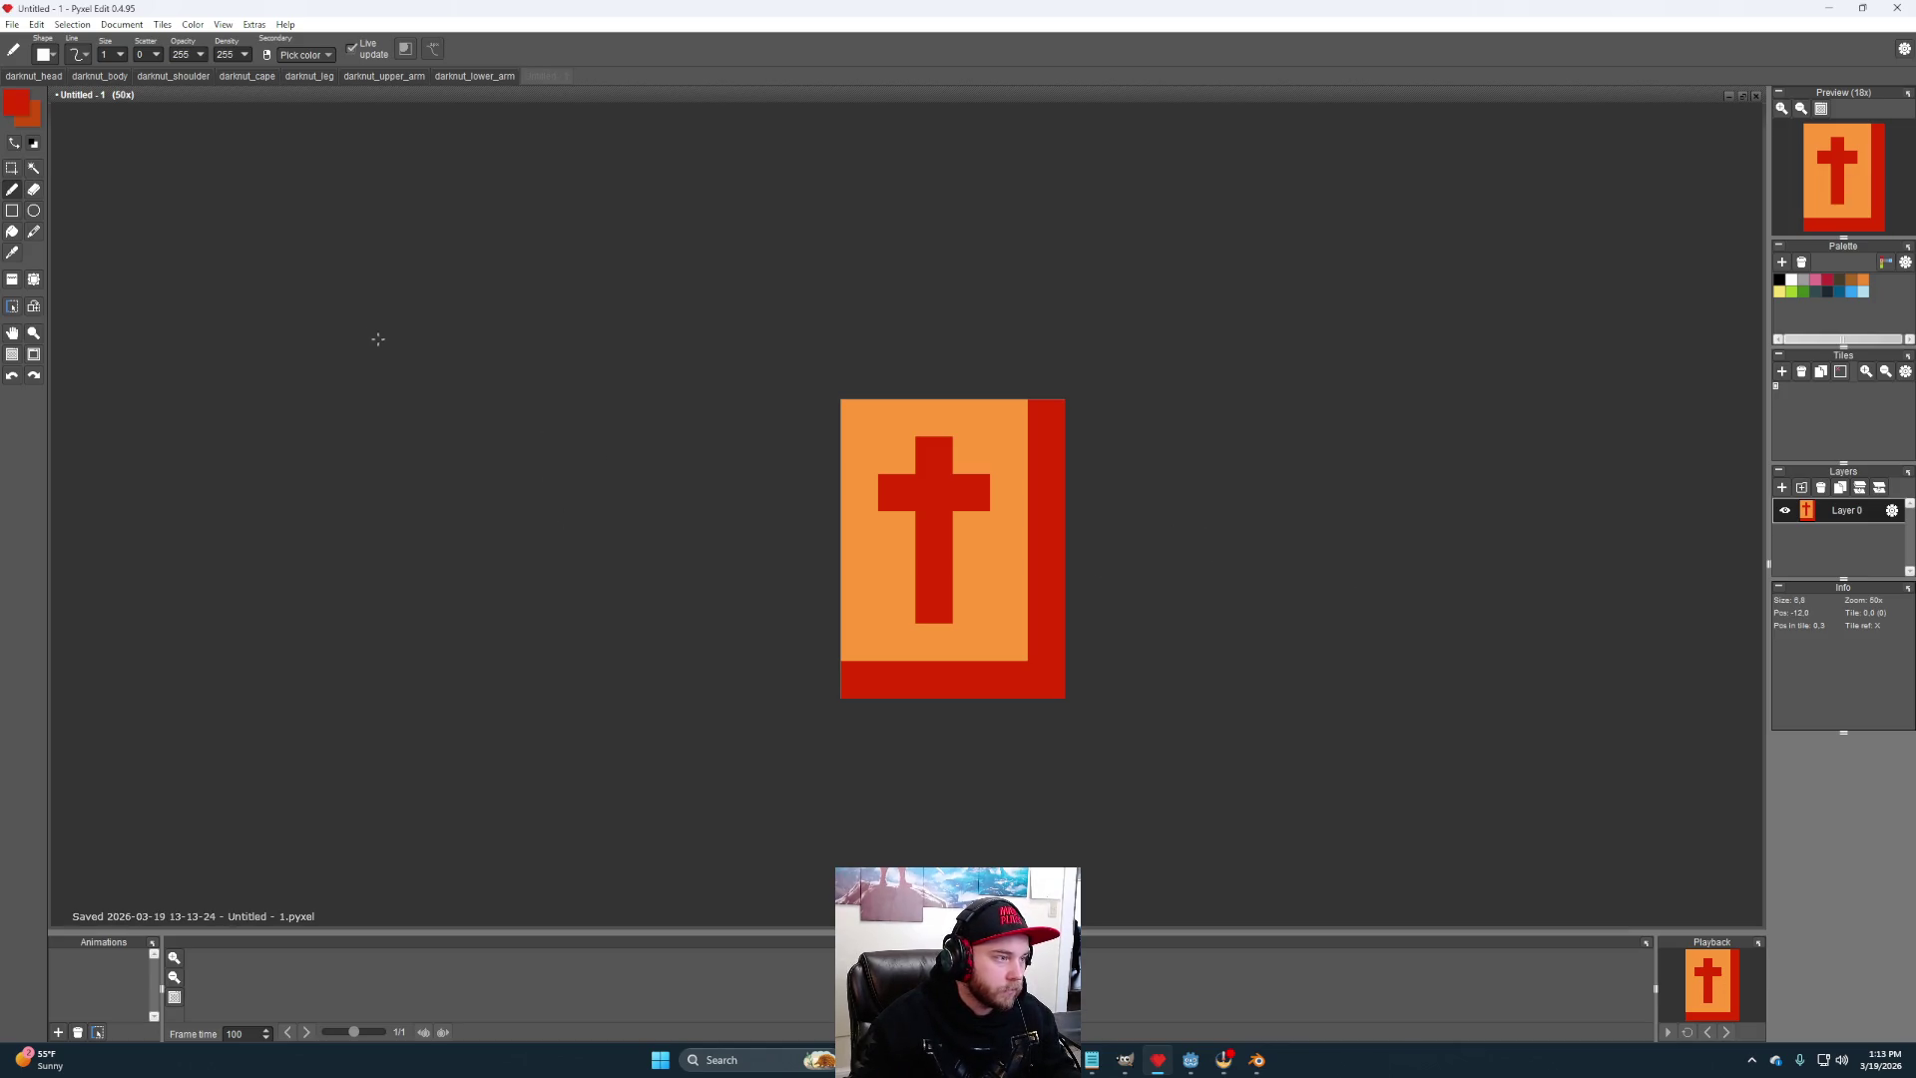
click(121, 24)
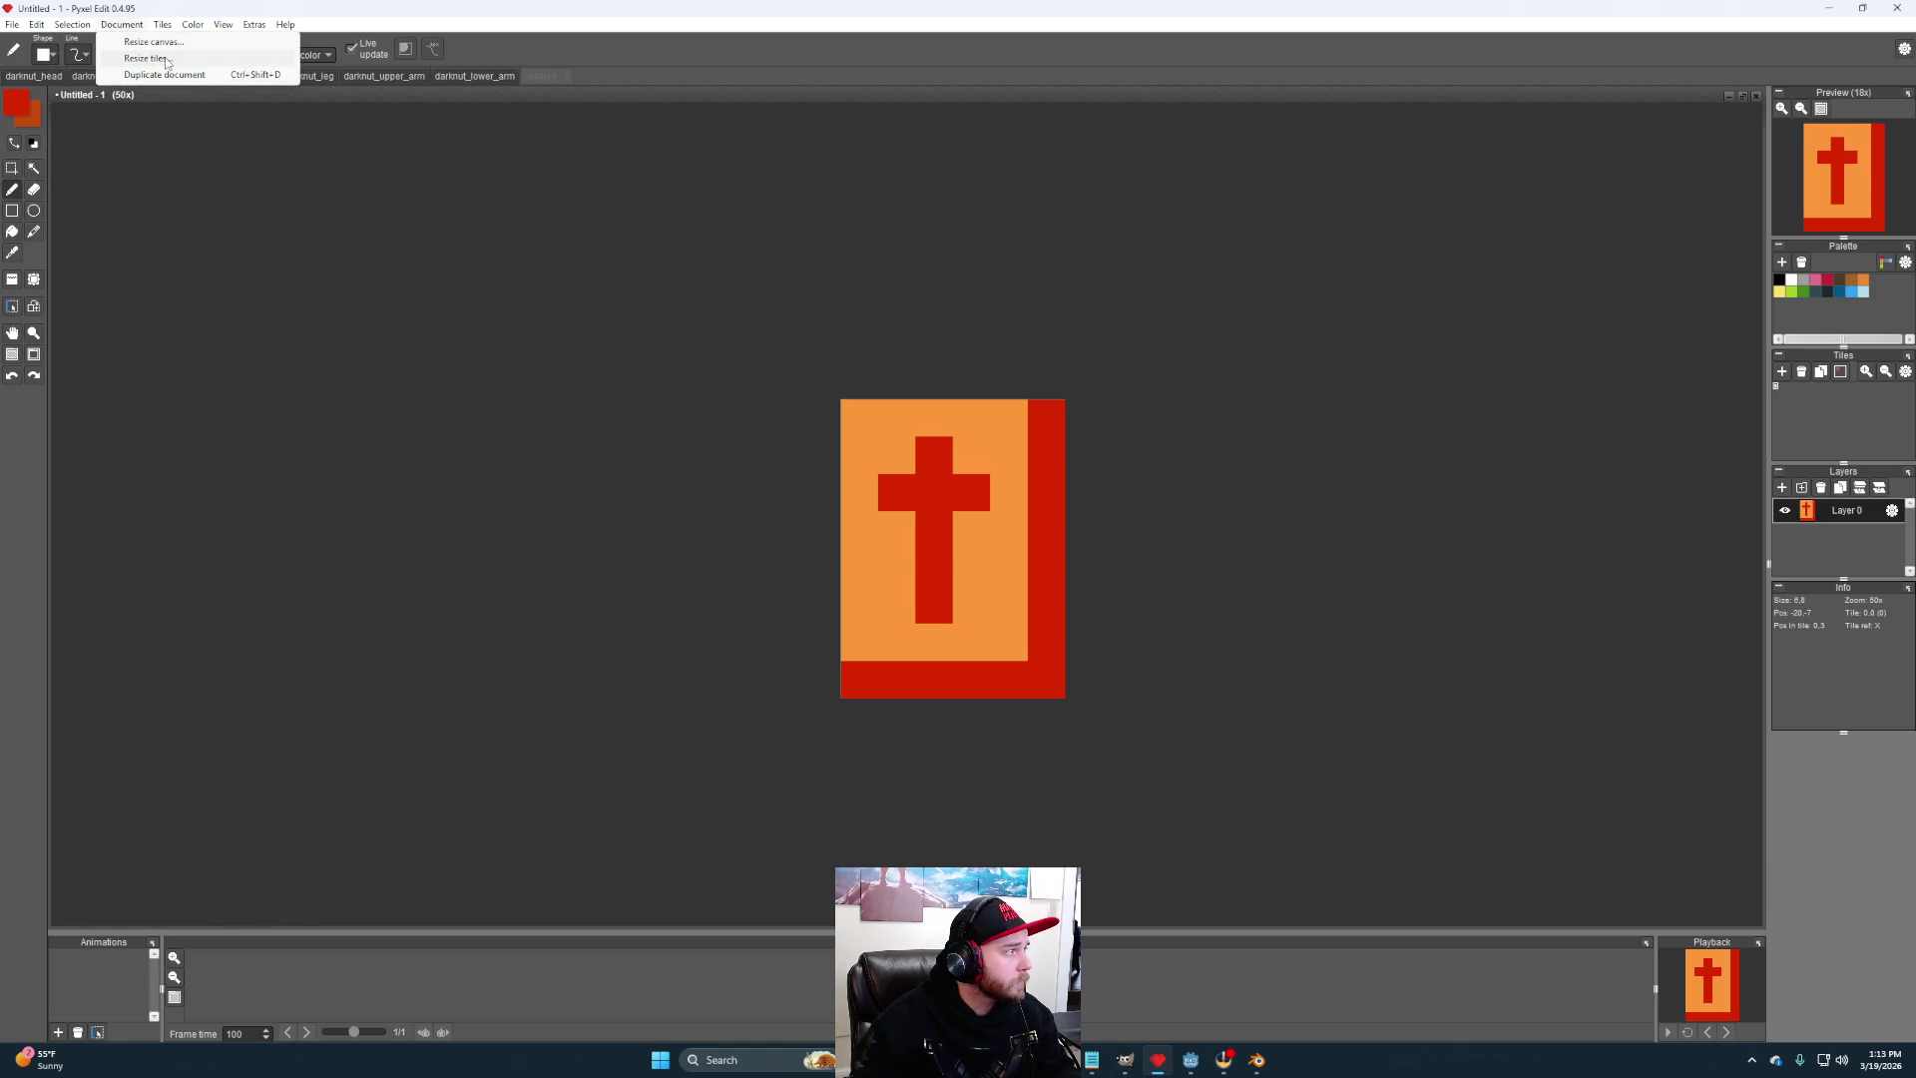
- Resize the tile to 8 by 10 pixels, leaving a blank border around the shield
click(167, 58)
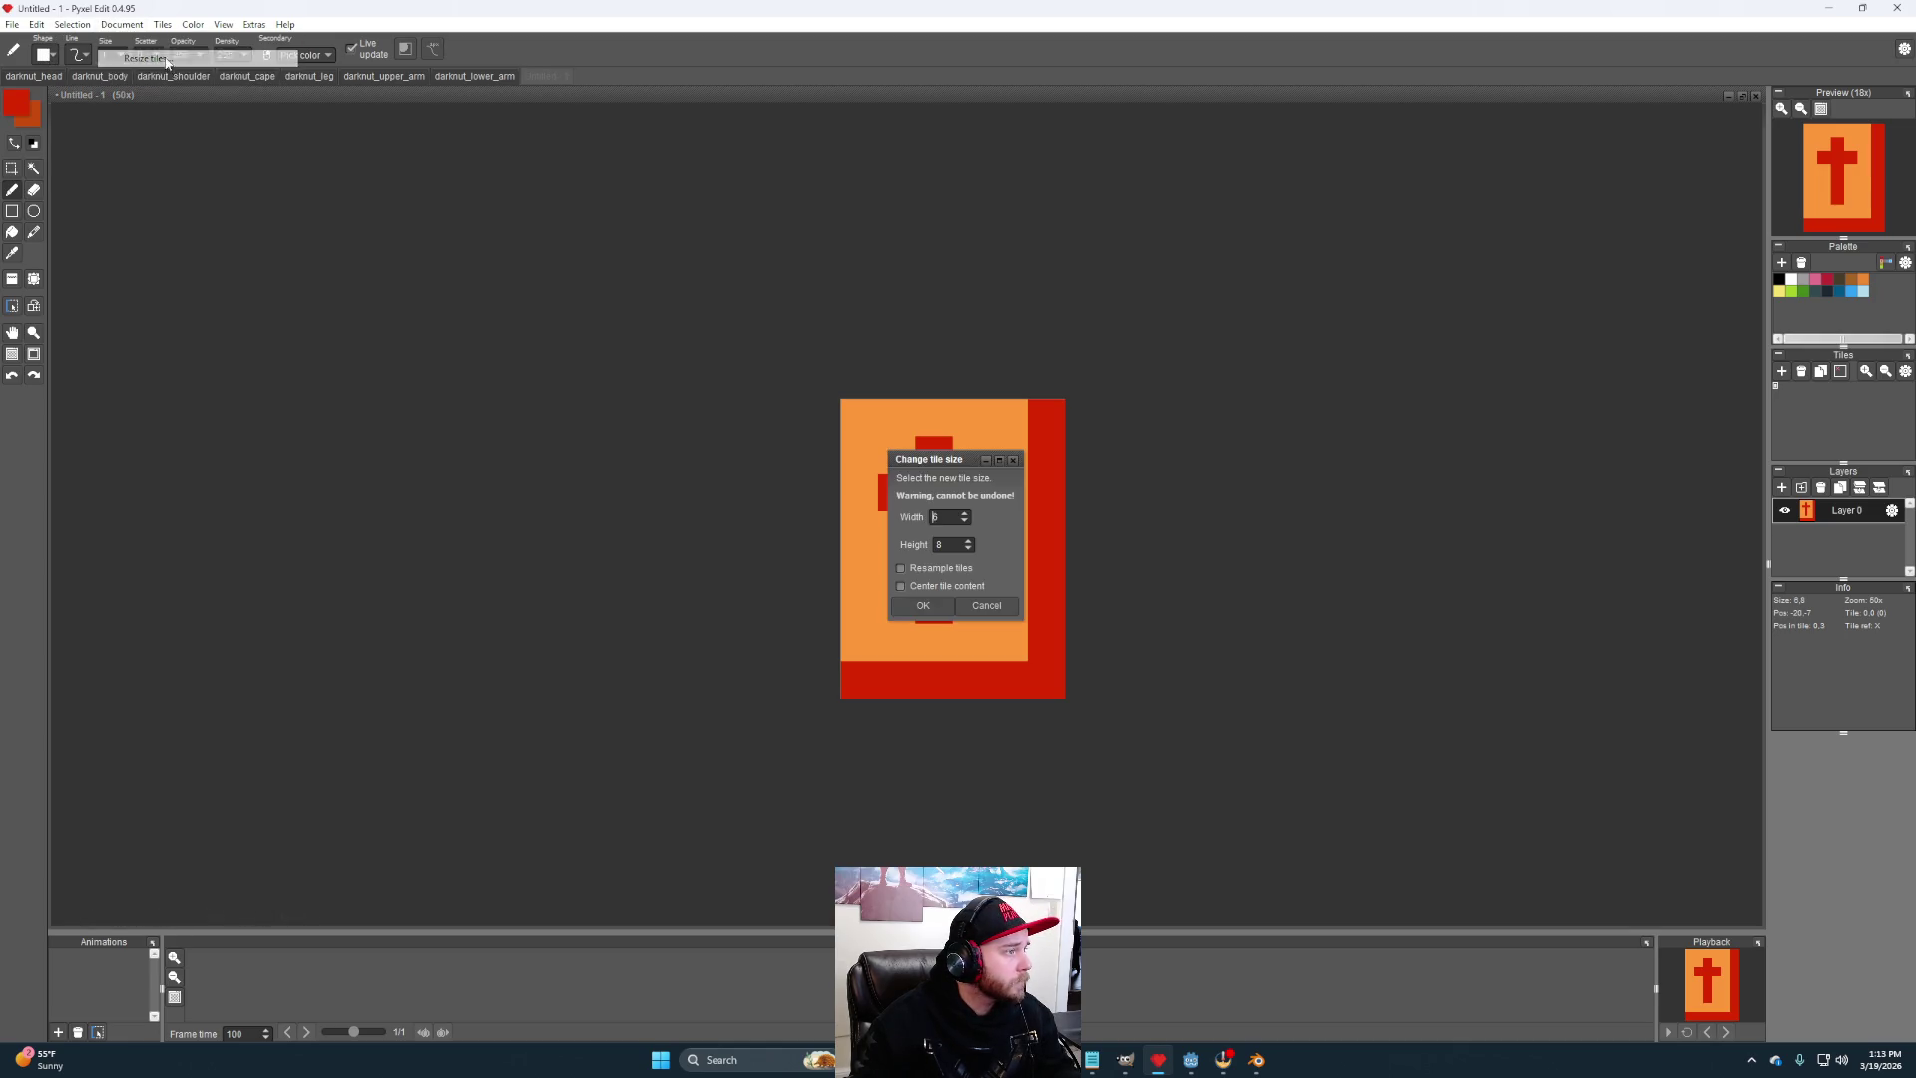
click(965, 515)
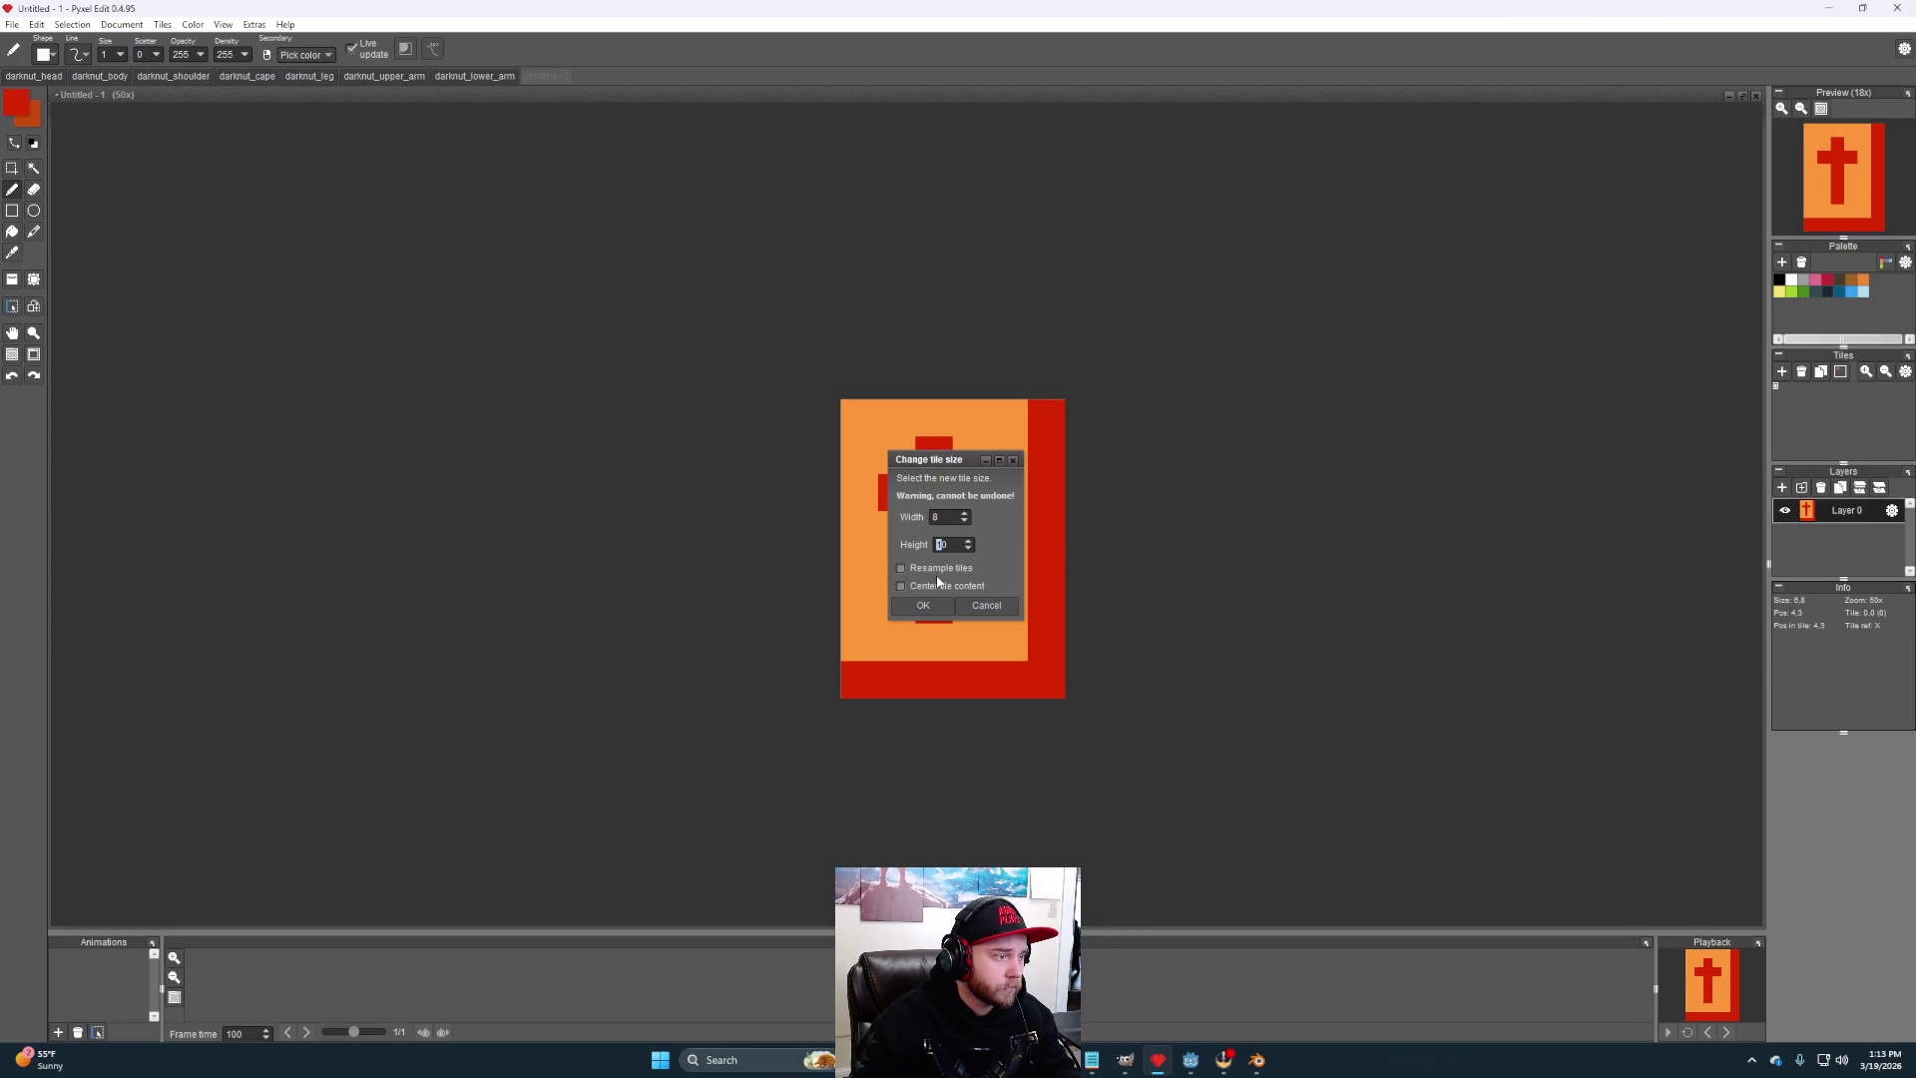
click(923, 606)
- Start another new document and select its tile width value
click(12, 24)
click(42, 42)
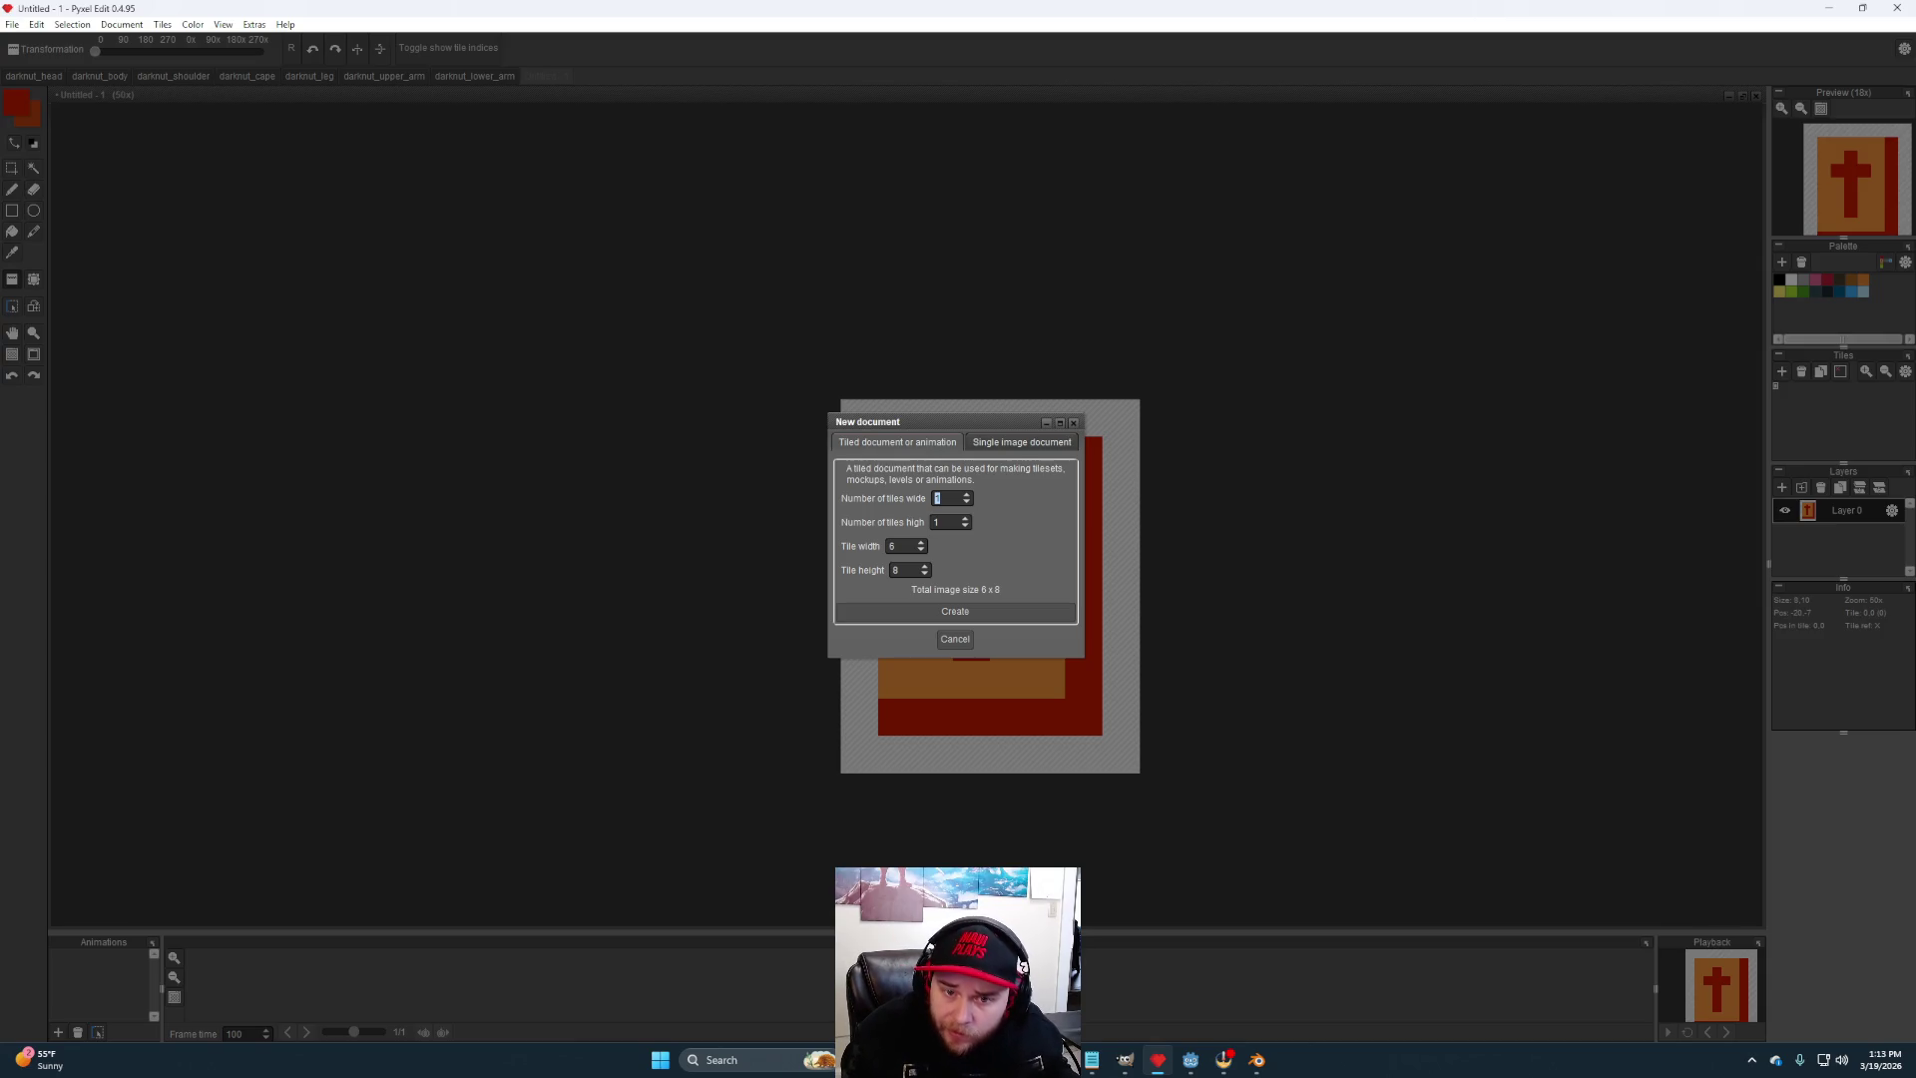
double_click(892, 546)
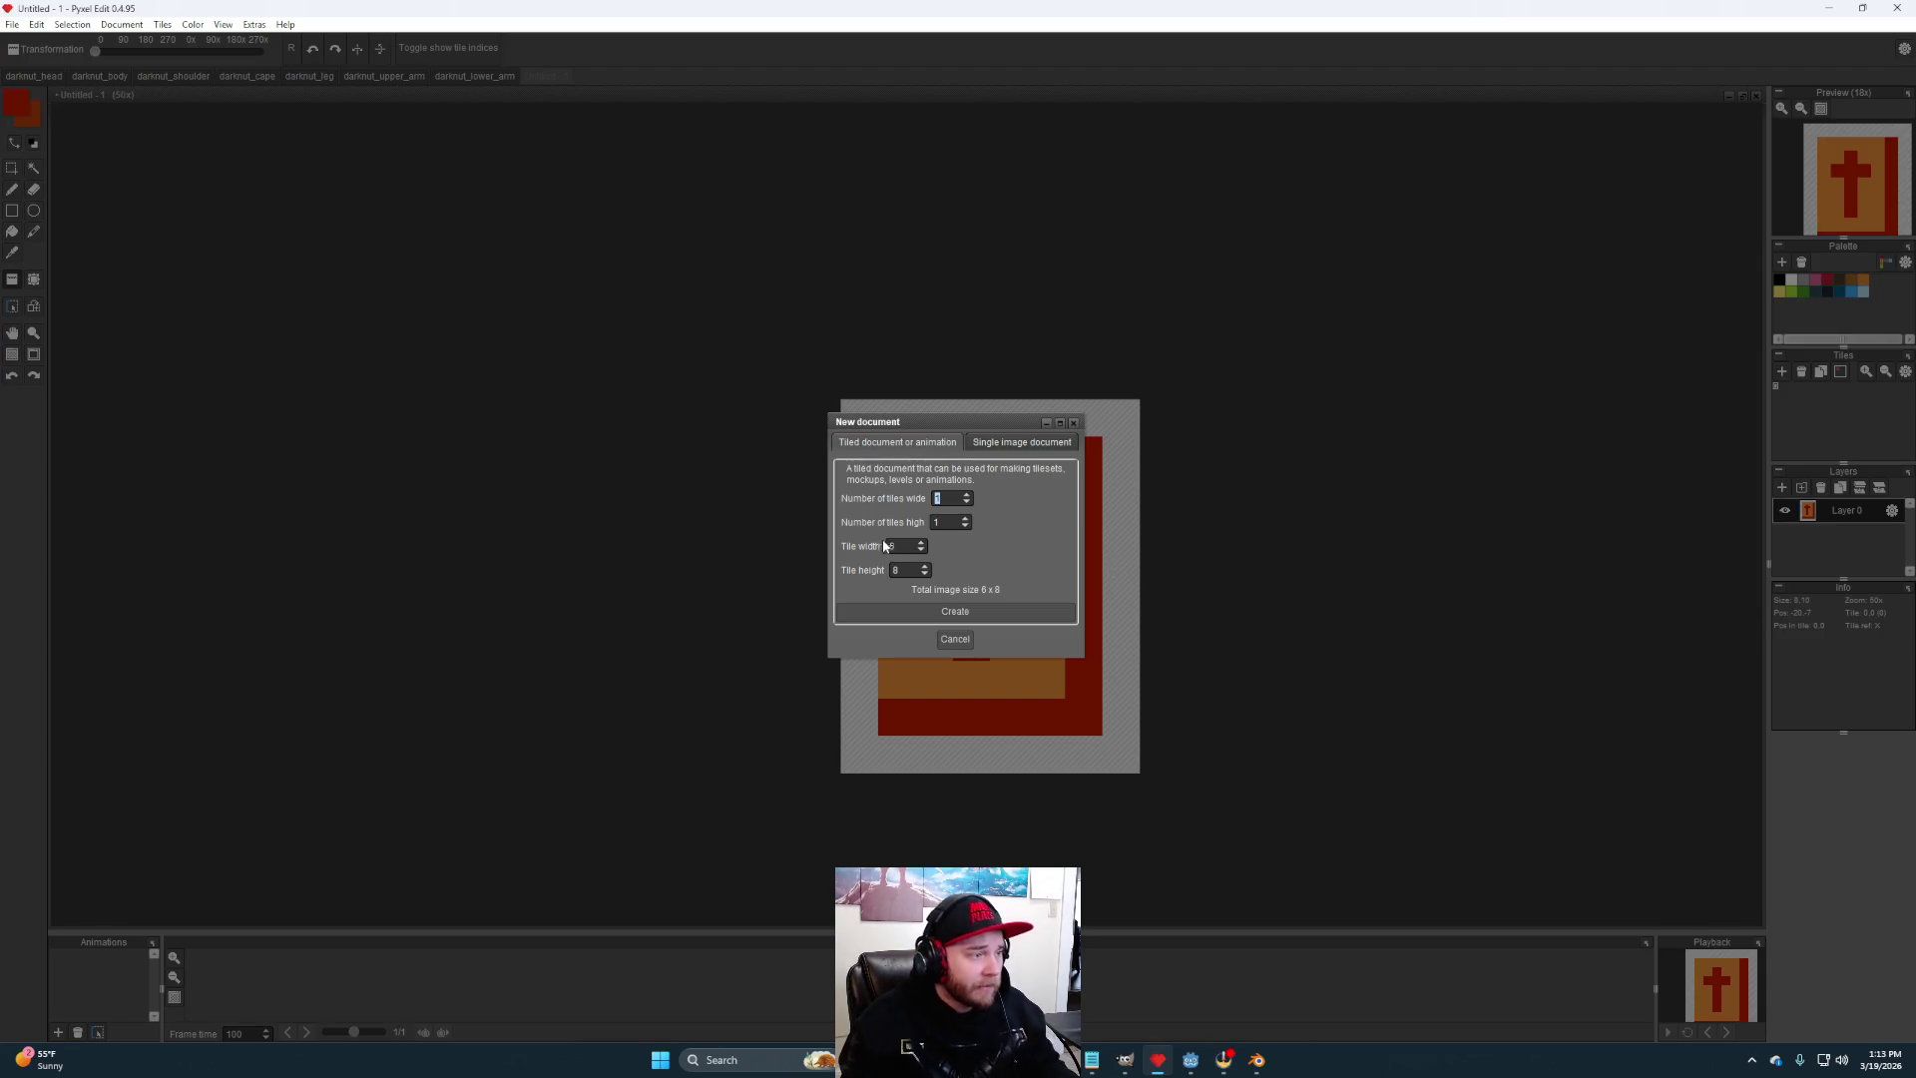
- Set tile width 5 and height 9, then create the blank document
text(5)
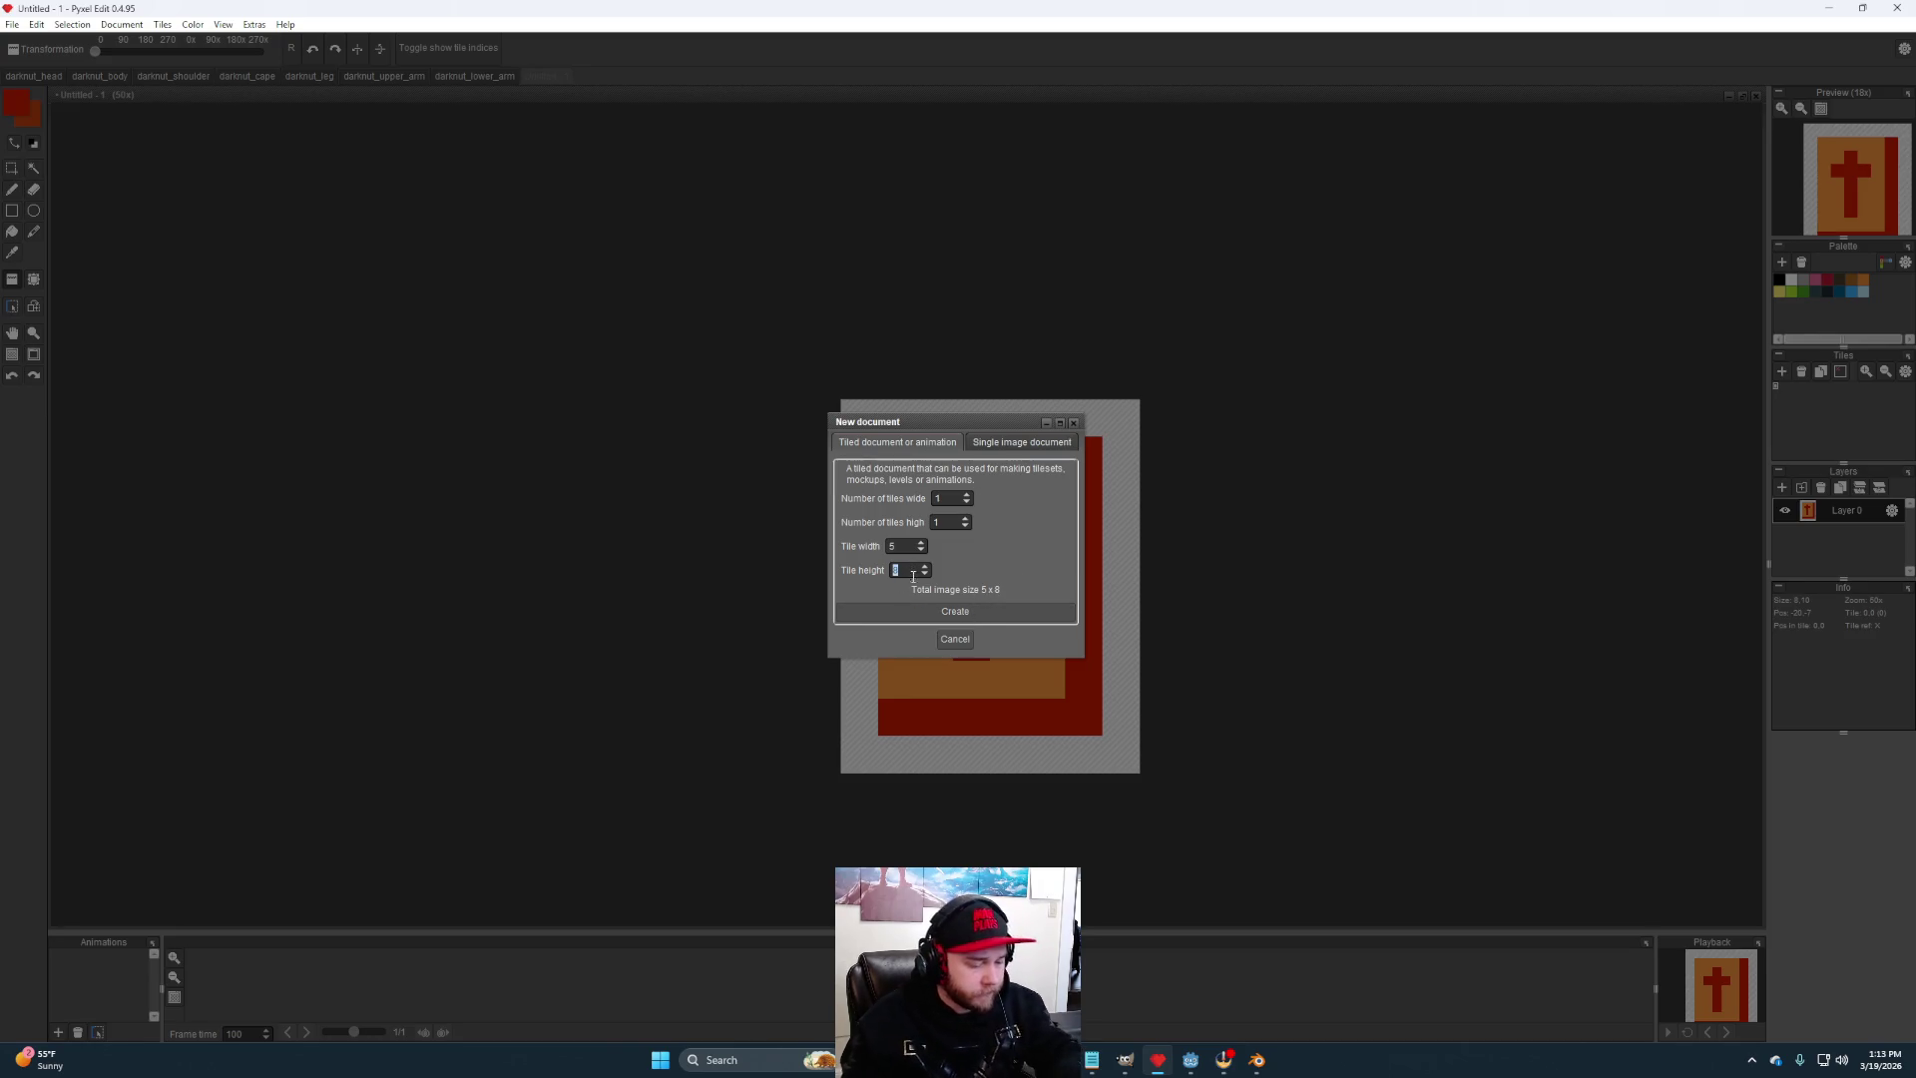
click(943, 609)
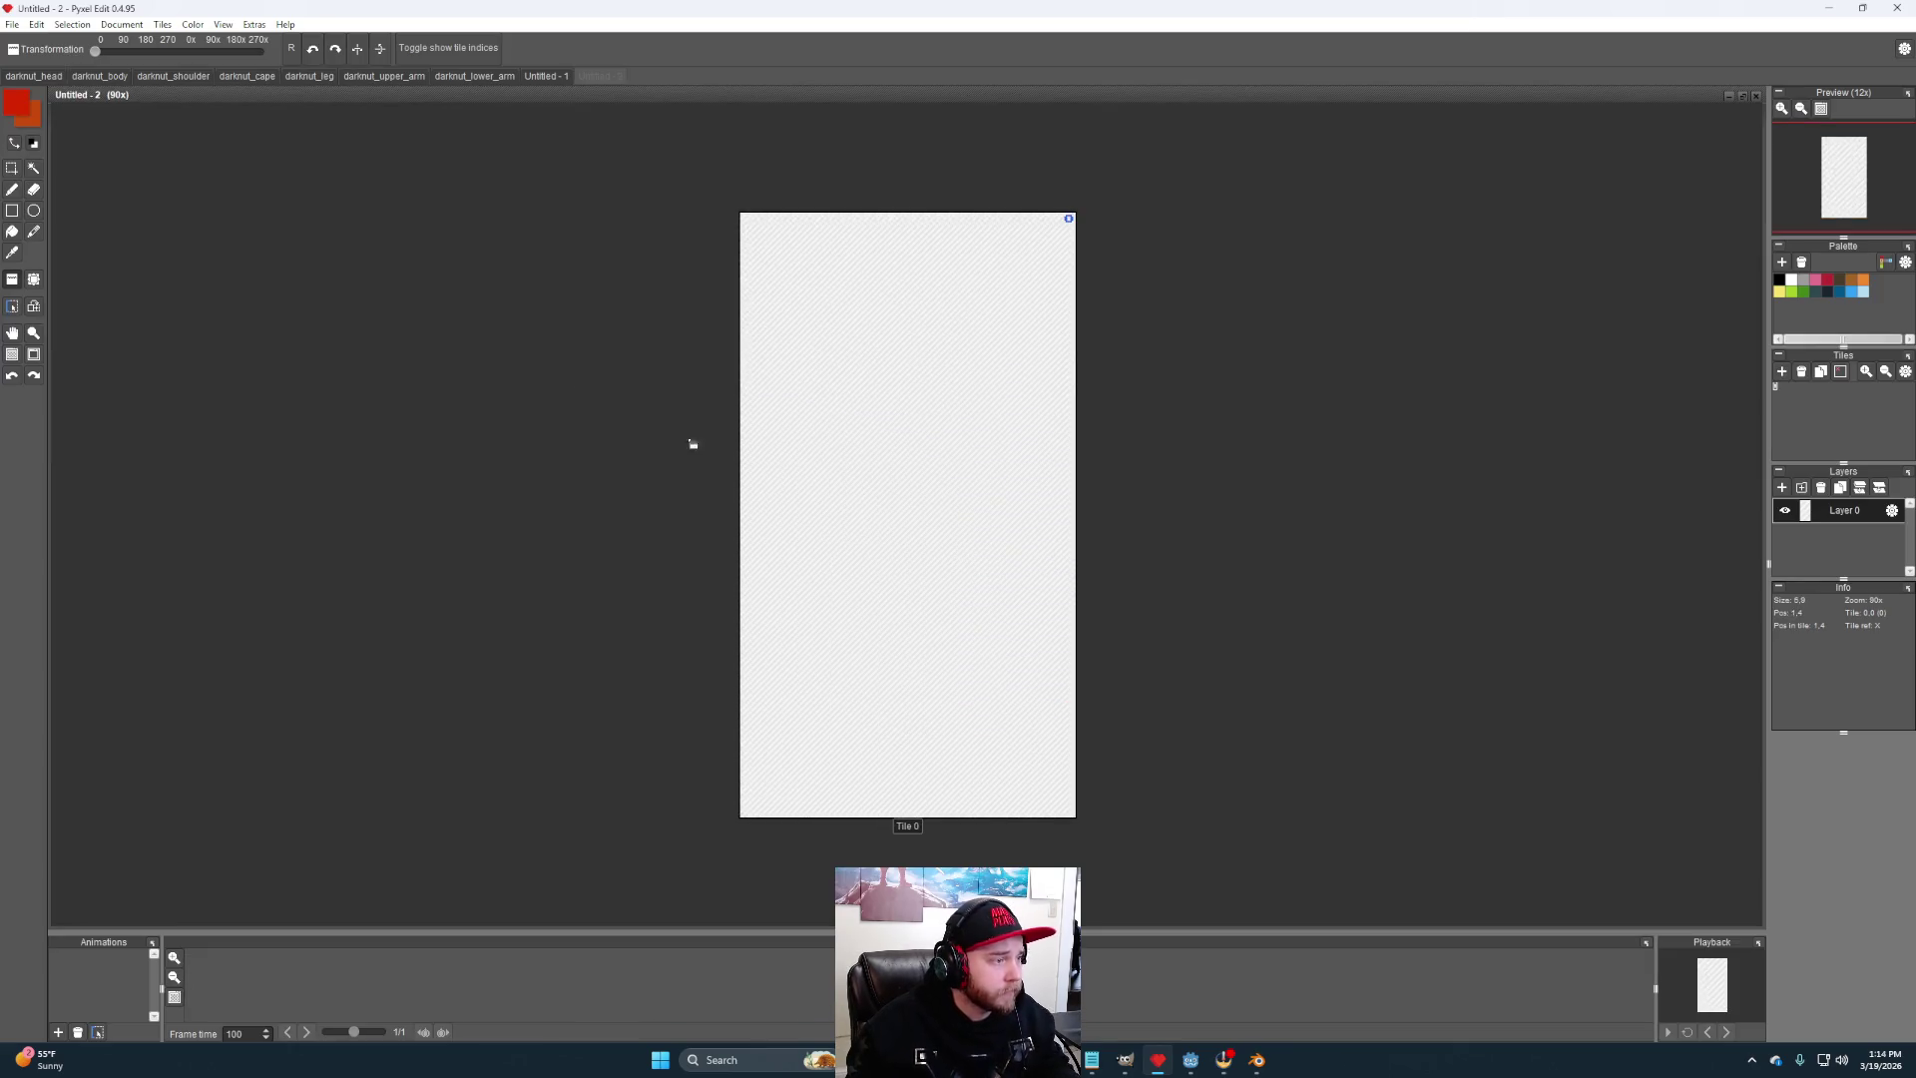
- Paint a red U-shaped crossguard with red grip pixels beneath it
click(12, 190)
click(890, 704)
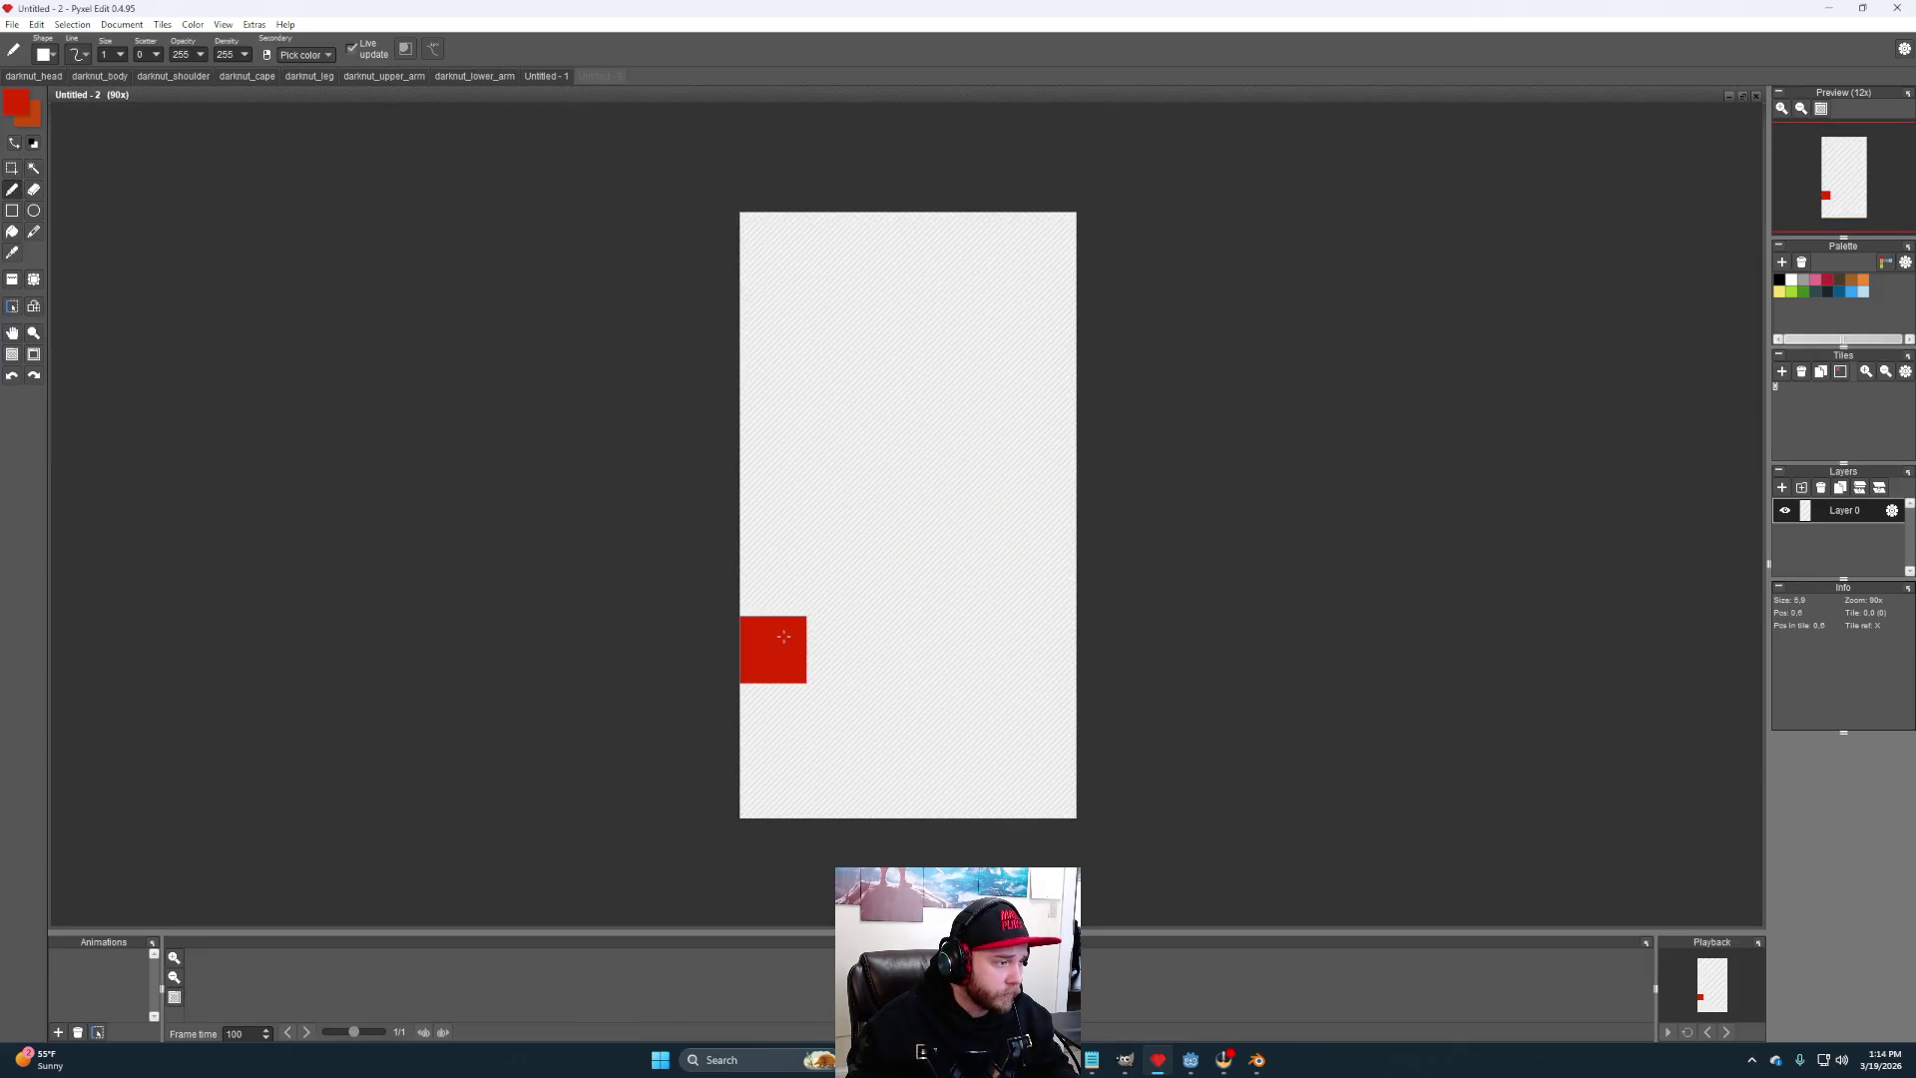
mouse_move(774, 581)
mouse_down()
mouse_move(975, 649)
mouse_move(1055, 607)
mouse_up()
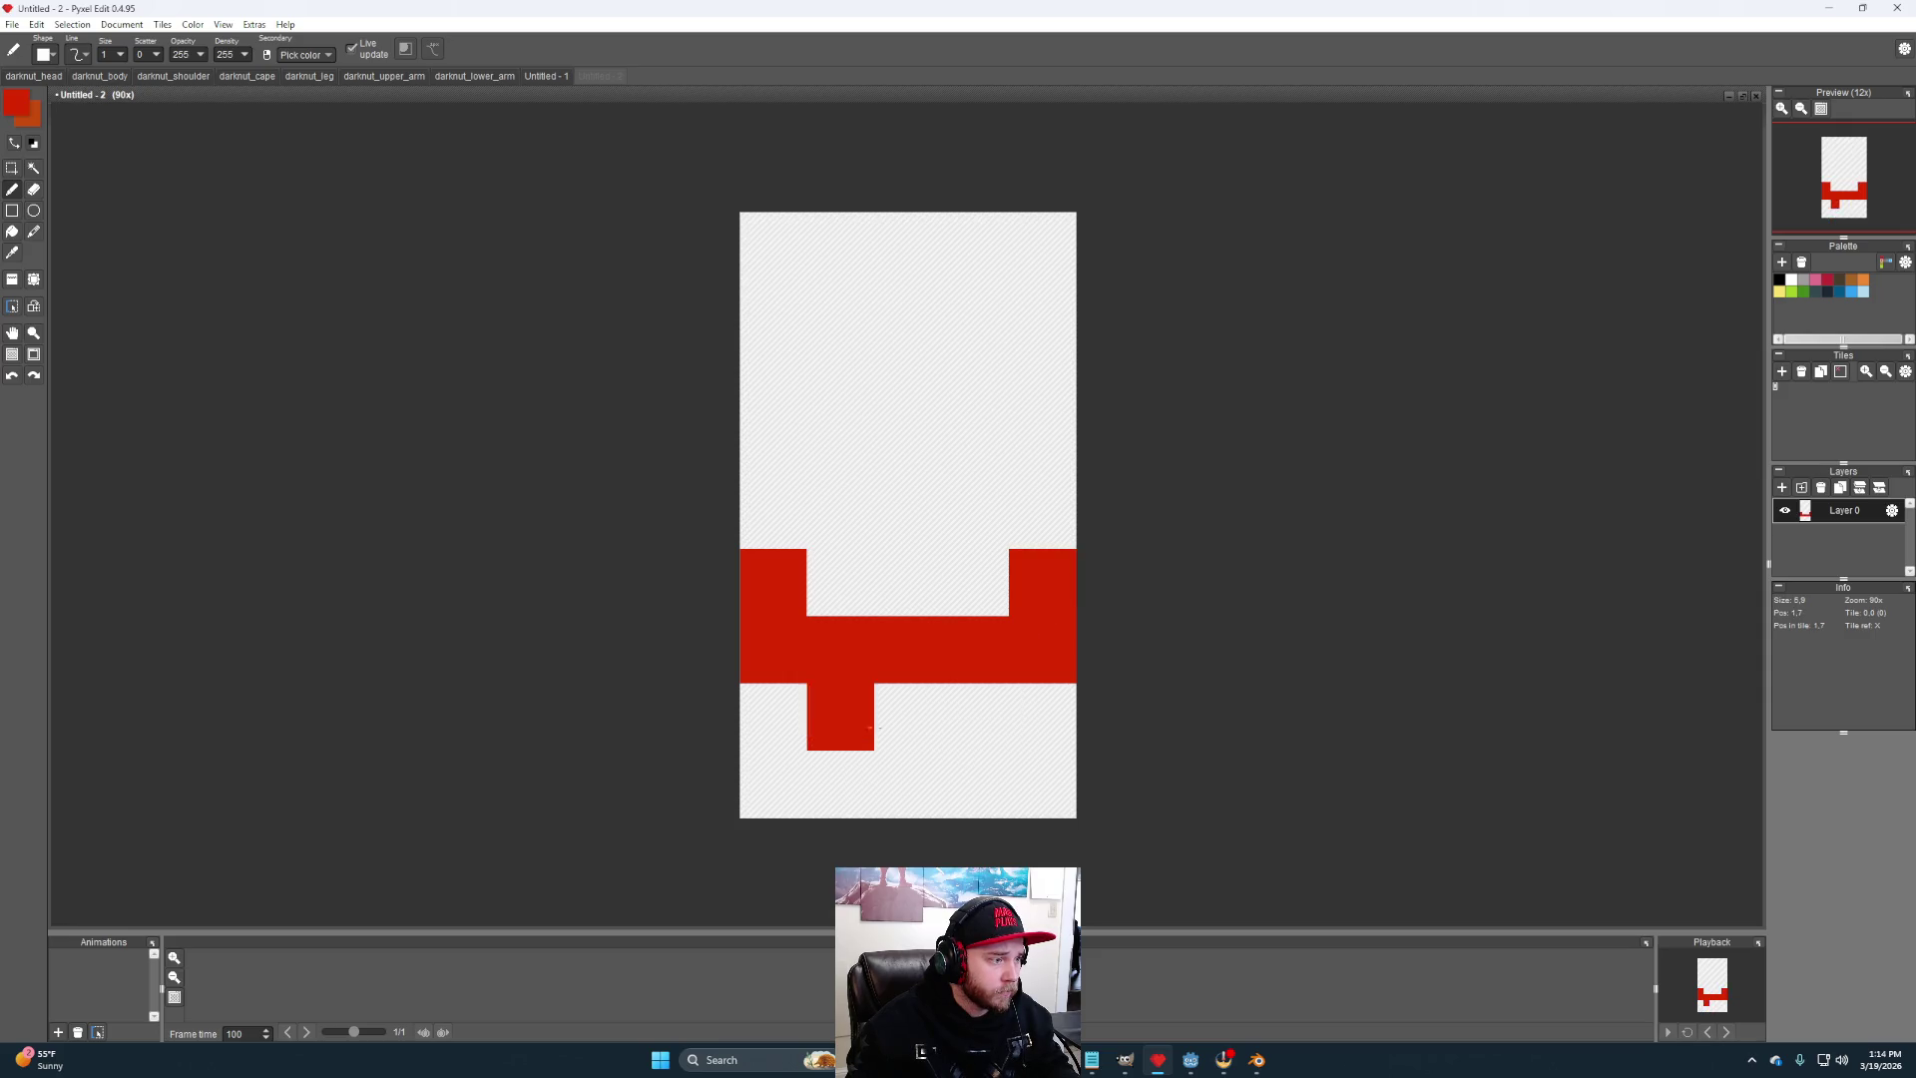
mouse_move(908, 716)
mouse_down()
mouse_move(908, 783)
mouse_move(955, 704)
mouse_move(974, 783)
mouse_move(840, 783)
mouse_up()
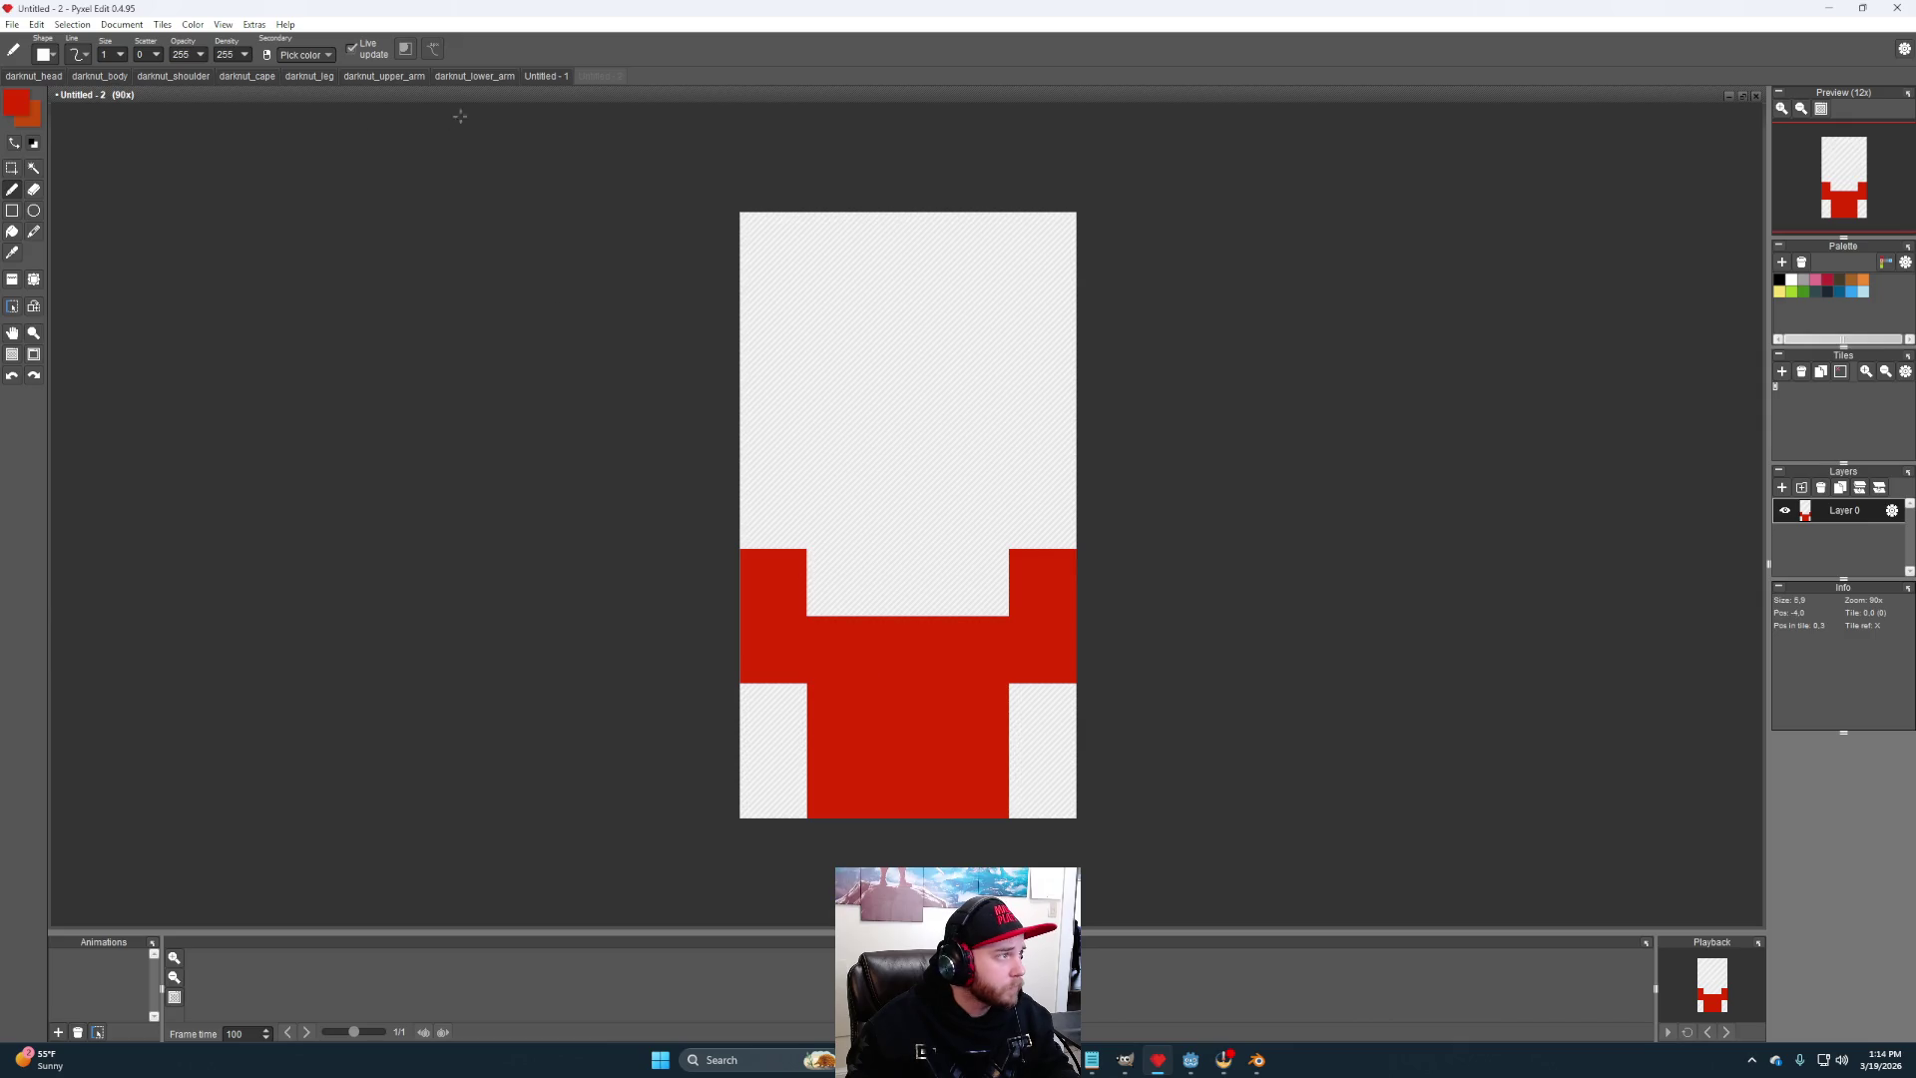
- Borrow orange from the lower-arm sprite and paint an orange band across the grip
click(471, 76)
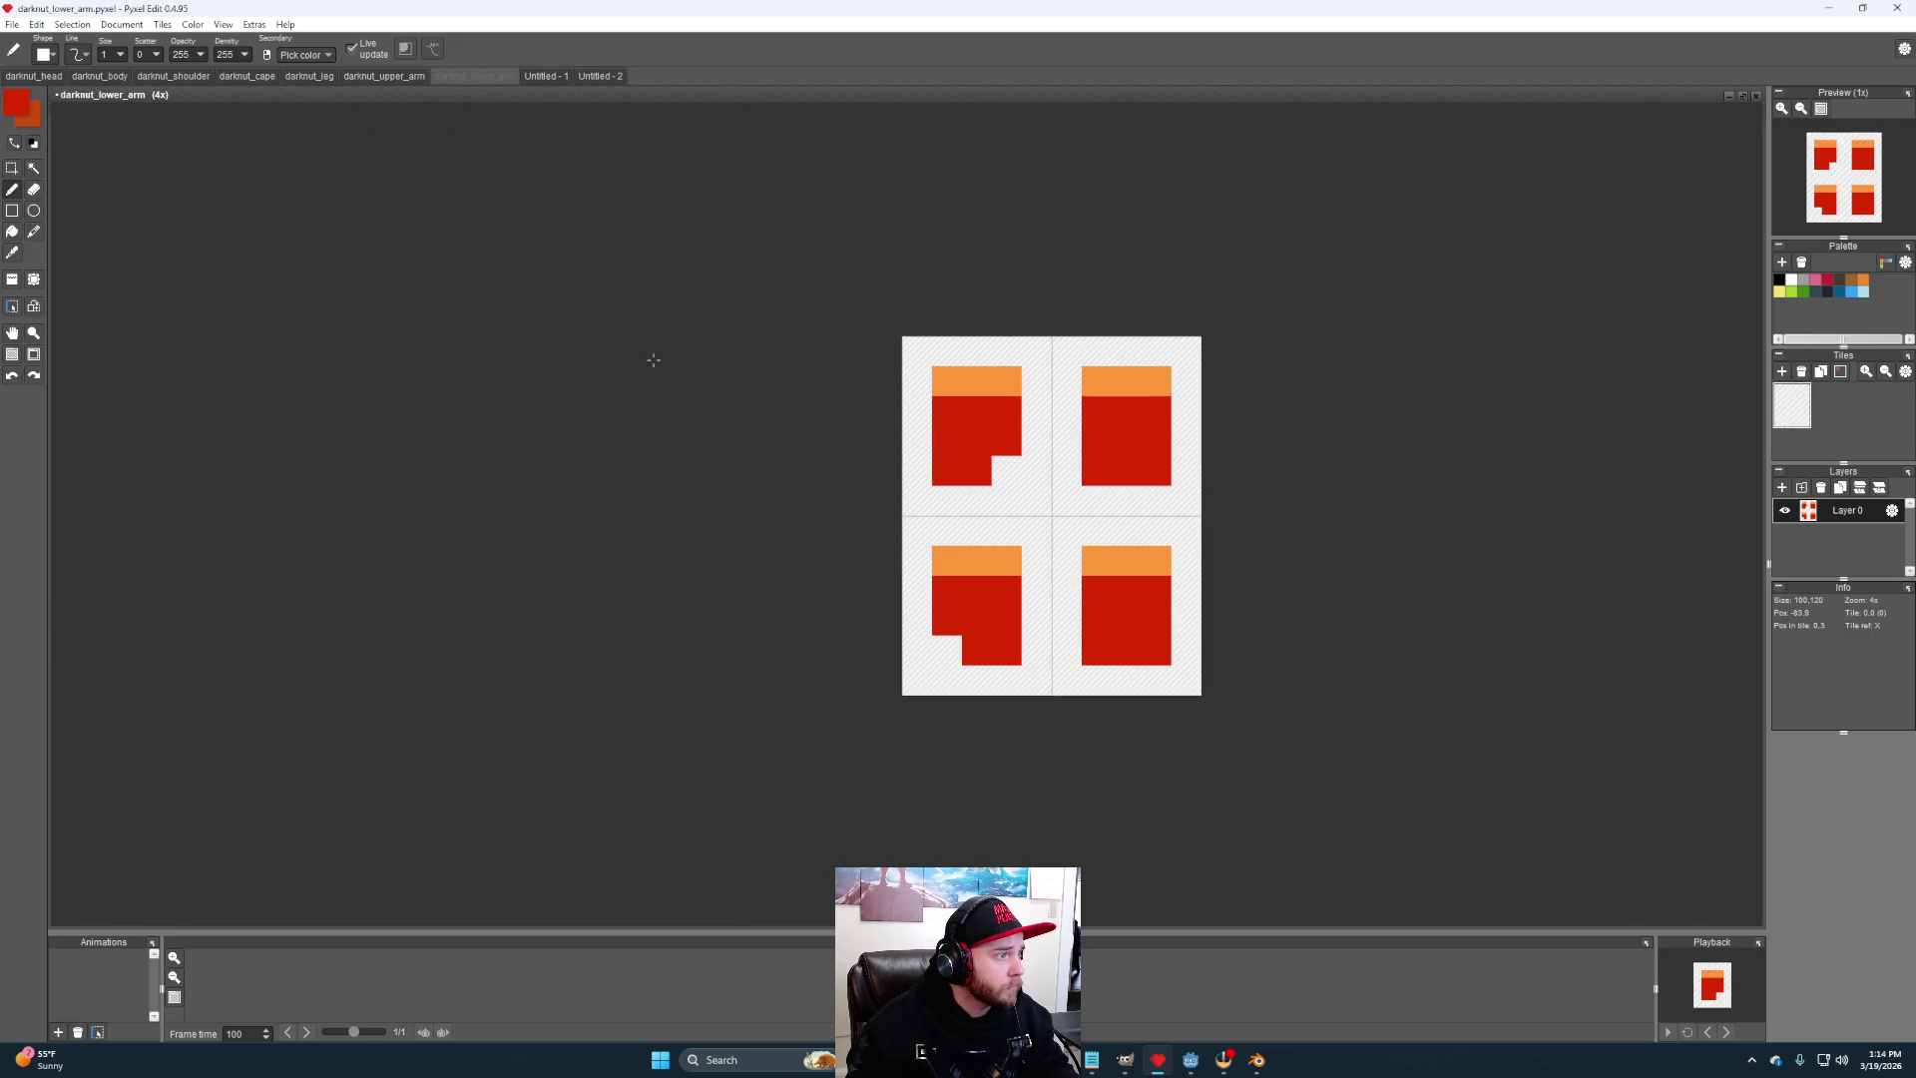
alt+click(987, 369)
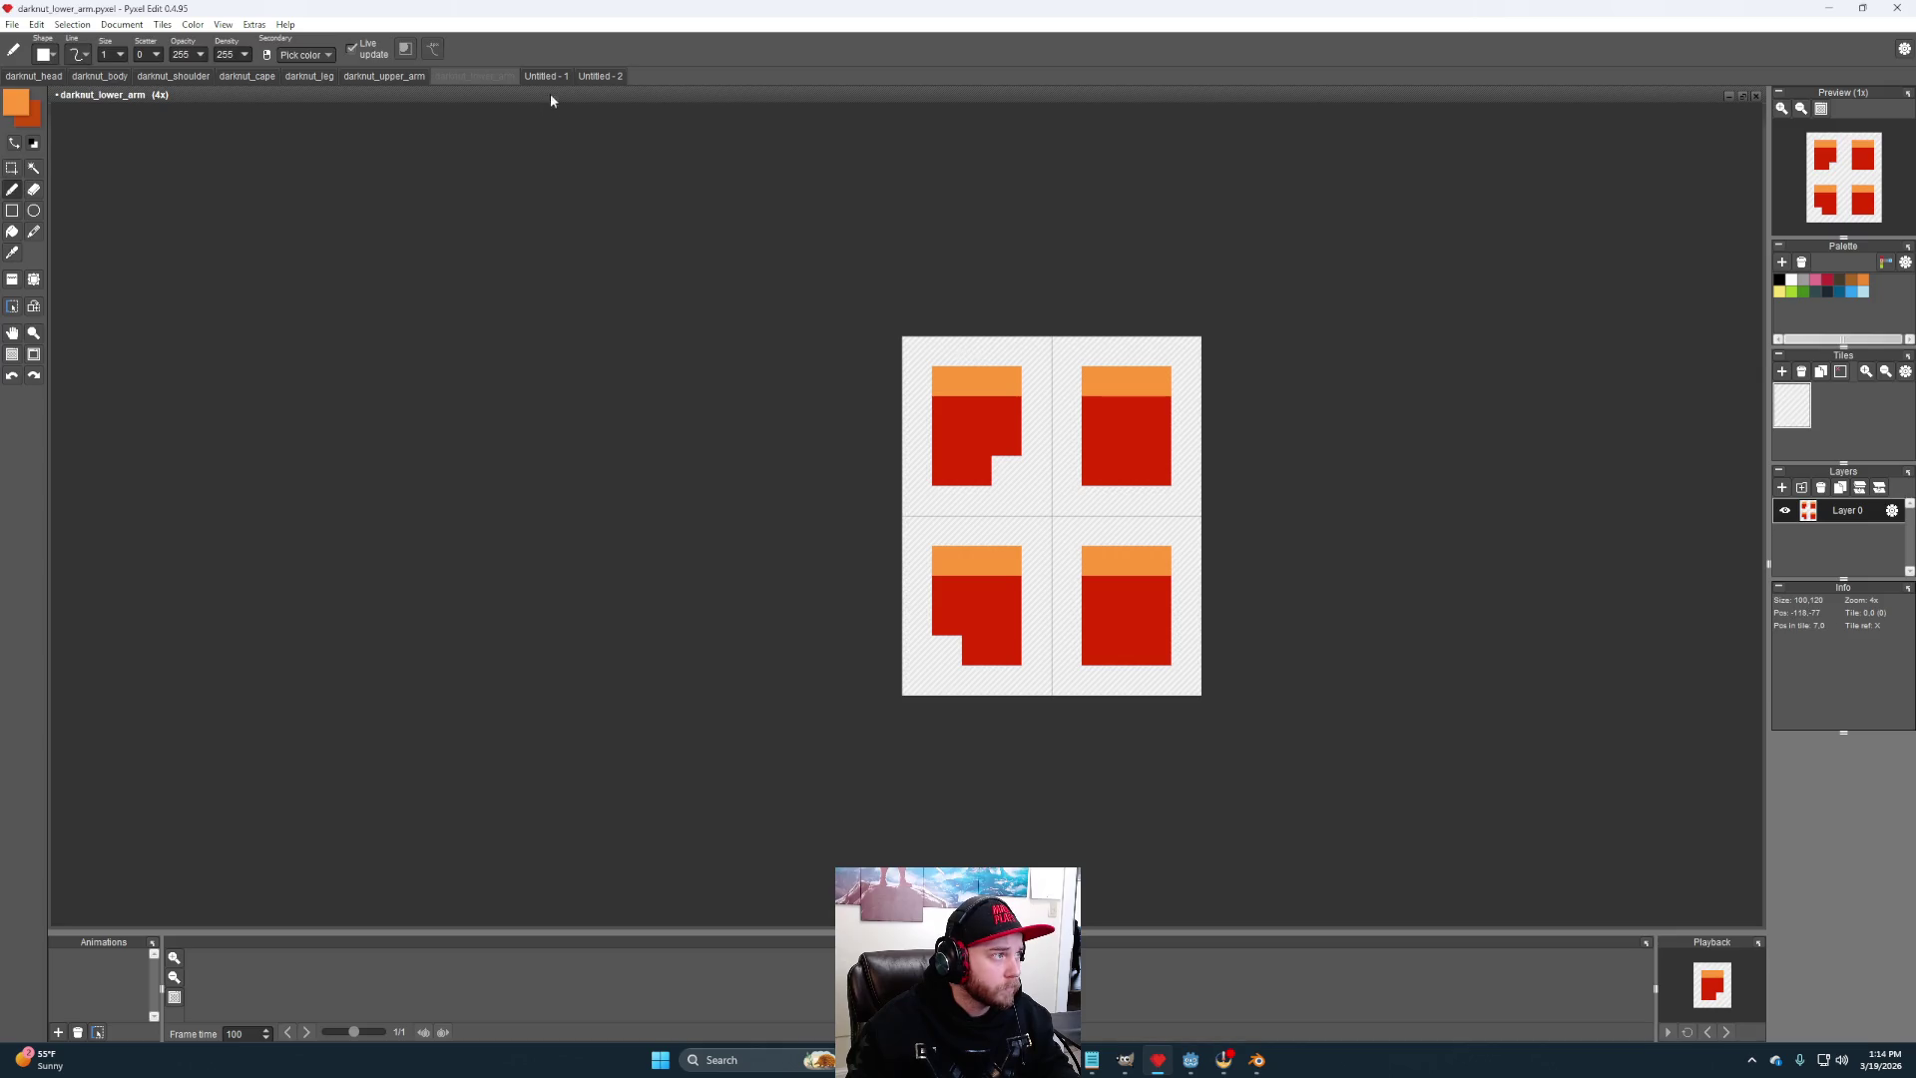
click(589, 78)
drag(841, 717, 975, 716)
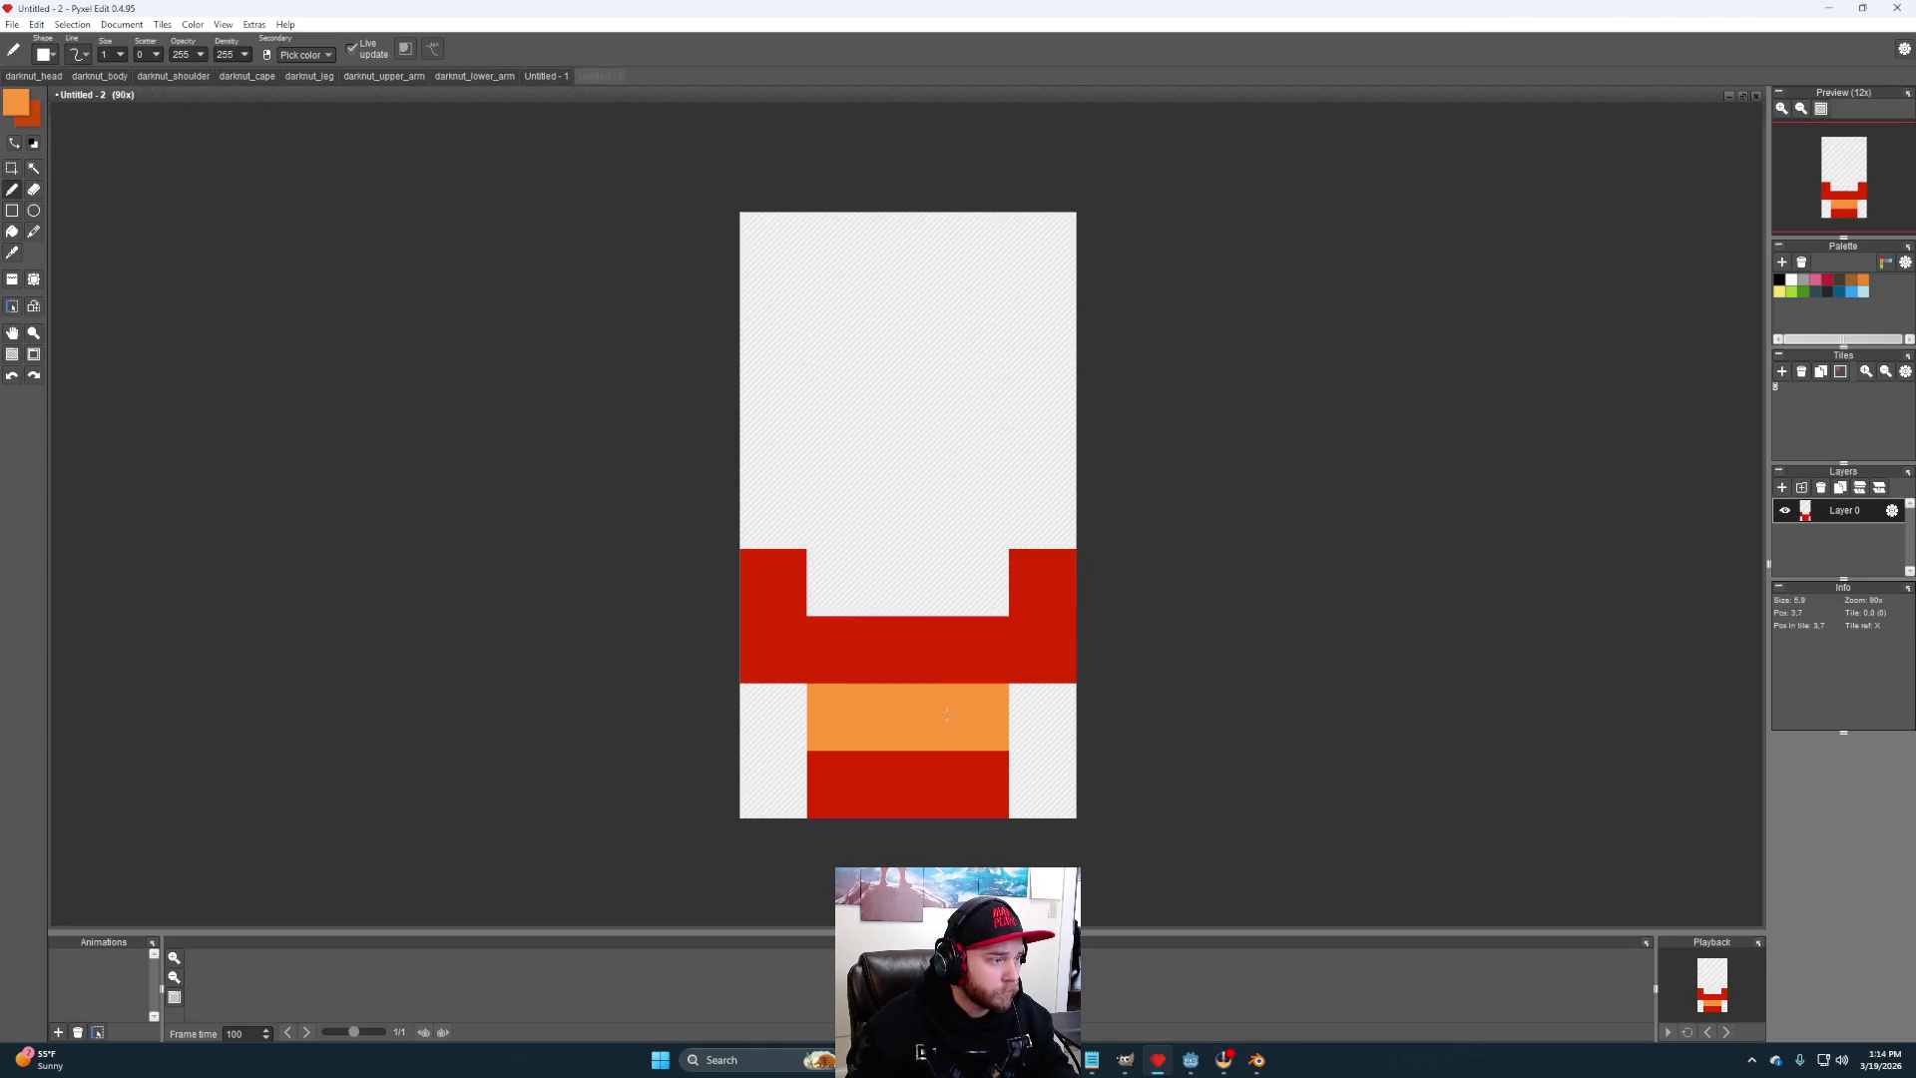
- Switch to white and paint the blade up the middle of the canvas
click(1779, 280)
click(1792, 281)
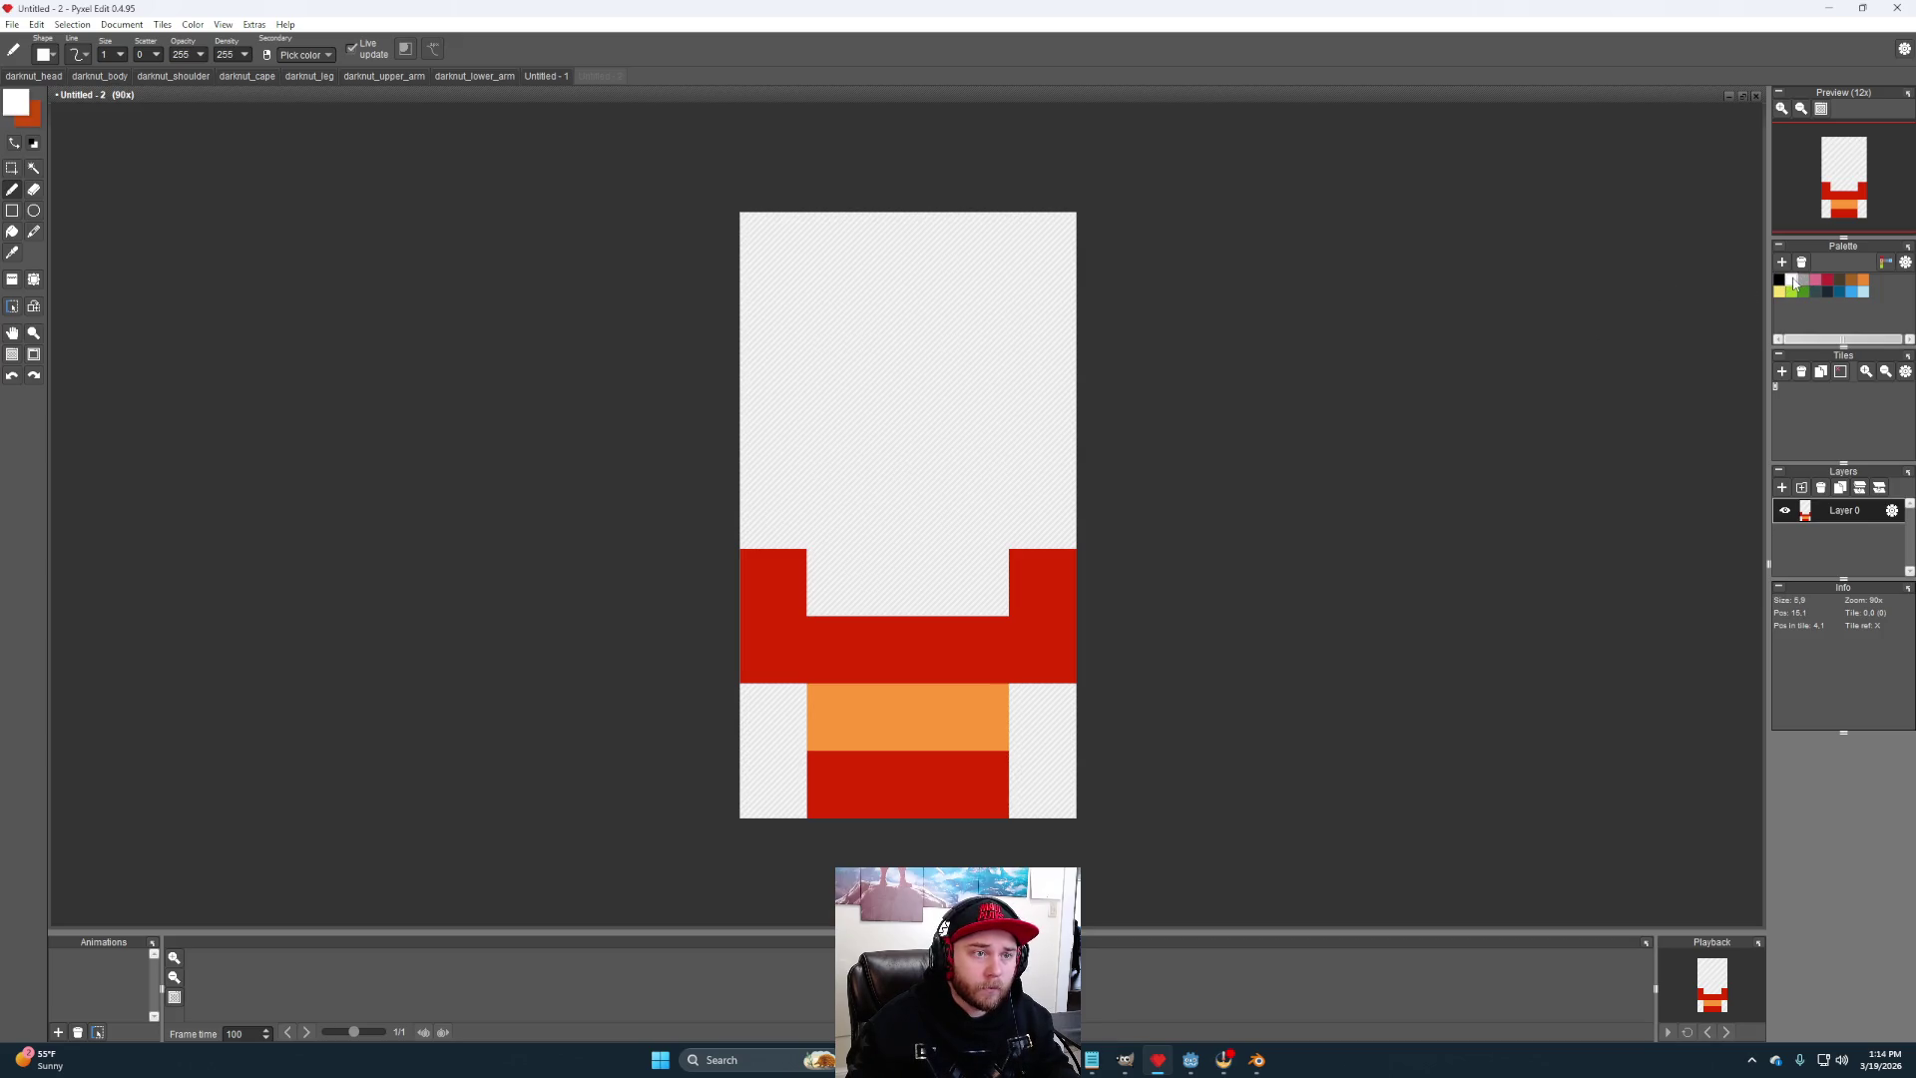
mouse_move(909, 246)
mouse_down()
mouse_move(917, 531)
mouse_move(879, 582)
mouse_move(838, 499)
mouse_move(898, 299)
mouse_move(968, 588)
mouse_up()
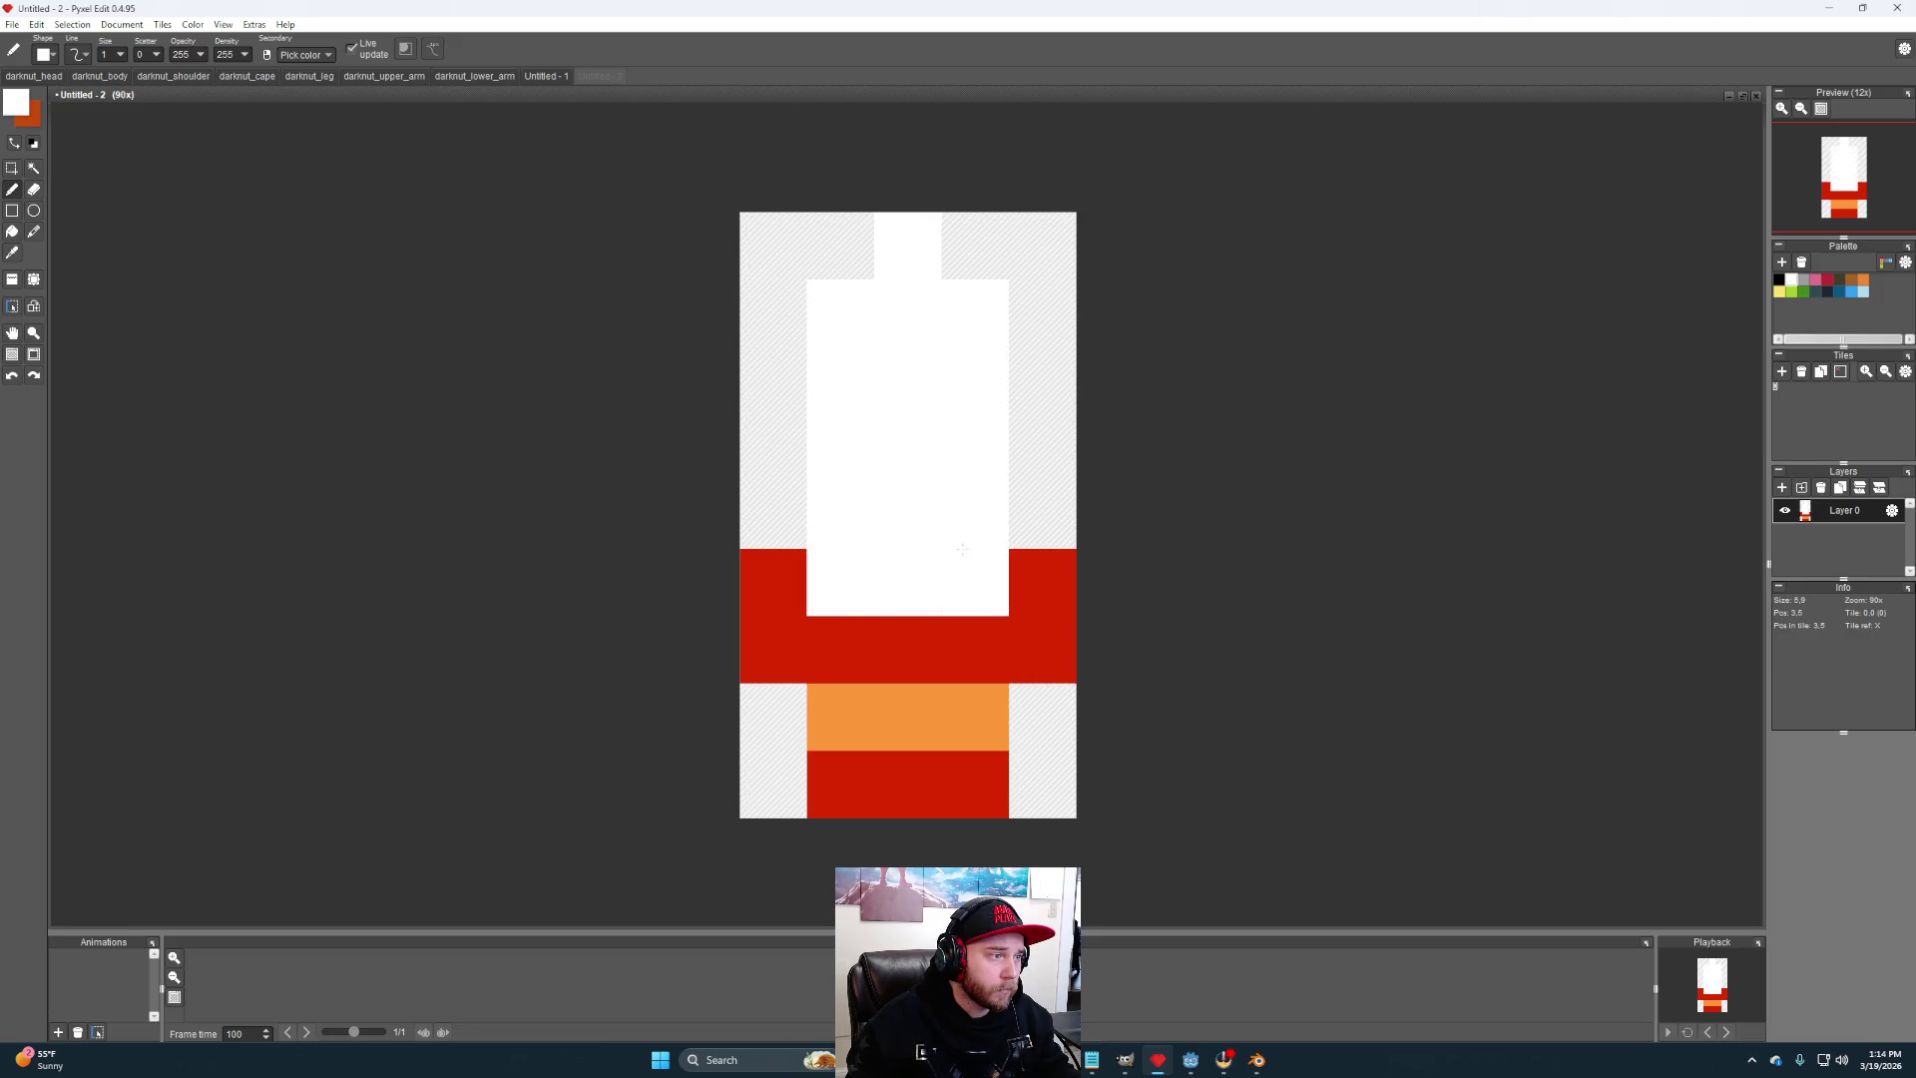
click(121, 24)
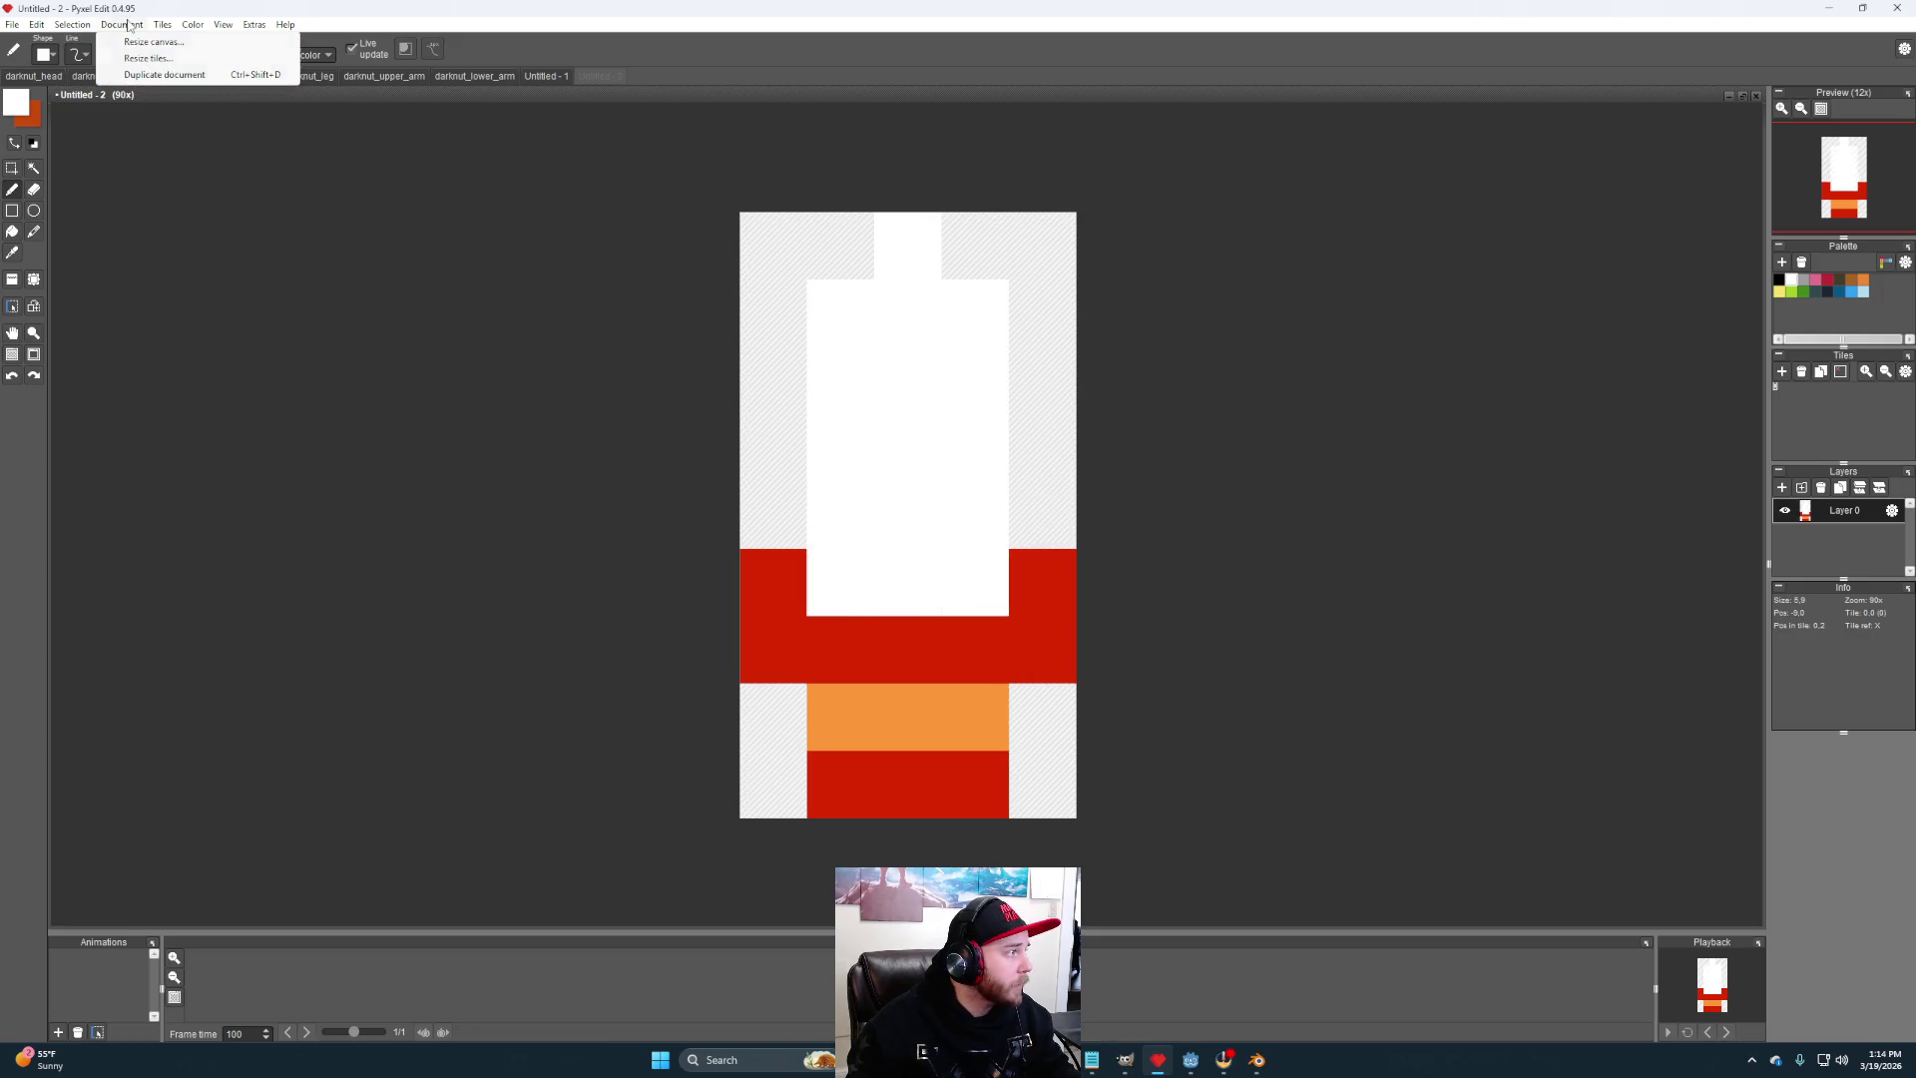
- Resize the sword tile to 5 by 15 pixels, leaving blank space below the sword
click(164, 42)
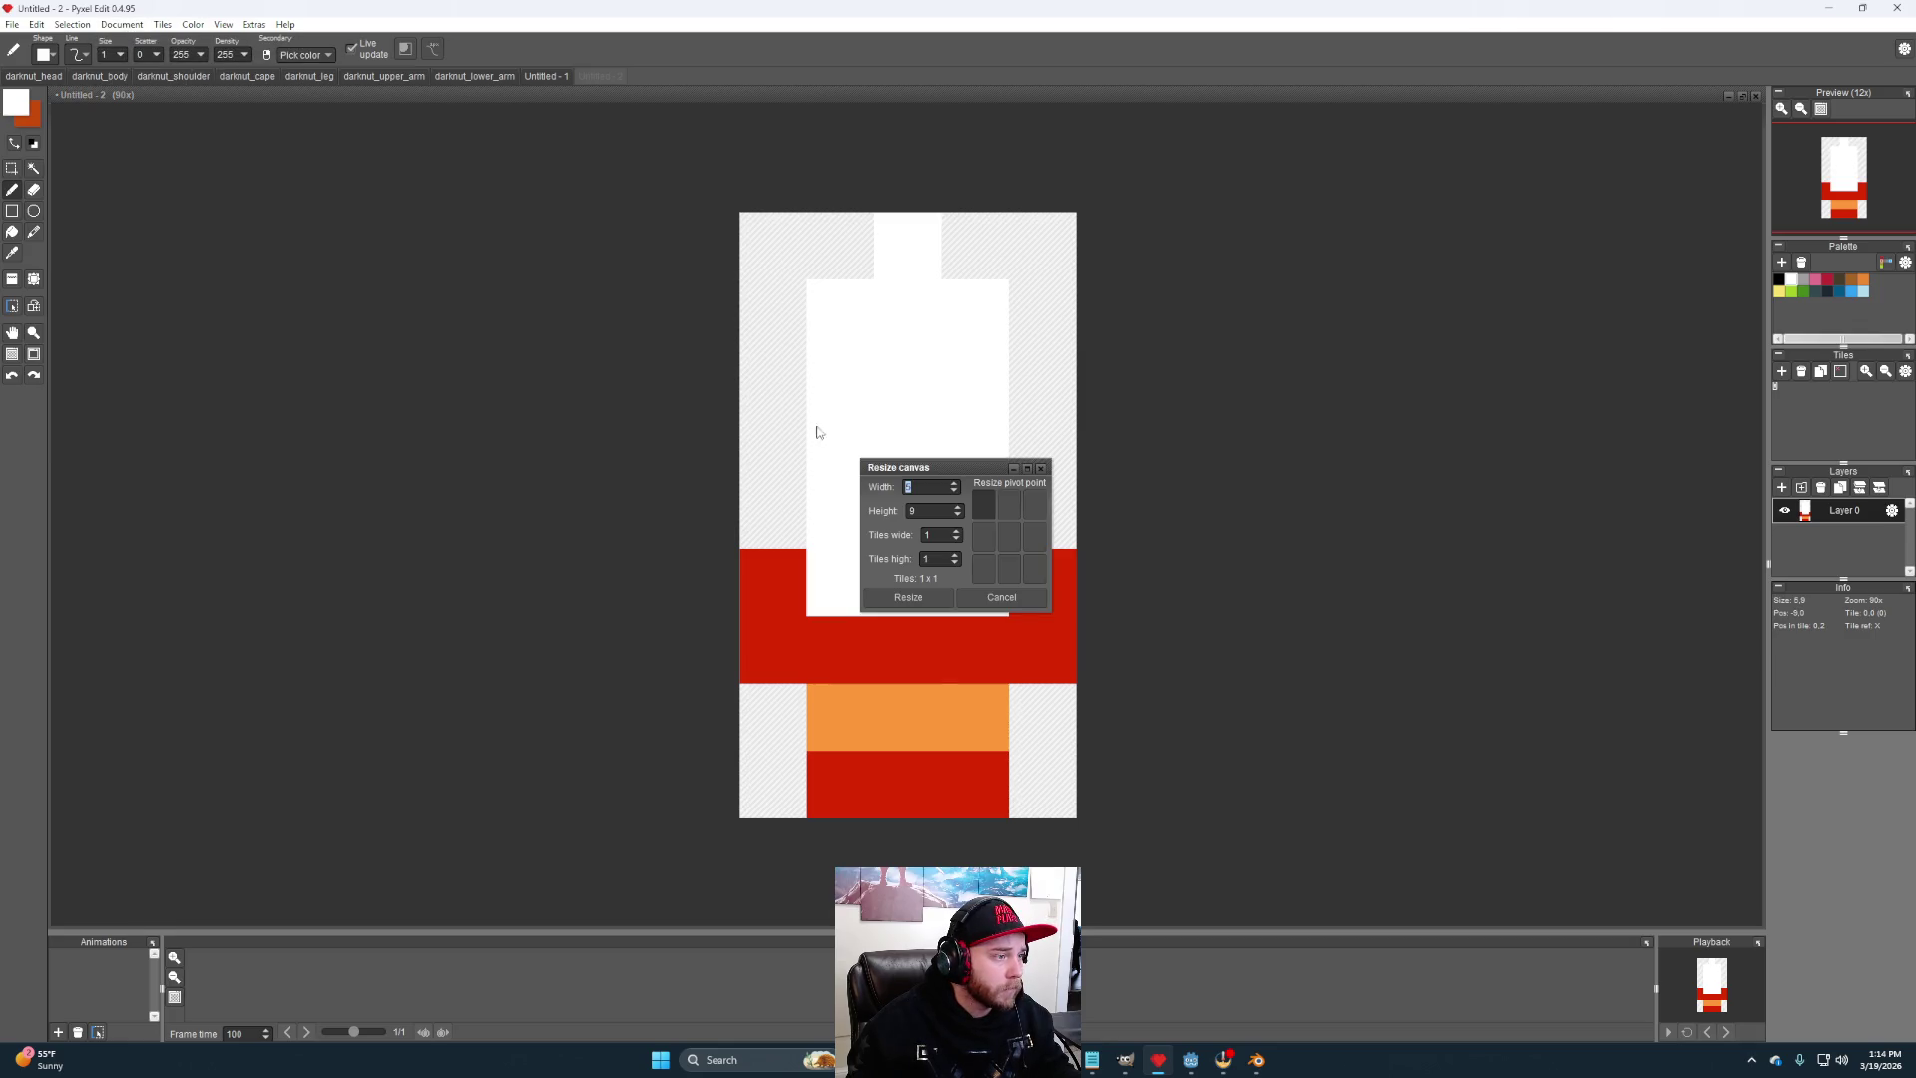
click(1004, 597)
click(115, 24)
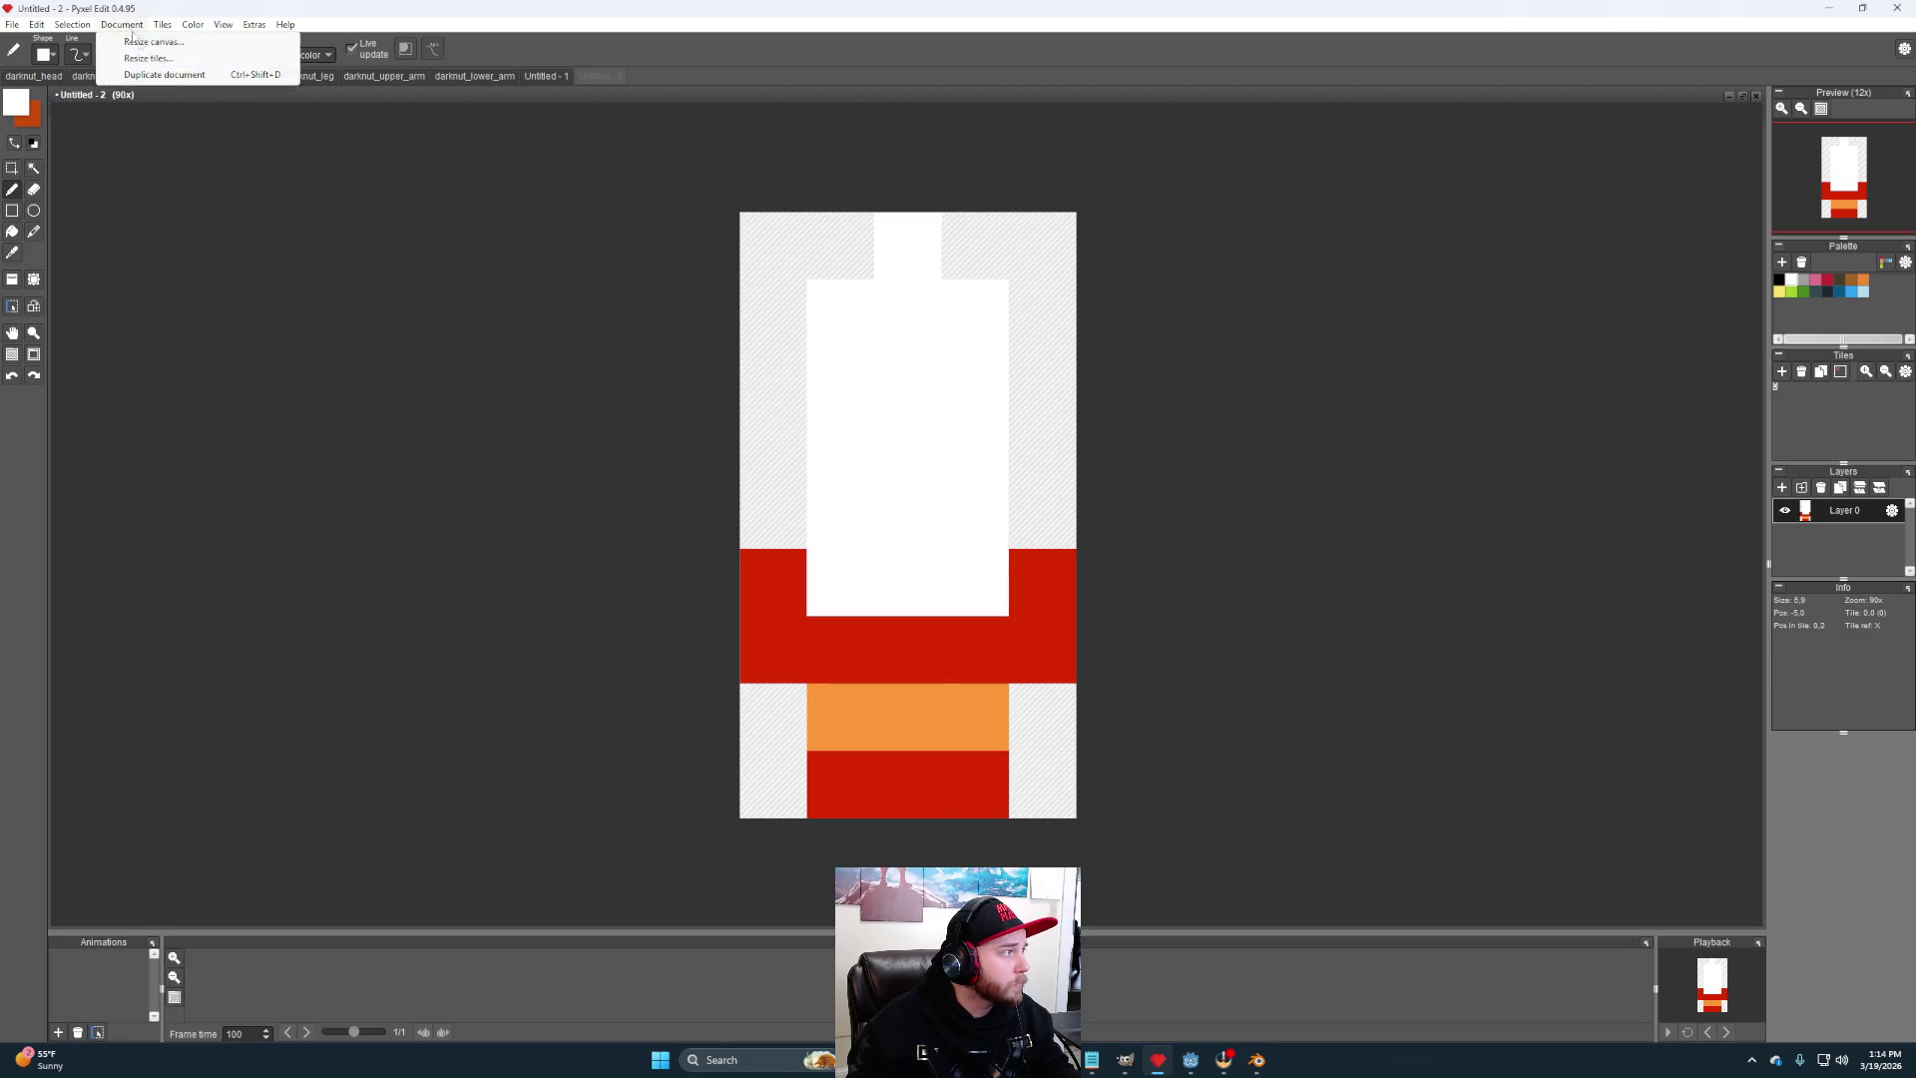
click(160, 58)
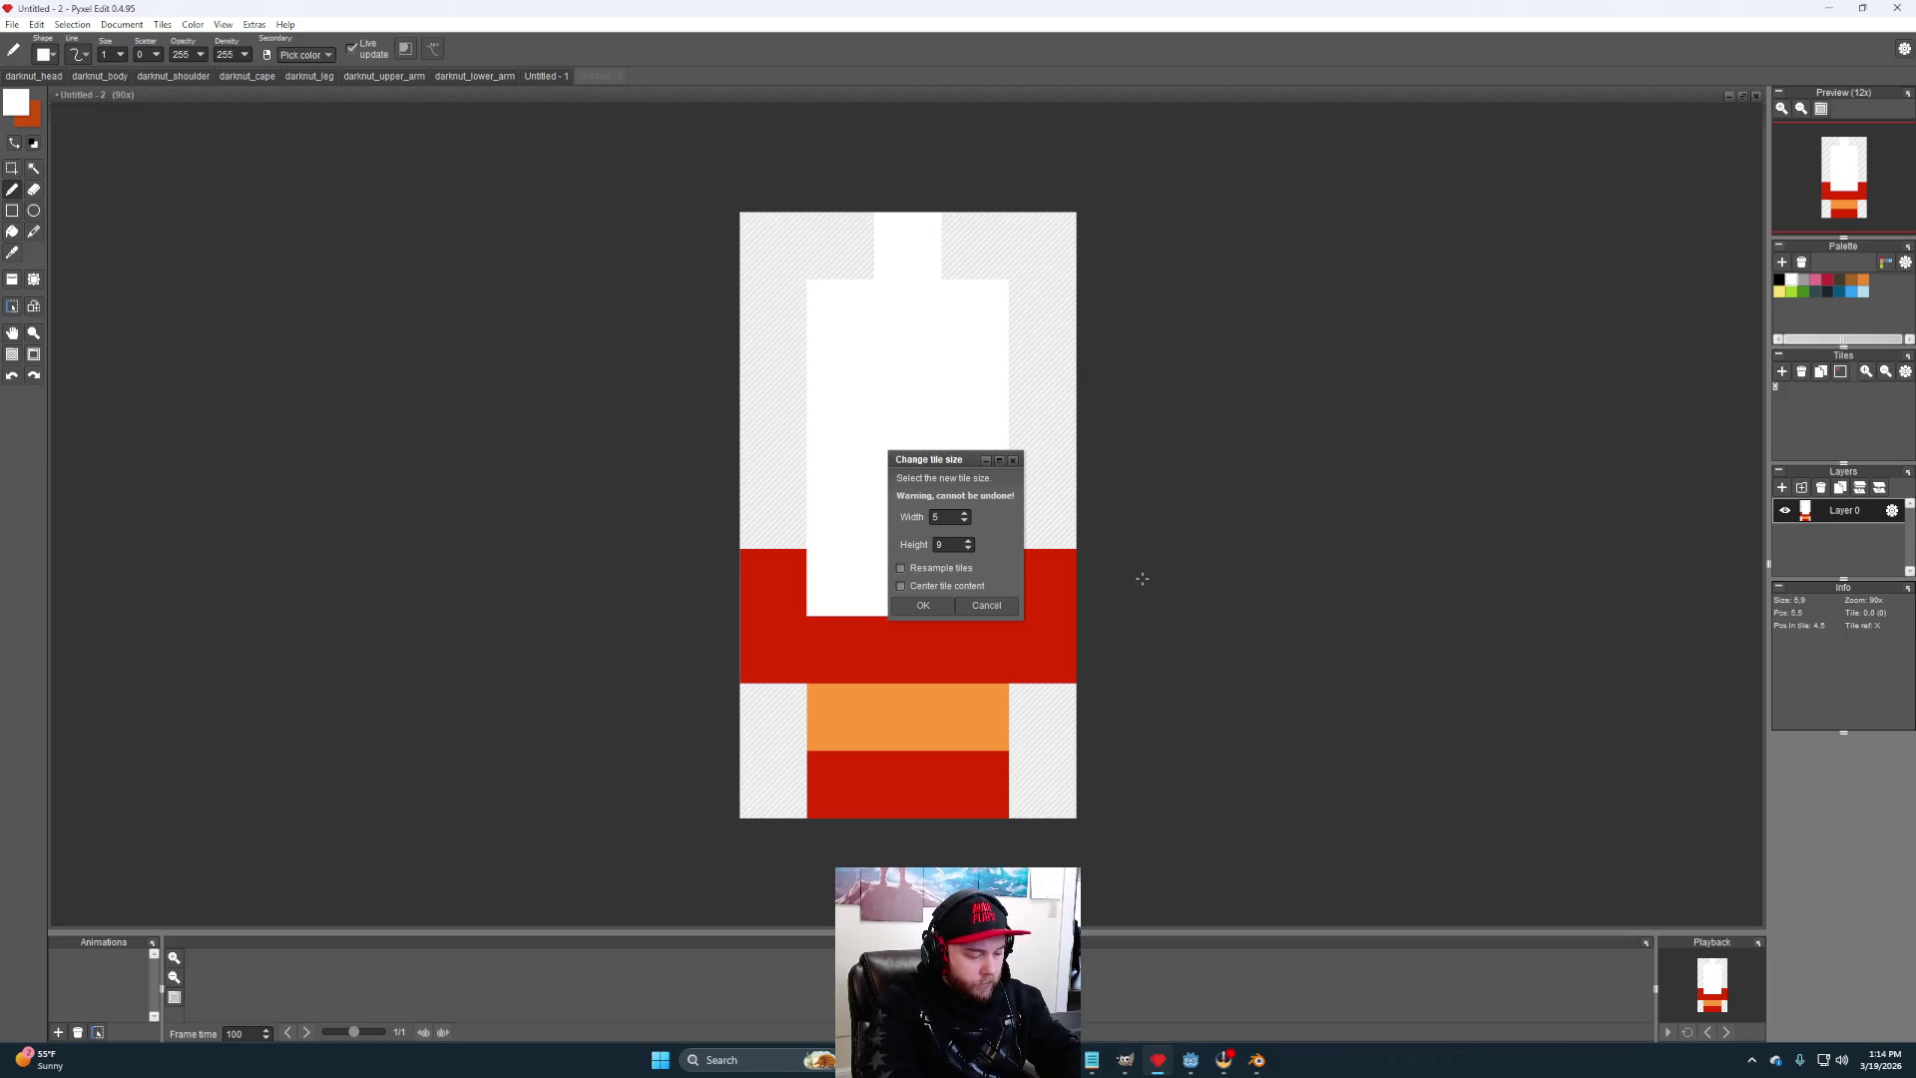
text(5)
key(Return)
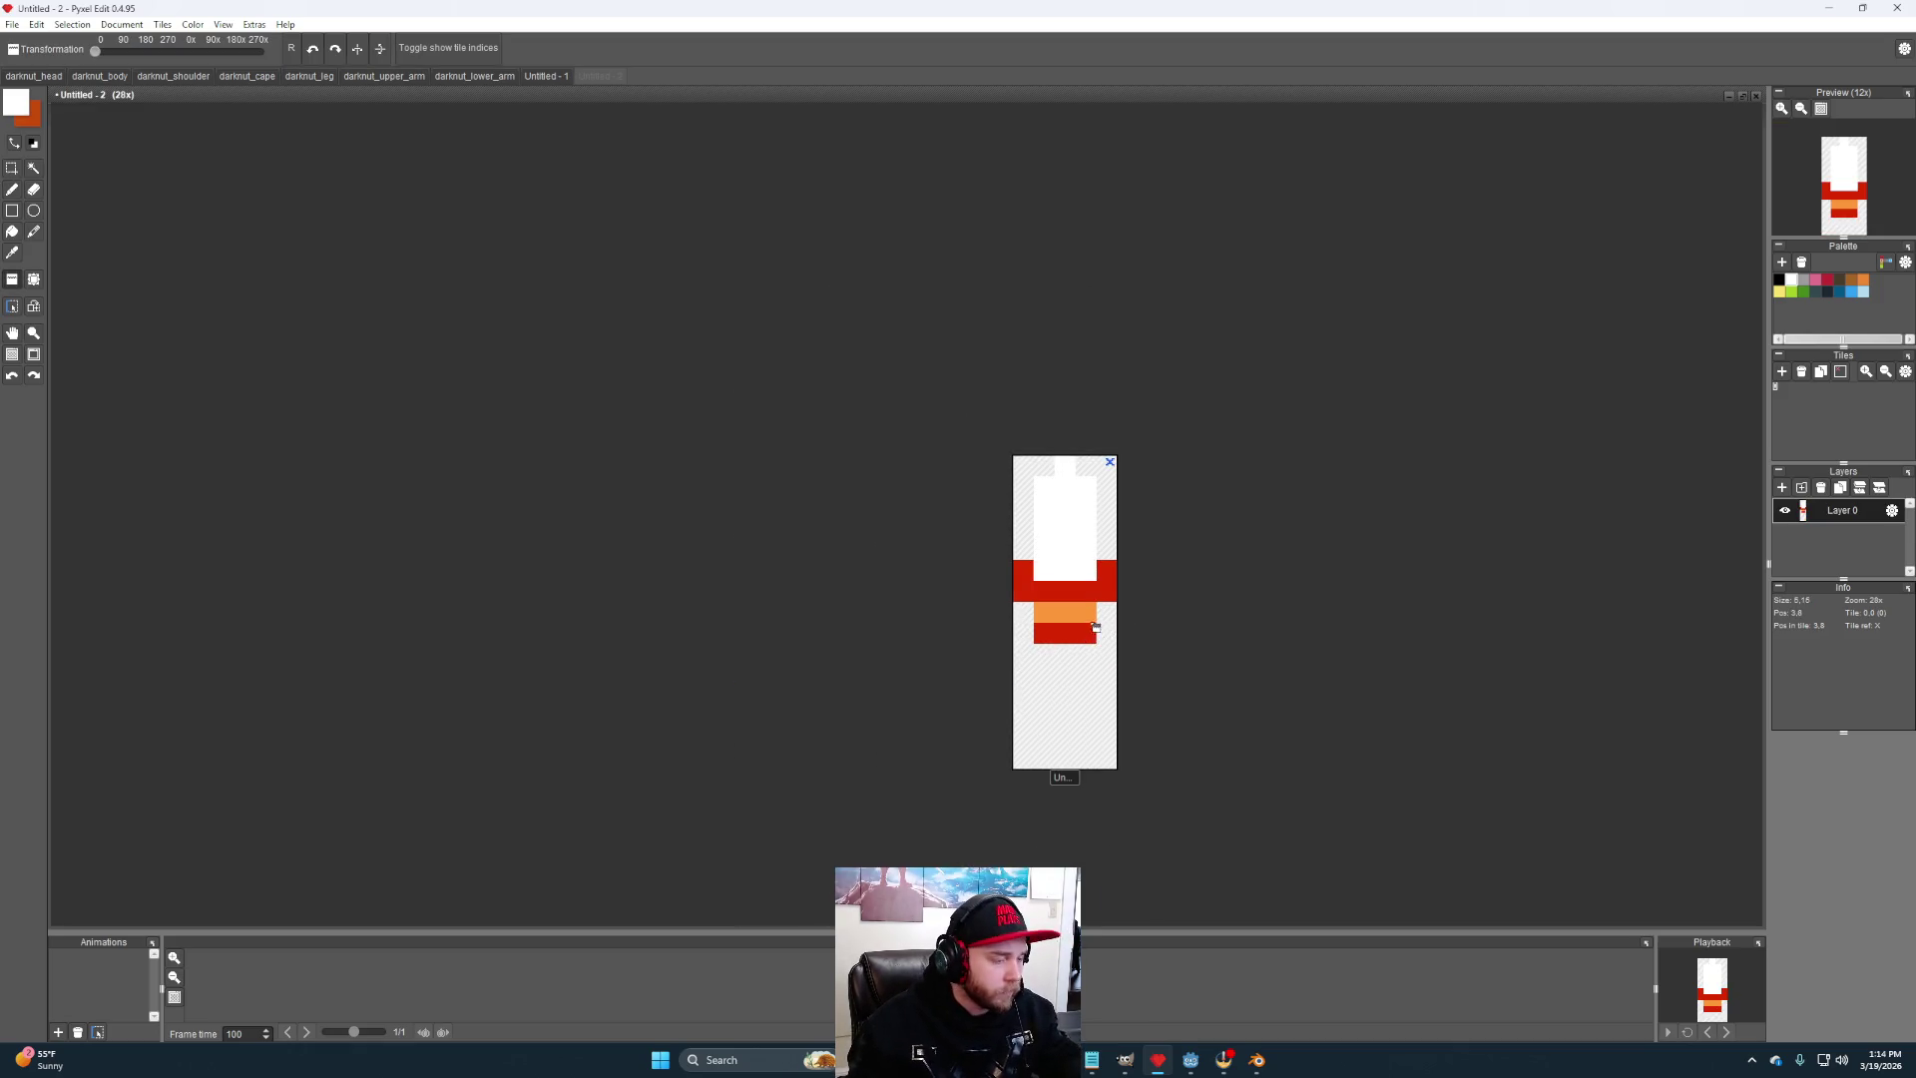
- Shift the sword so the hilt sits at the bottom and extend the white blade to the top
mouse_move(1078, 611)
mouse_down()
mouse_move(1045, 657)
mouse_move(984, 569)
mouse_up()
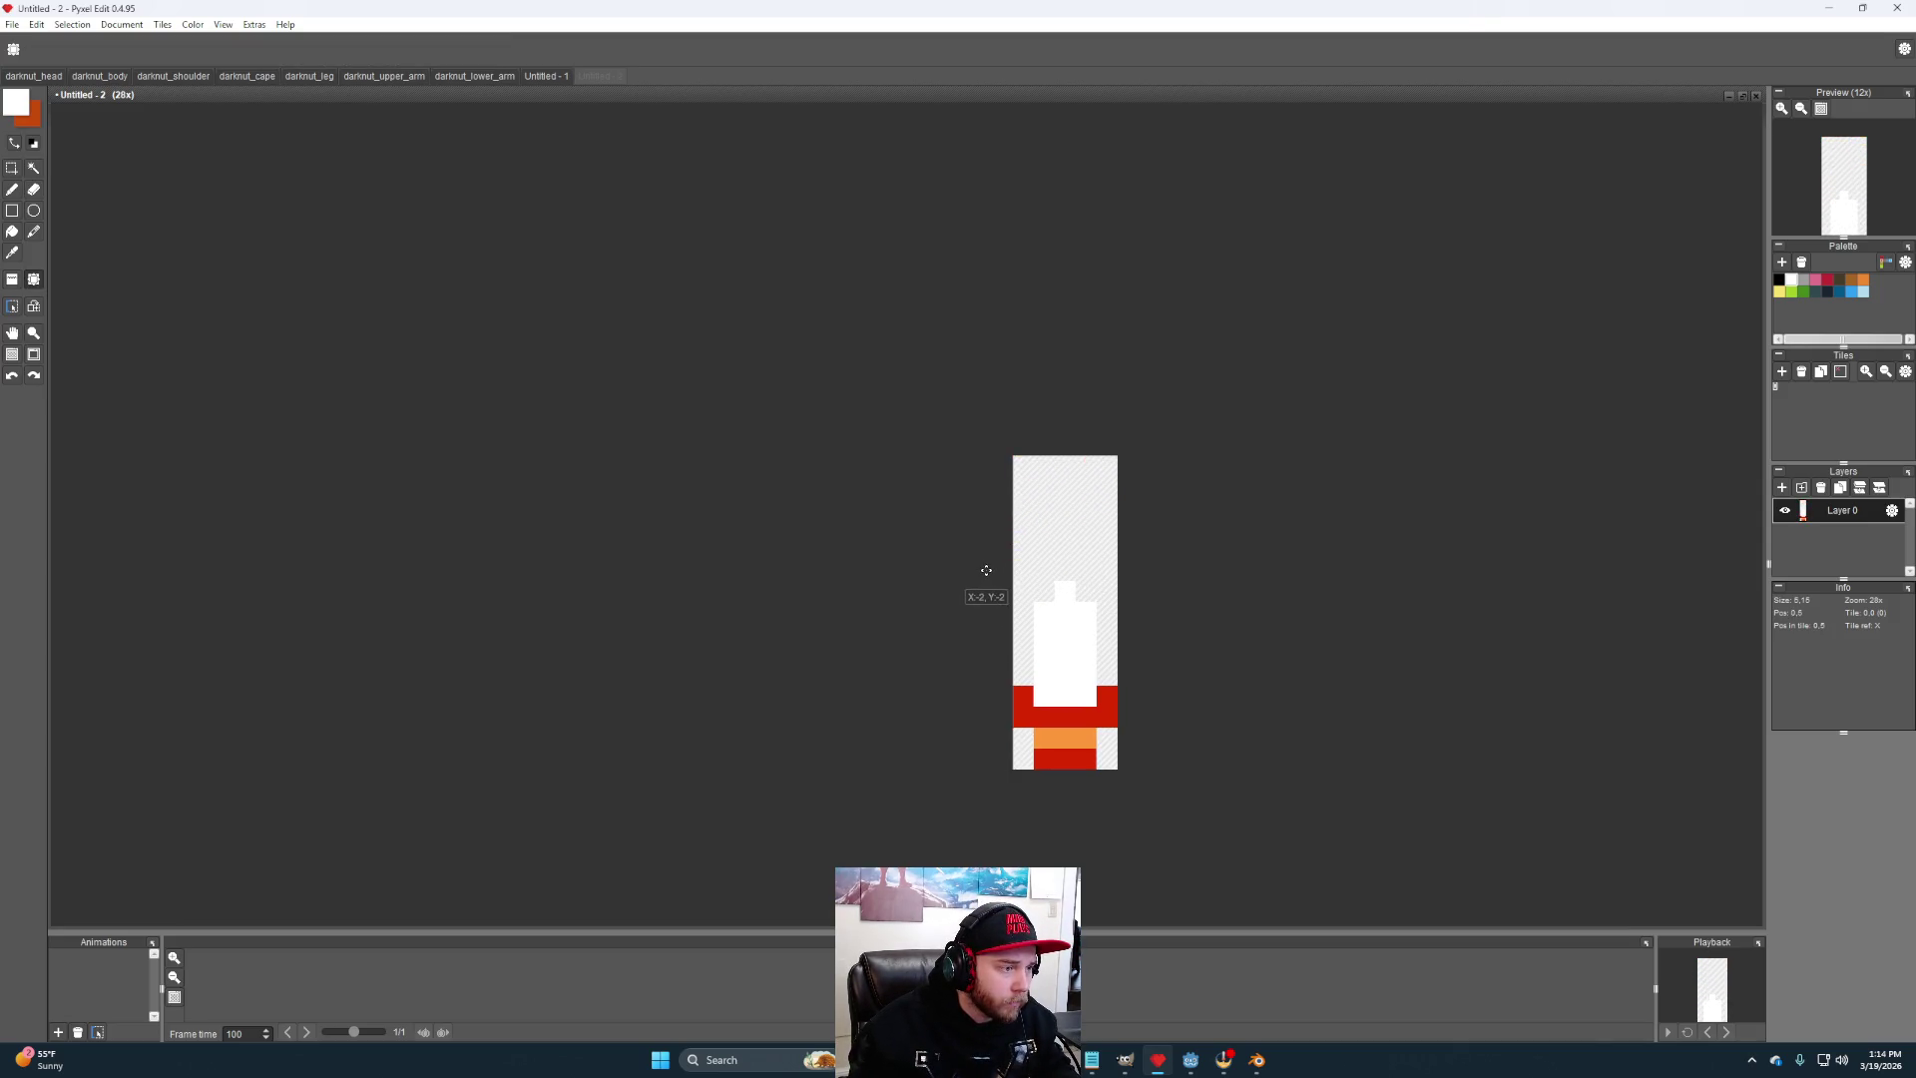
key(b)
click(1079, 592)
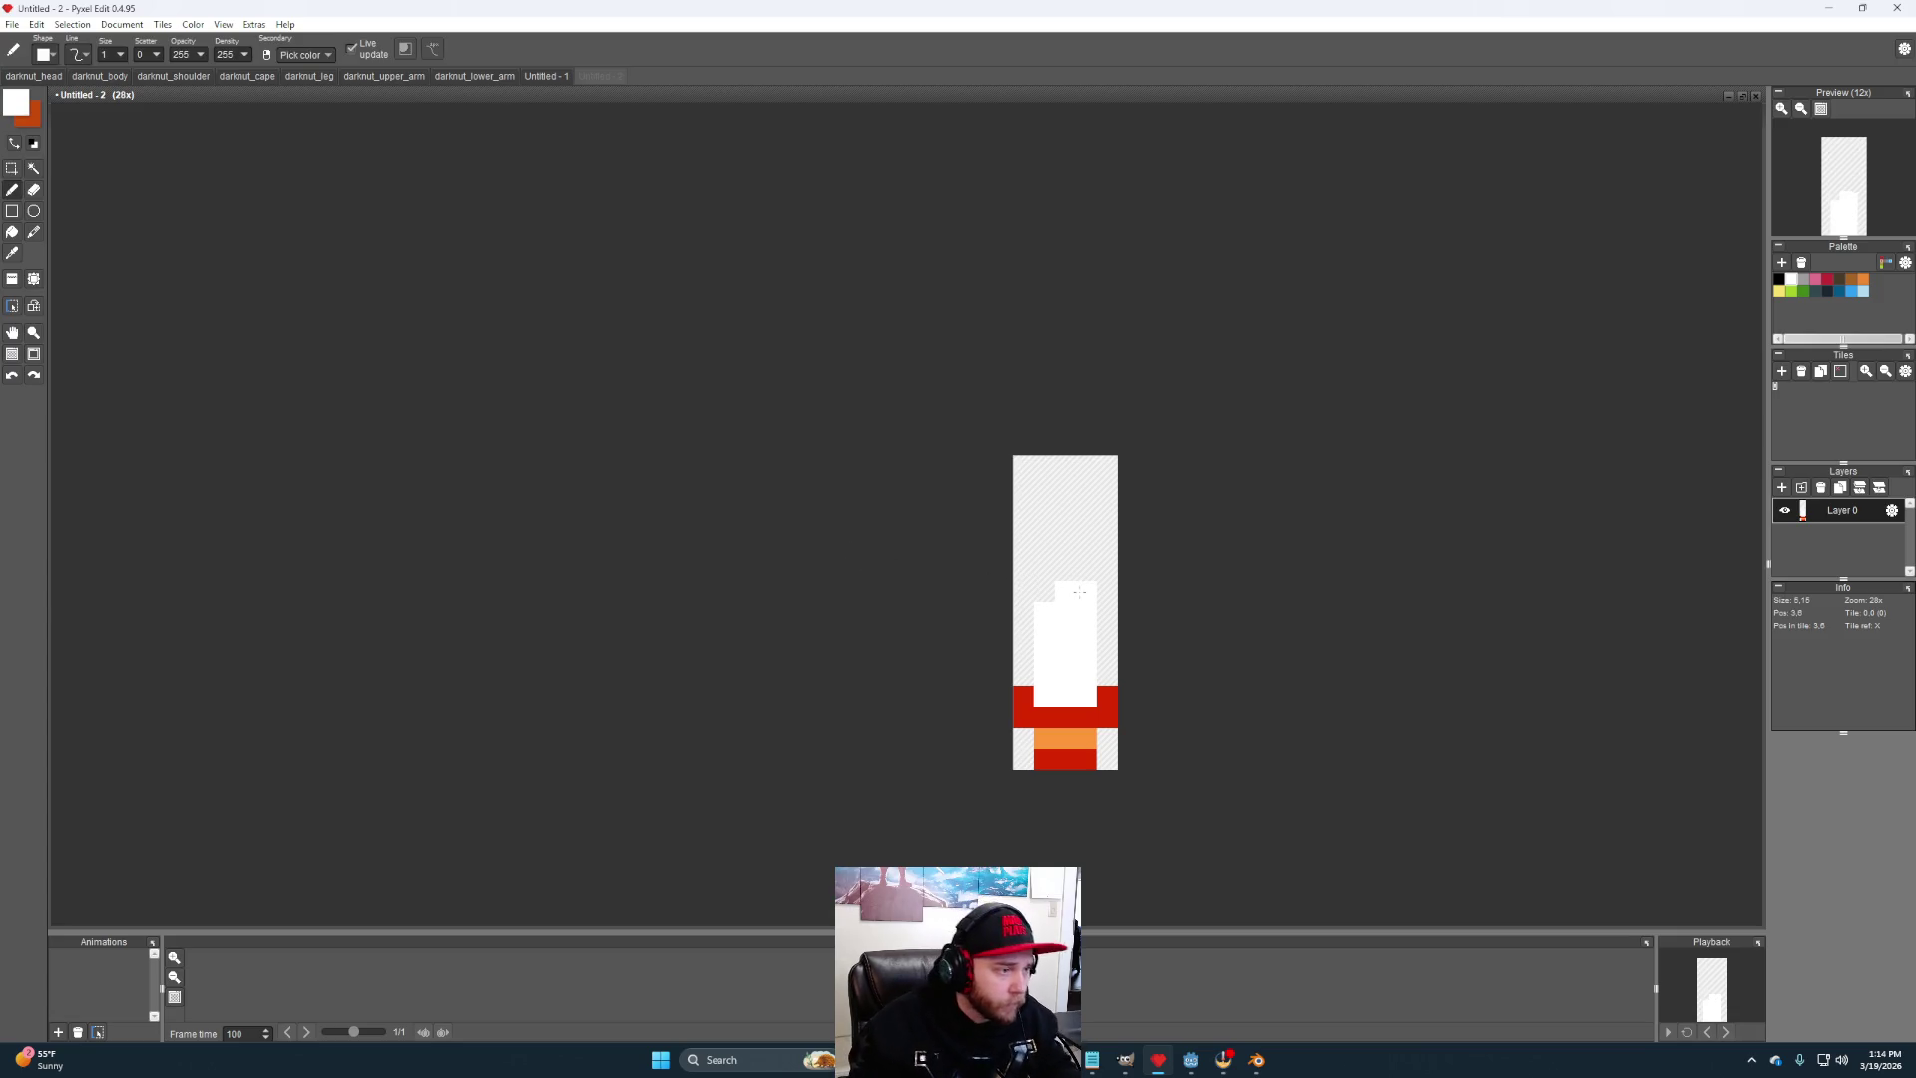
mouse_move(1078, 591)
mouse_down()
mouse_move(1085, 481)
mouse_move(1058, 566)
mouse_move(1043, 486)
mouse_up()
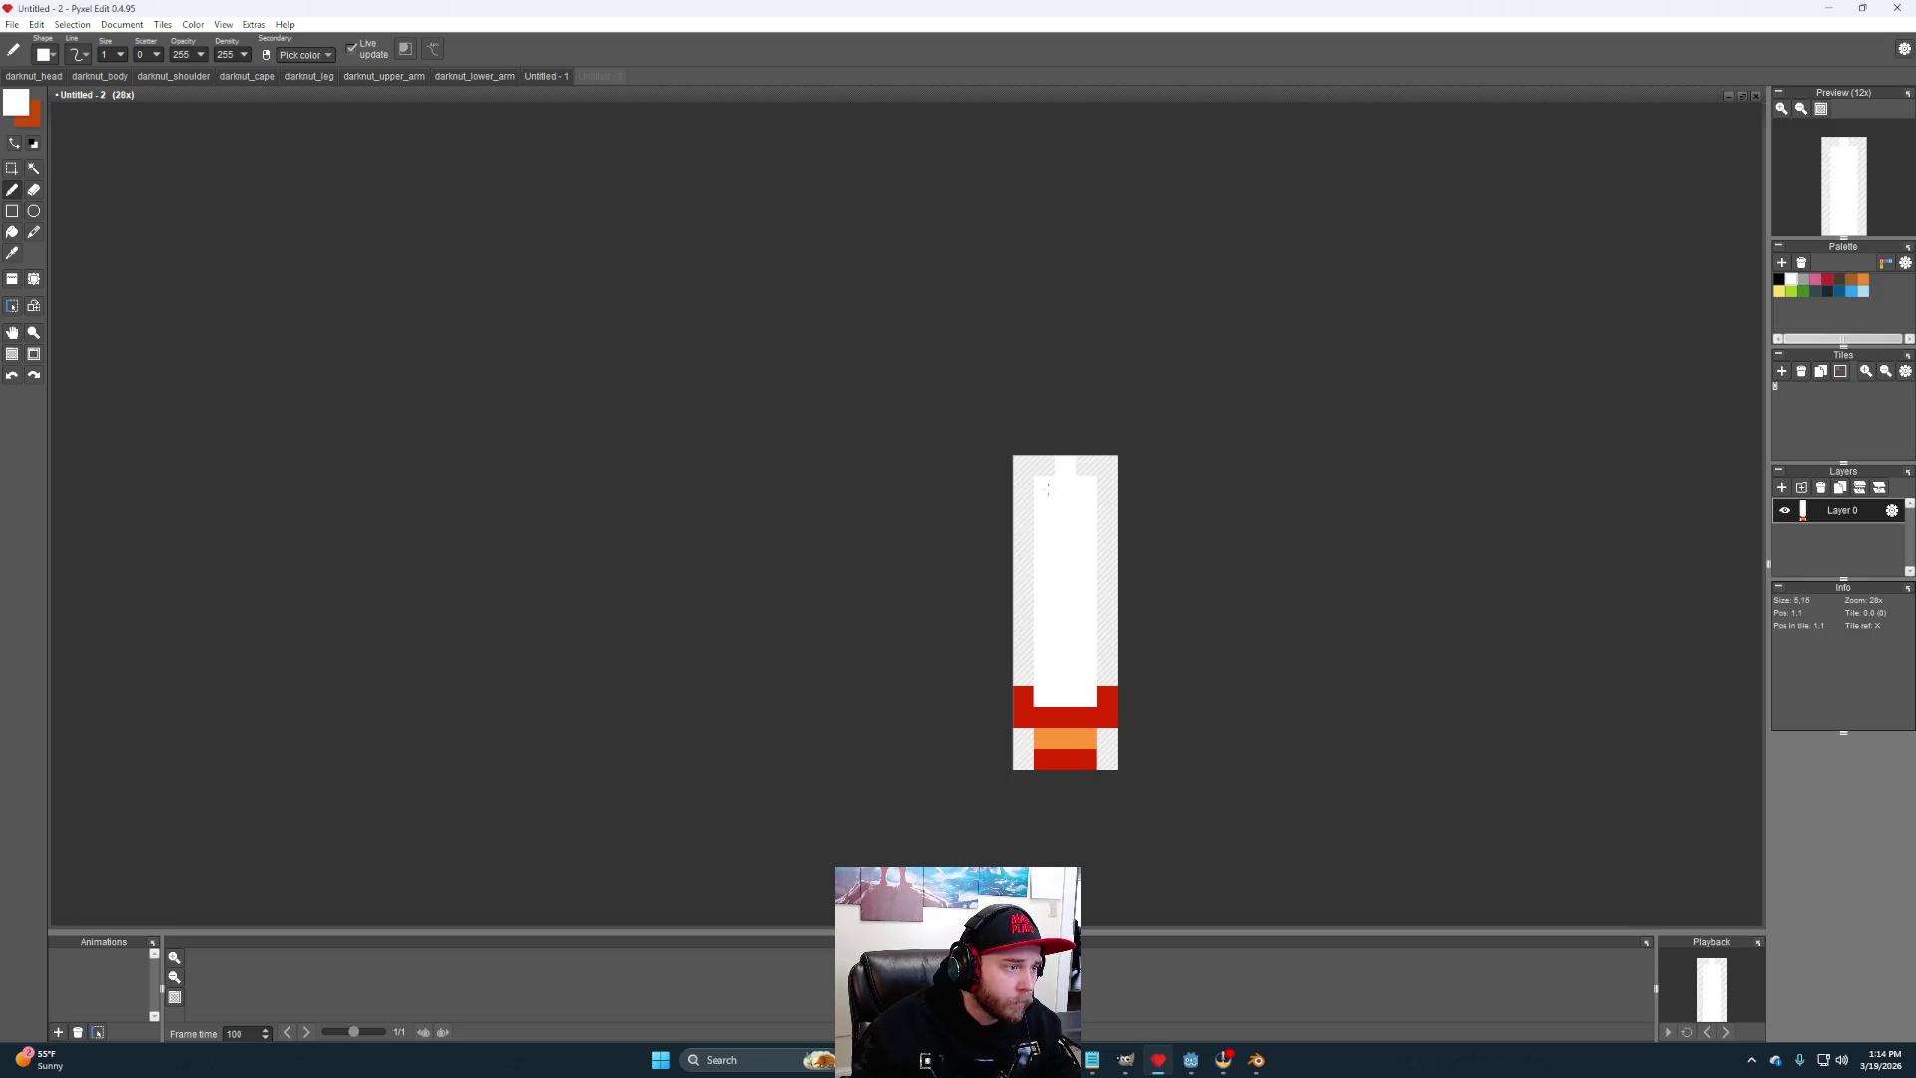
scroll(1261, 684, up, 3)
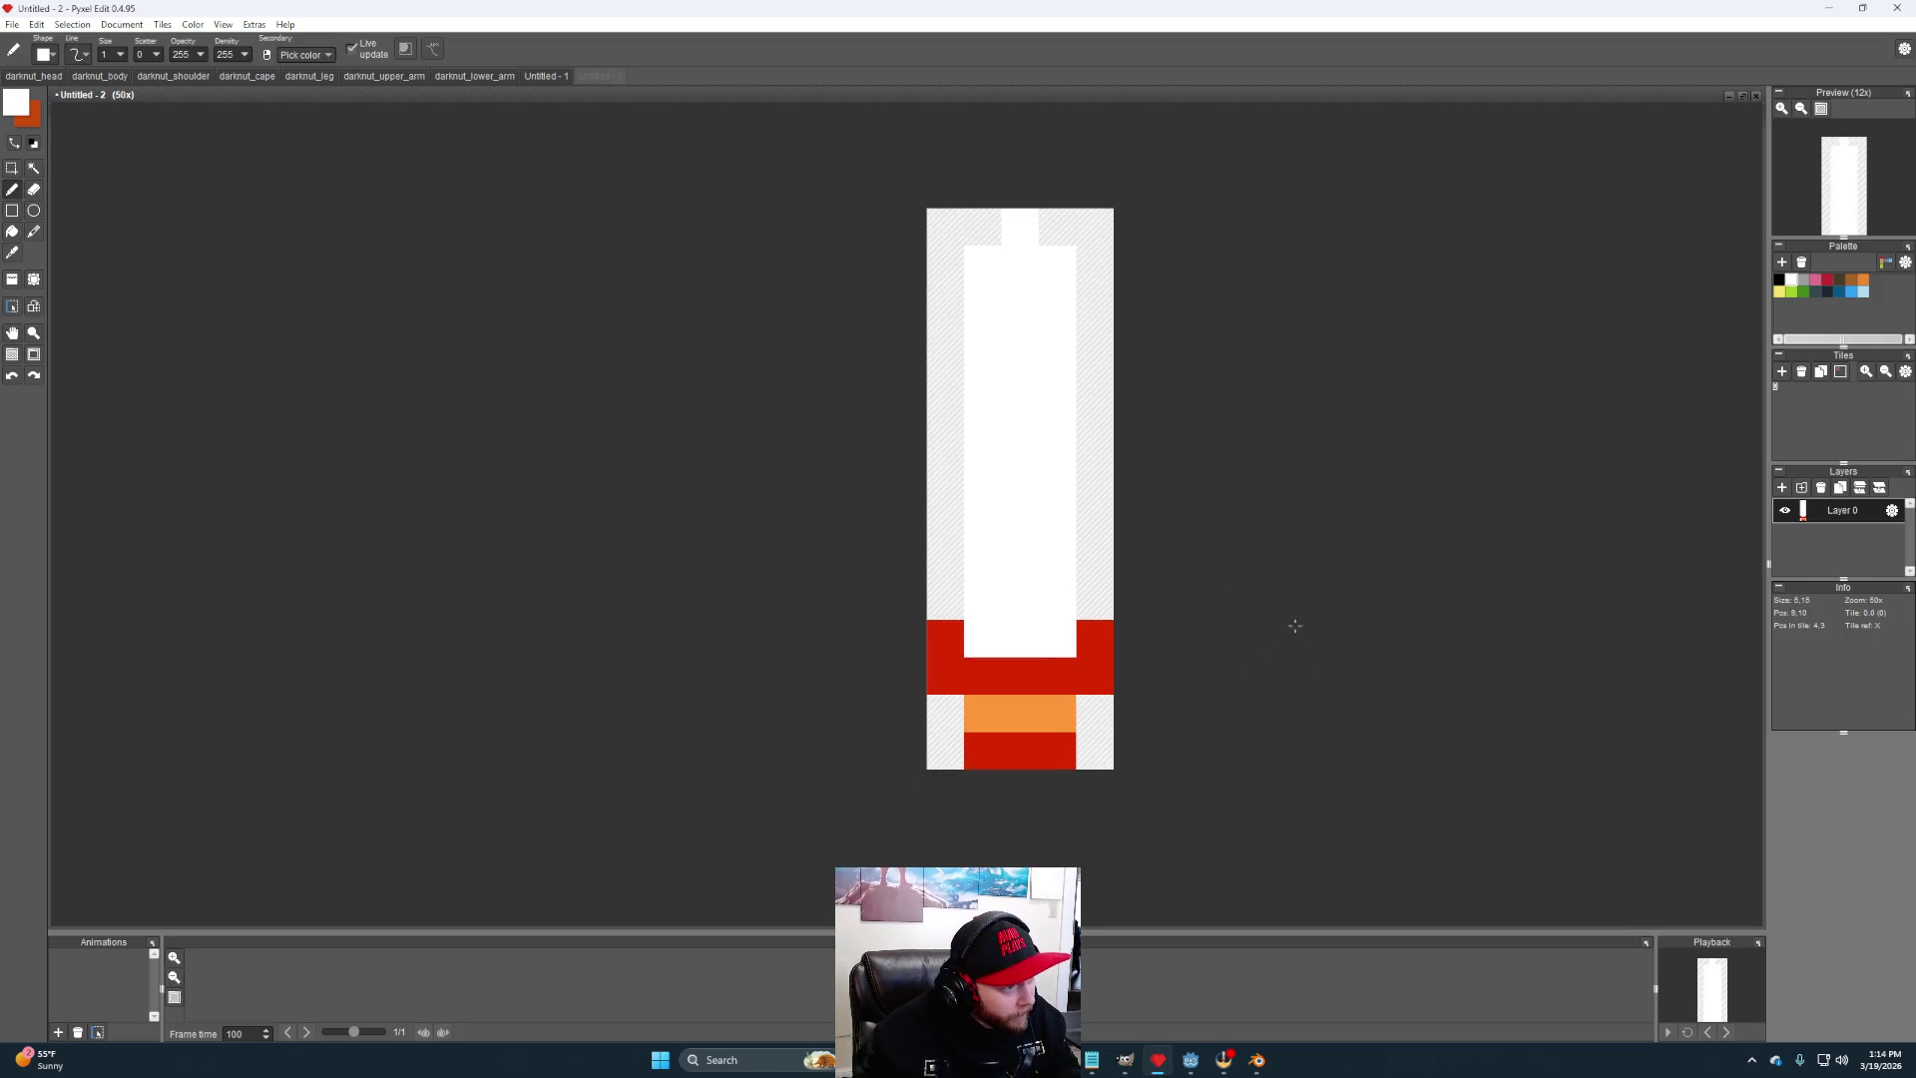
scroll(1289, 621, down, 3)
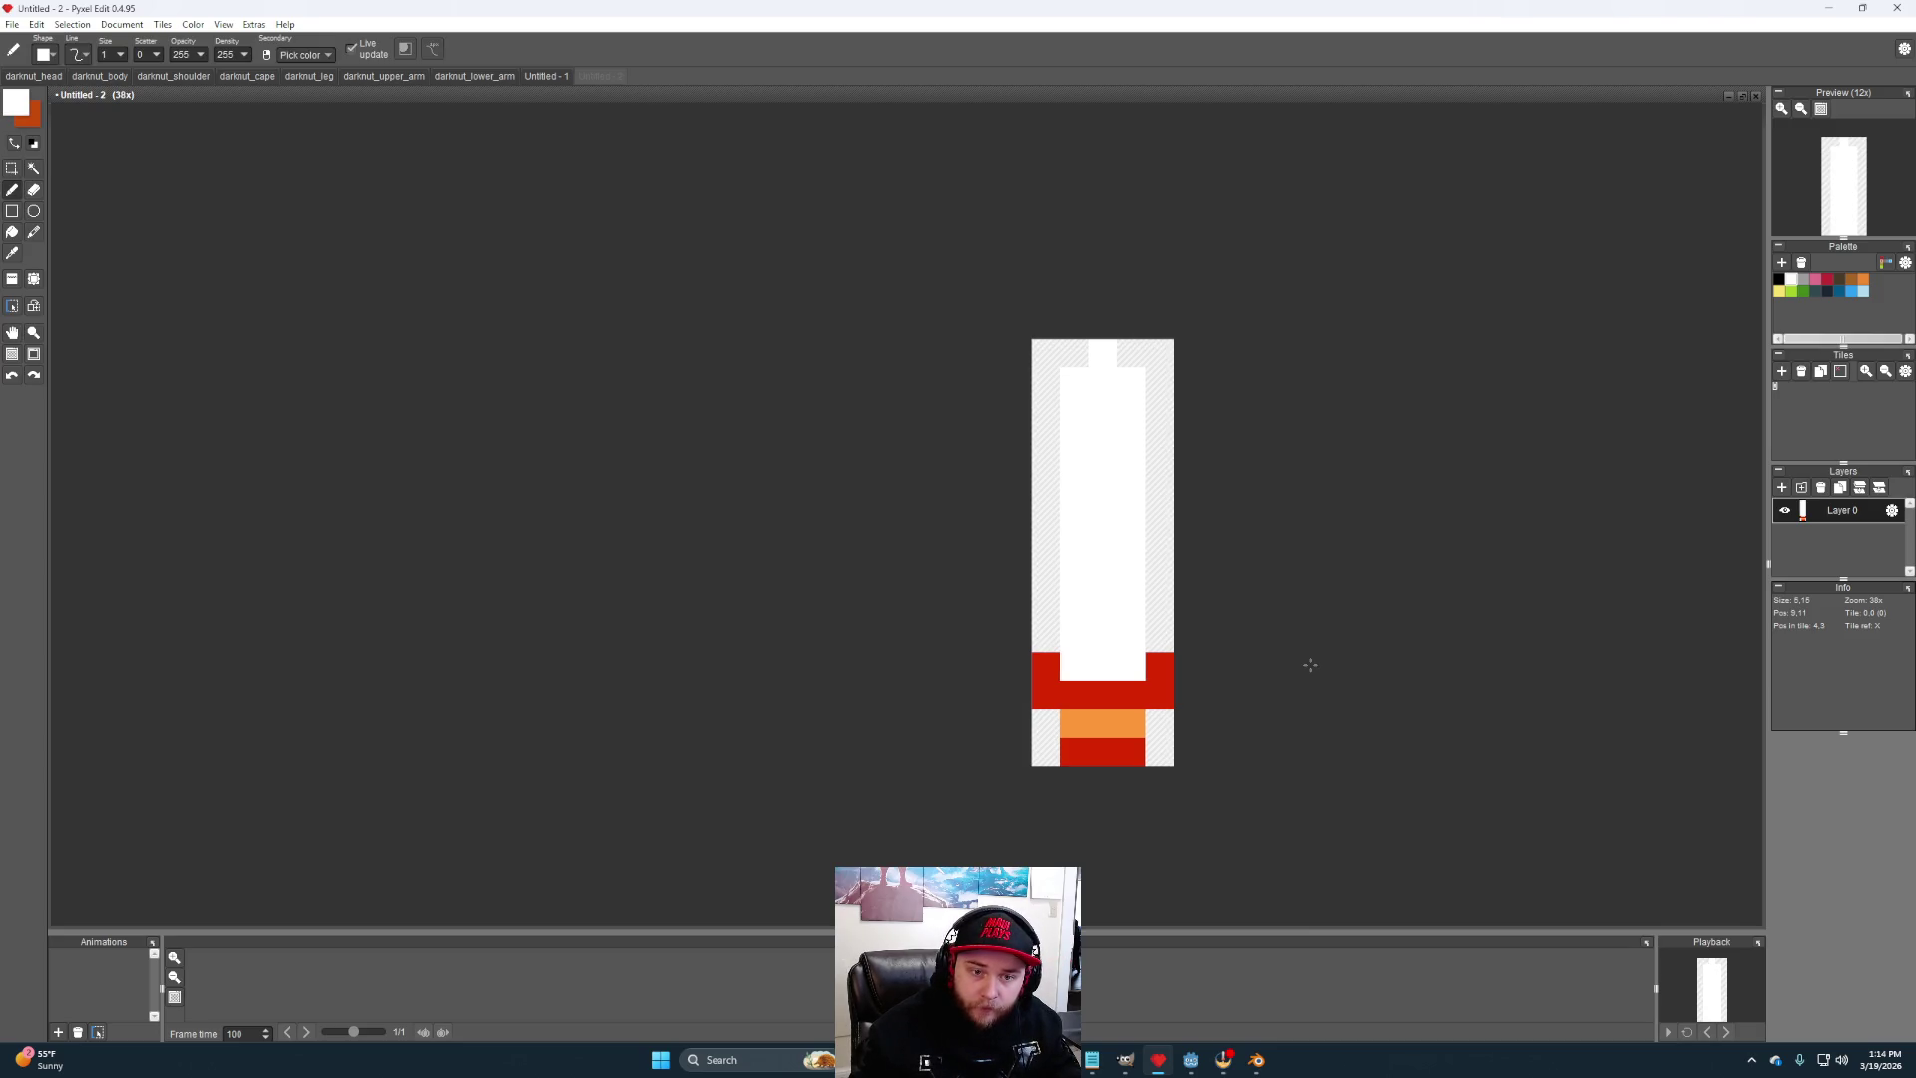
- Extend the red crossguard upward on both sides and erase the red pixels beside the grip
alt+click(1159, 664)
click(1159, 638)
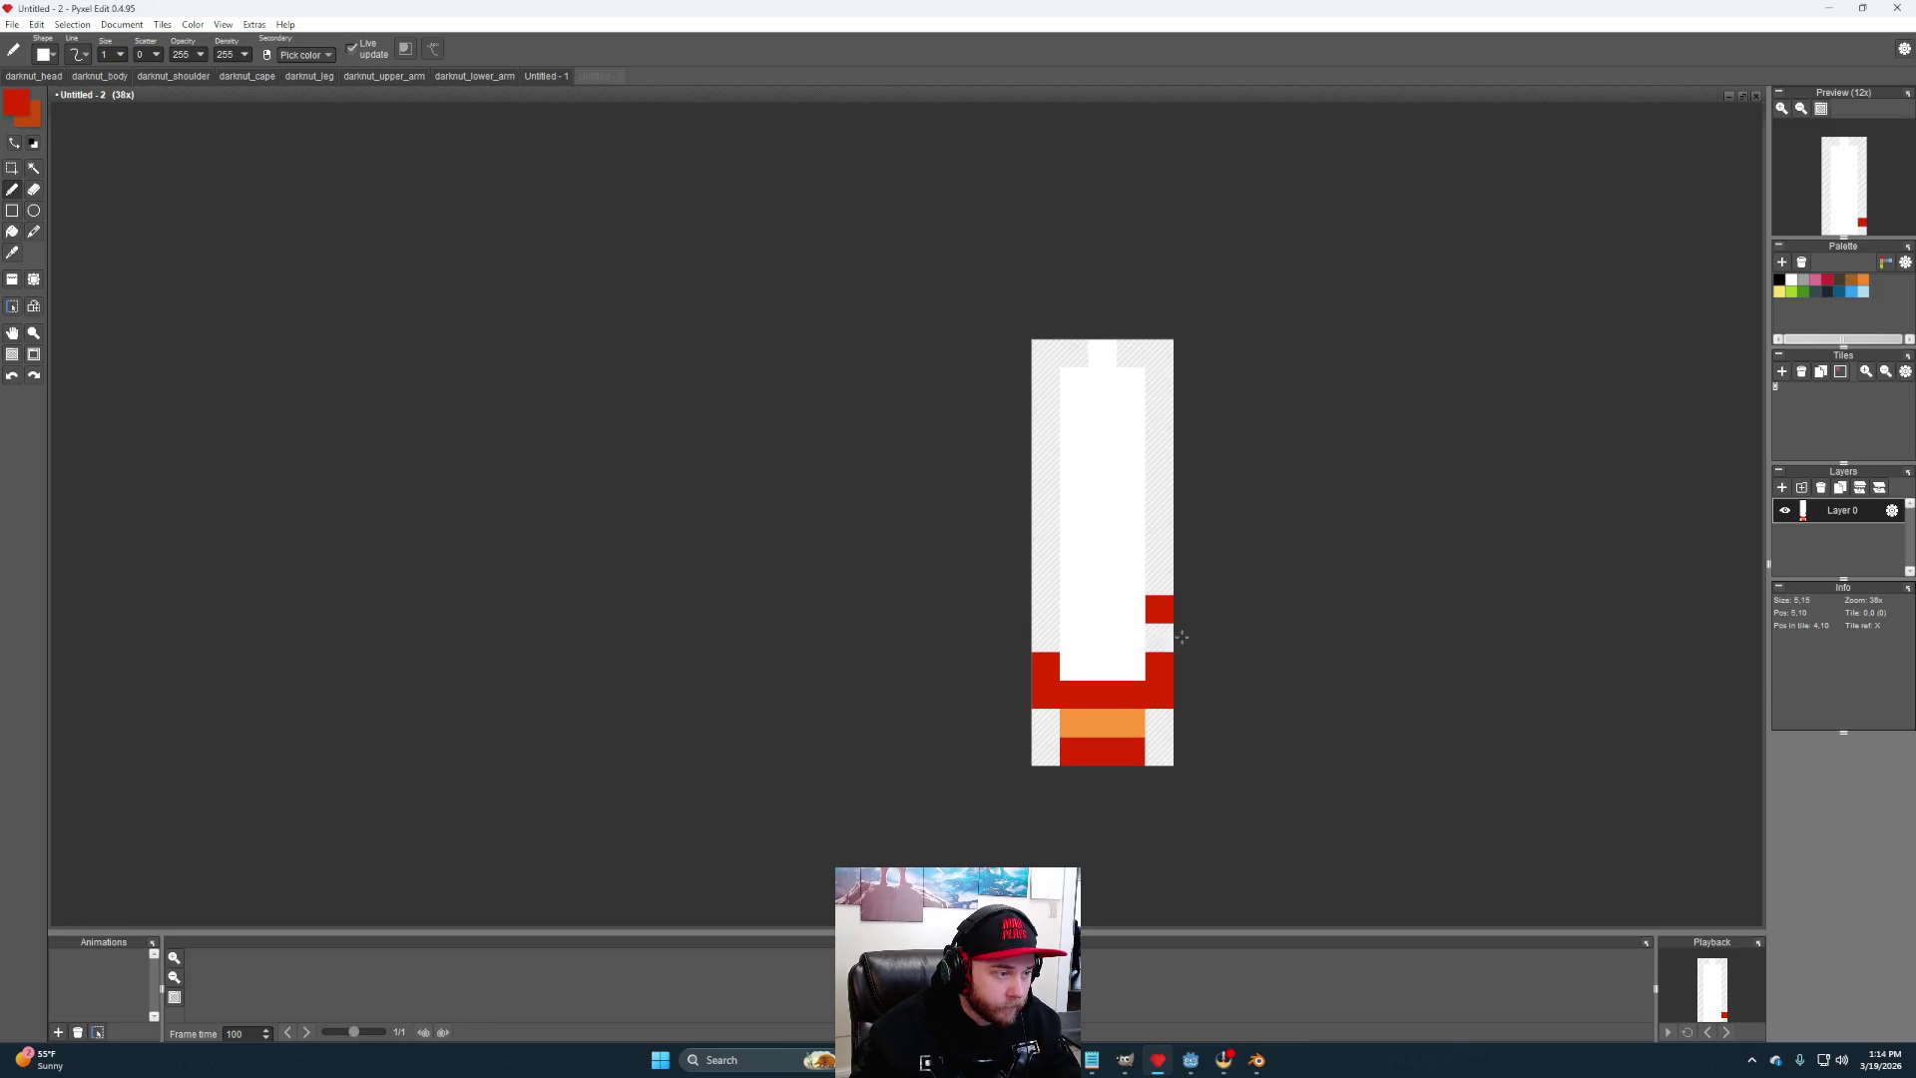
drag(1046, 638, 1131, 666)
key(e)
click(1159, 693)
click(1044, 697)
- Restripe the grip down to the bottom in orange, red and orange bands
key(b)
click(1134, 722)
alt+click(1131, 721)
mouse_move(1118, 751)
mouse_down()
mouse_move(1075, 694)
mouse_move(1122, 700)
mouse_move(1068, 722)
mouse_up()
alt+click(1126, 667)
key(e)
click(1043, 750)
scroll(1343, 710, up, 2)
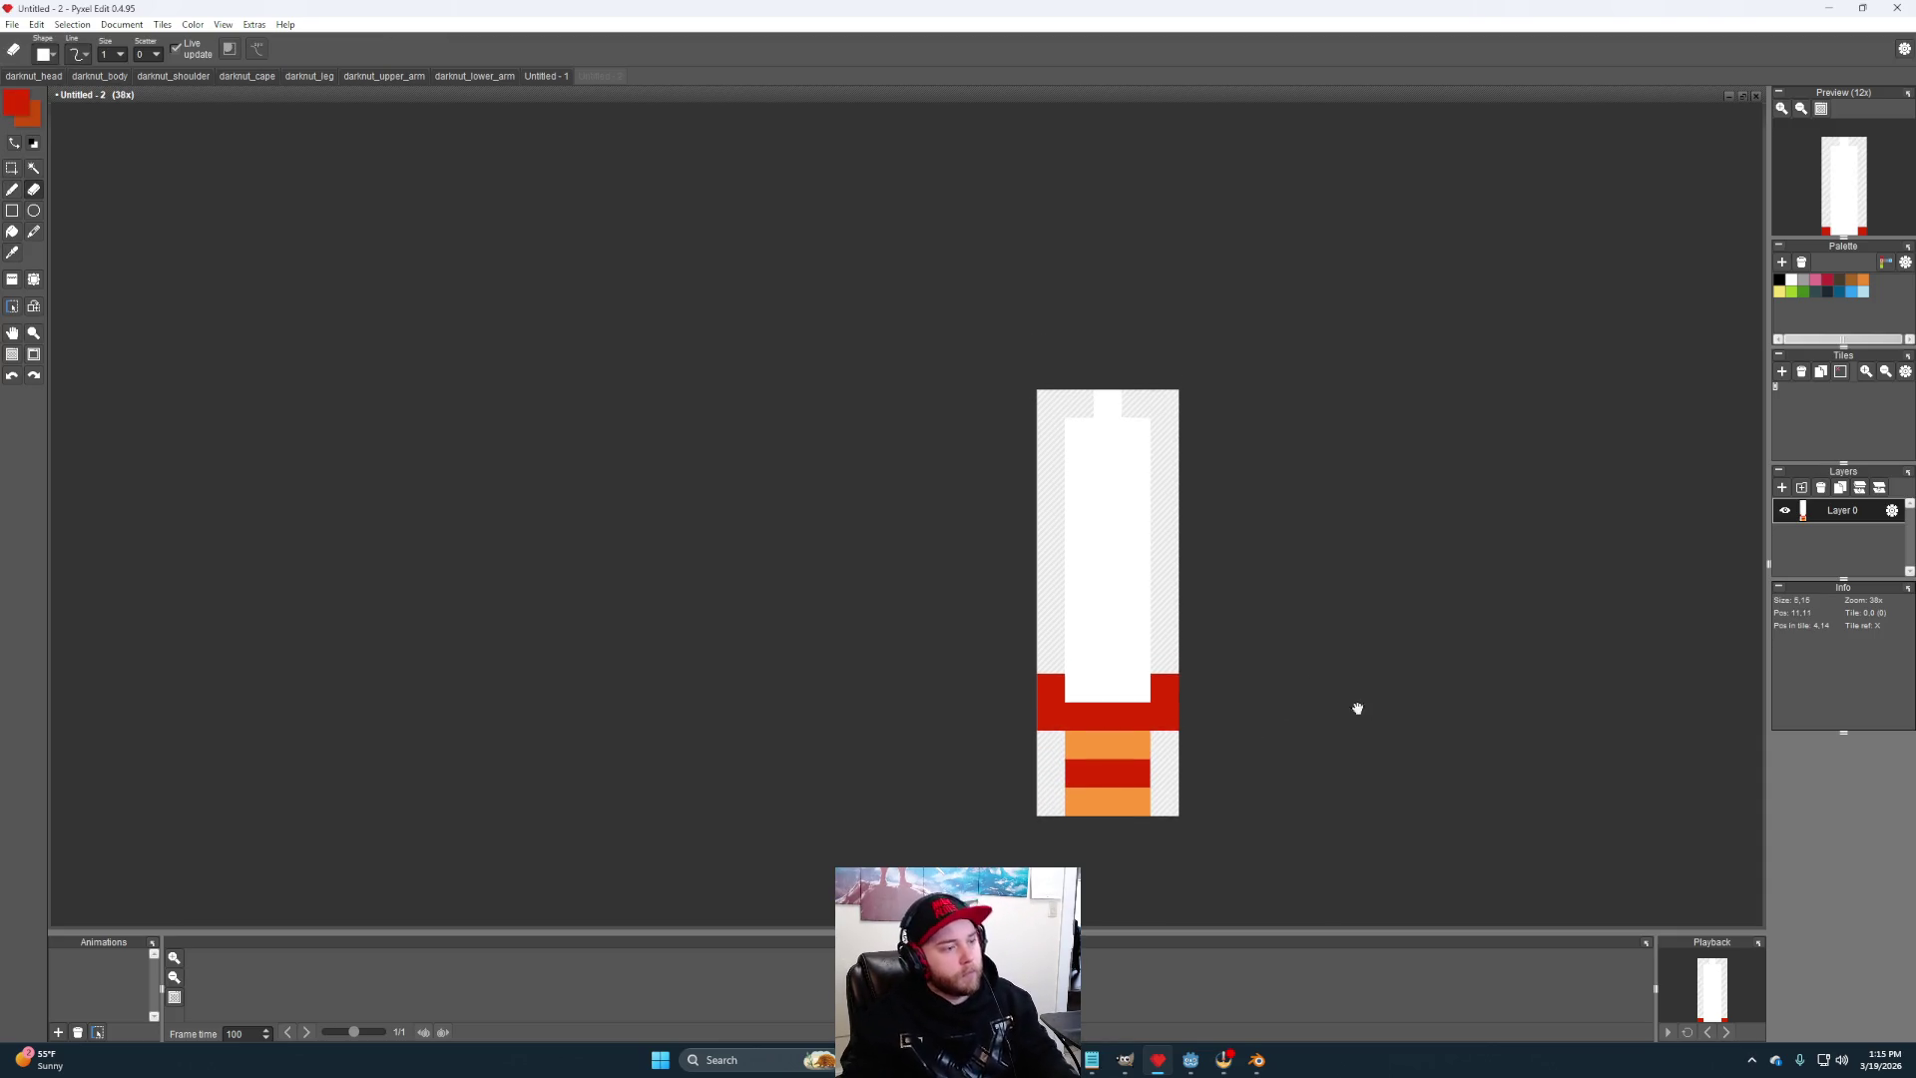
scroll(1357, 710, right, 1)
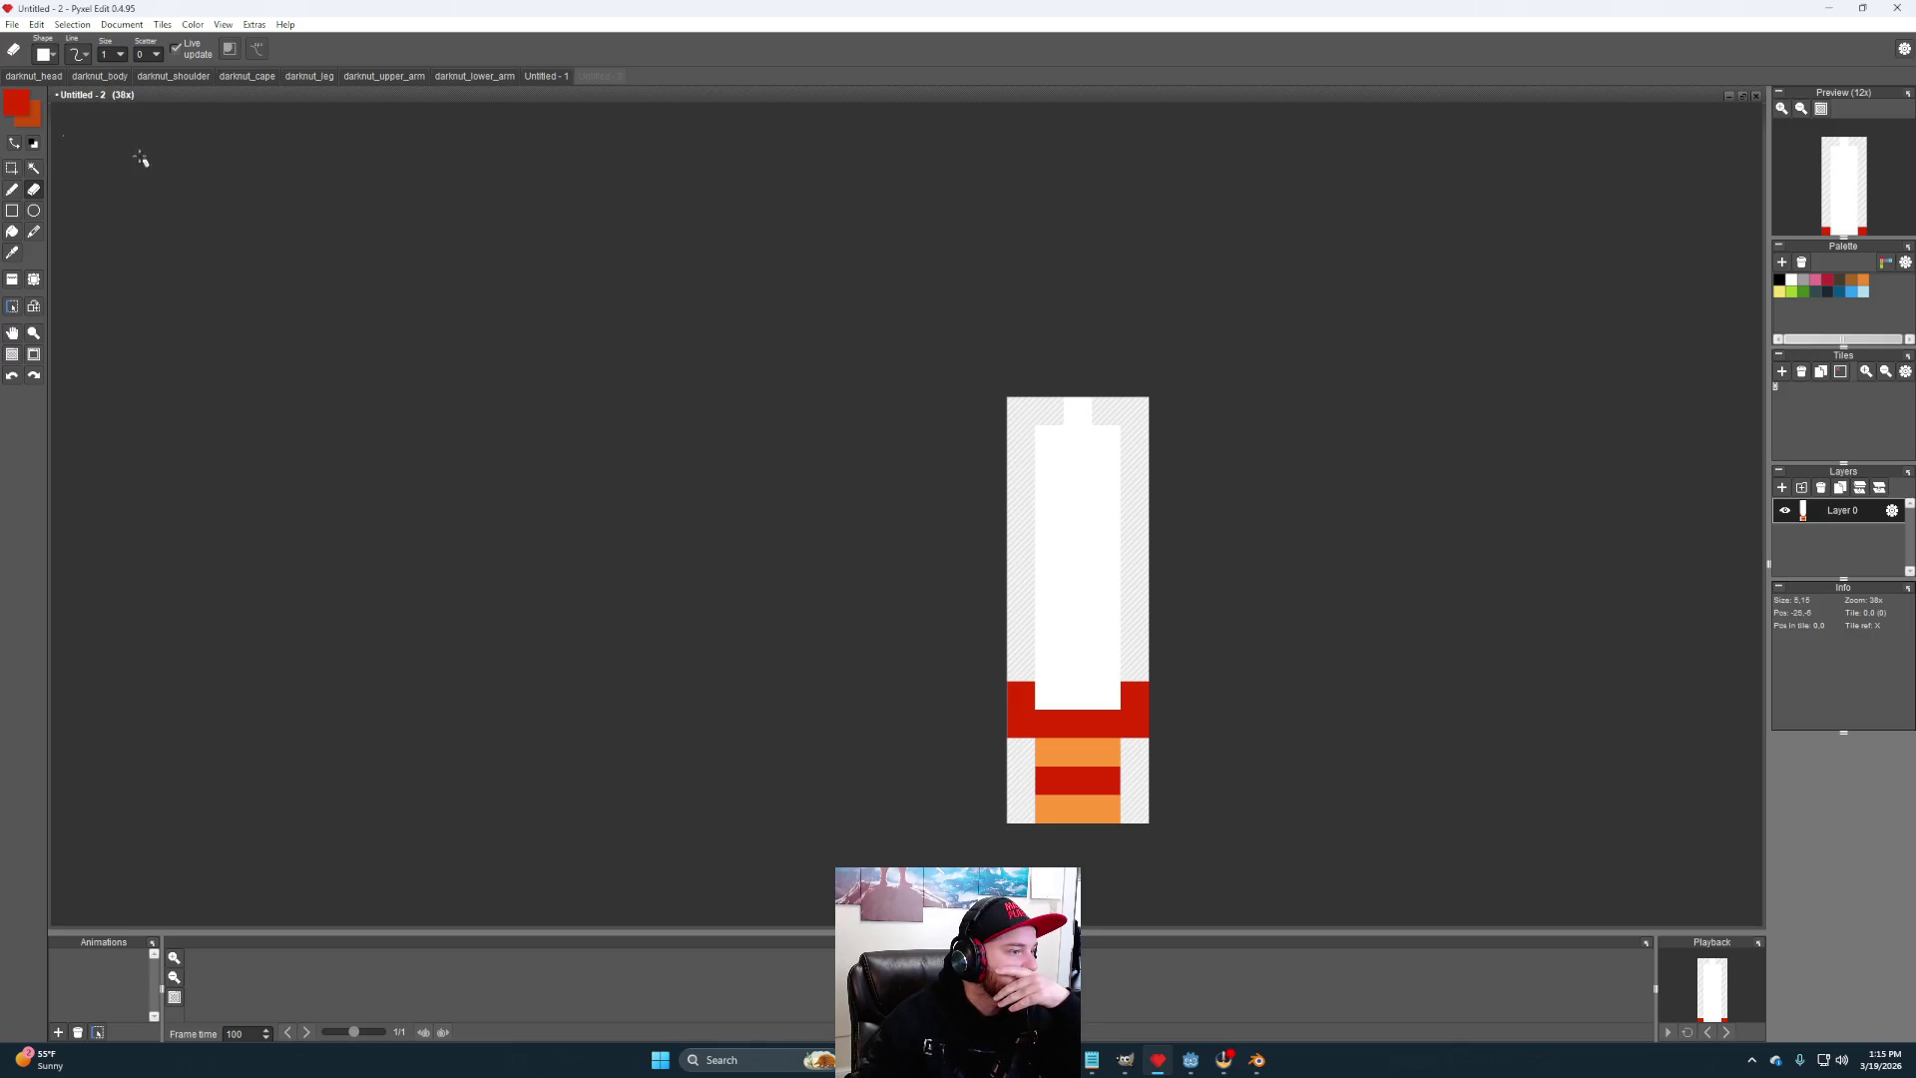
click(18, 22)
- Switch to the cross shield document and resize its tile to 80 by 100 pixels
mouse_move(76, 170)
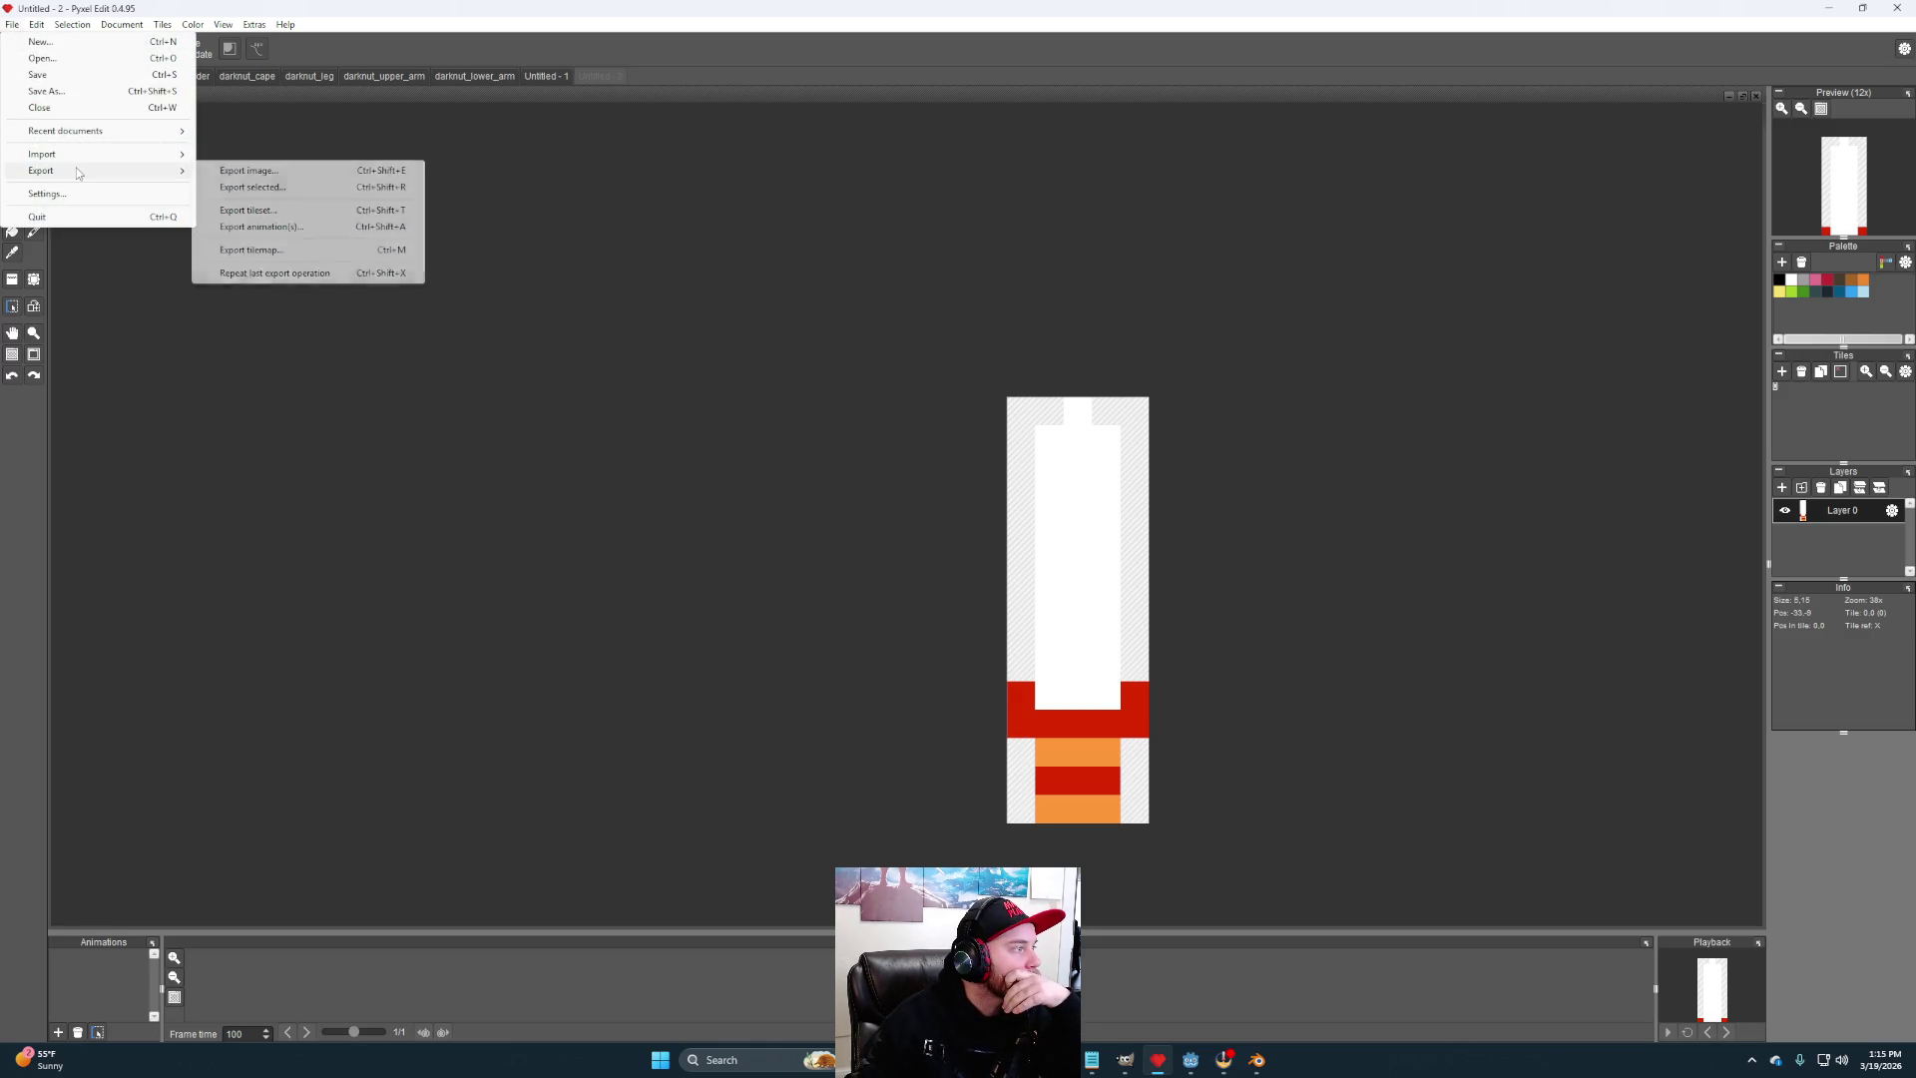
click(539, 77)
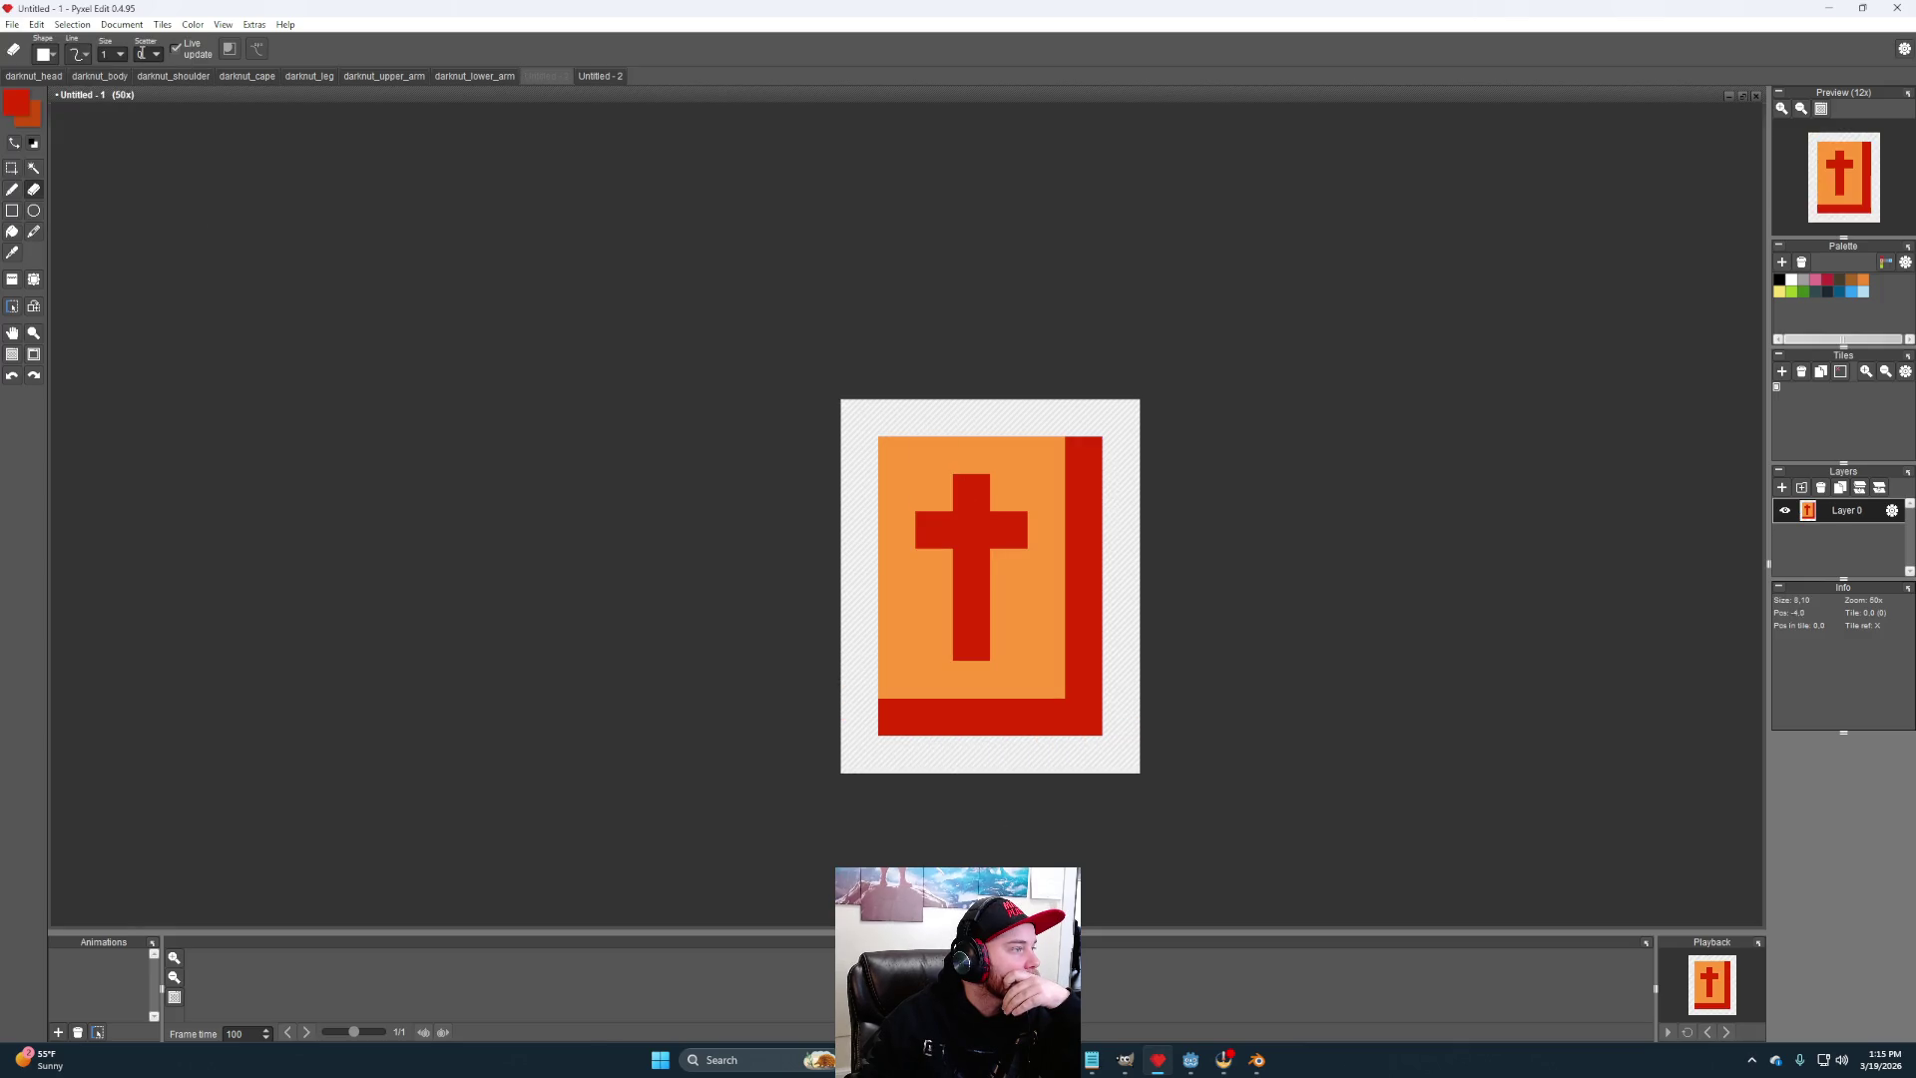
click(117, 24)
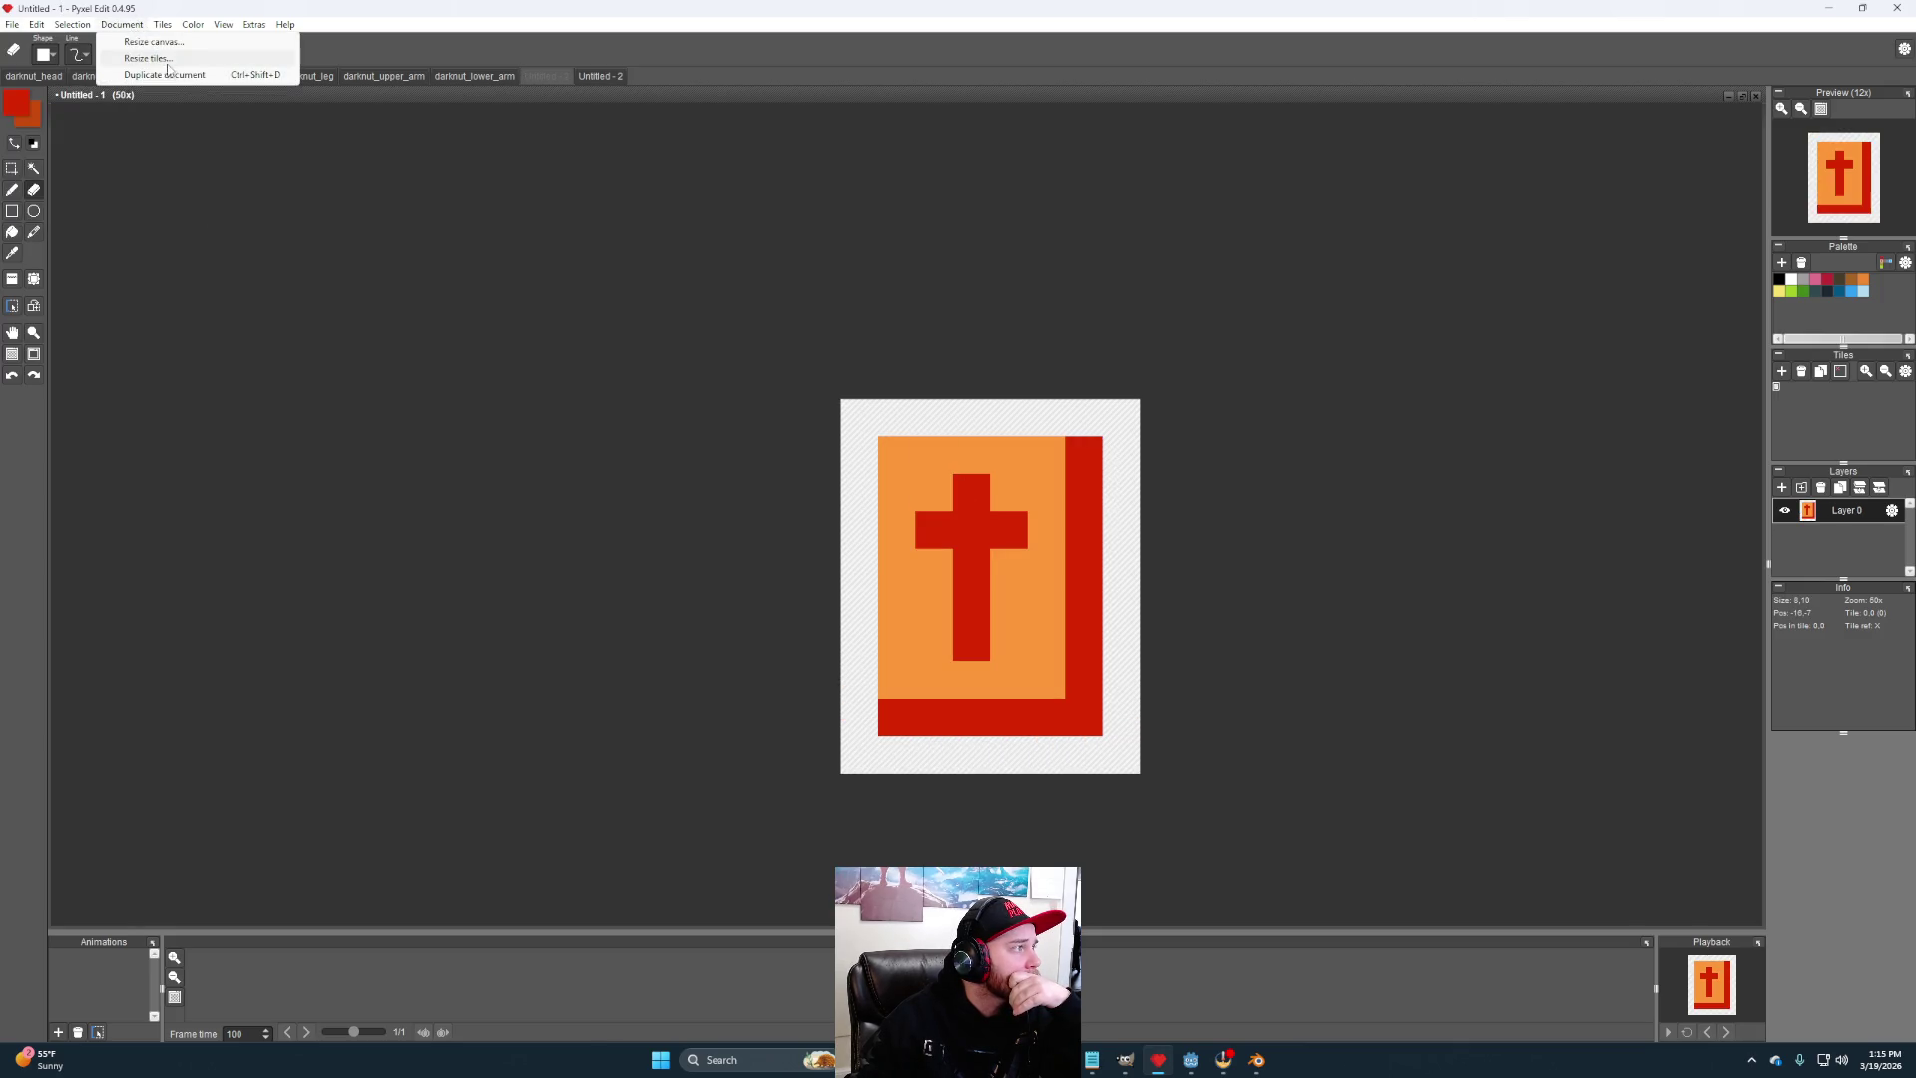
click(166, 60)
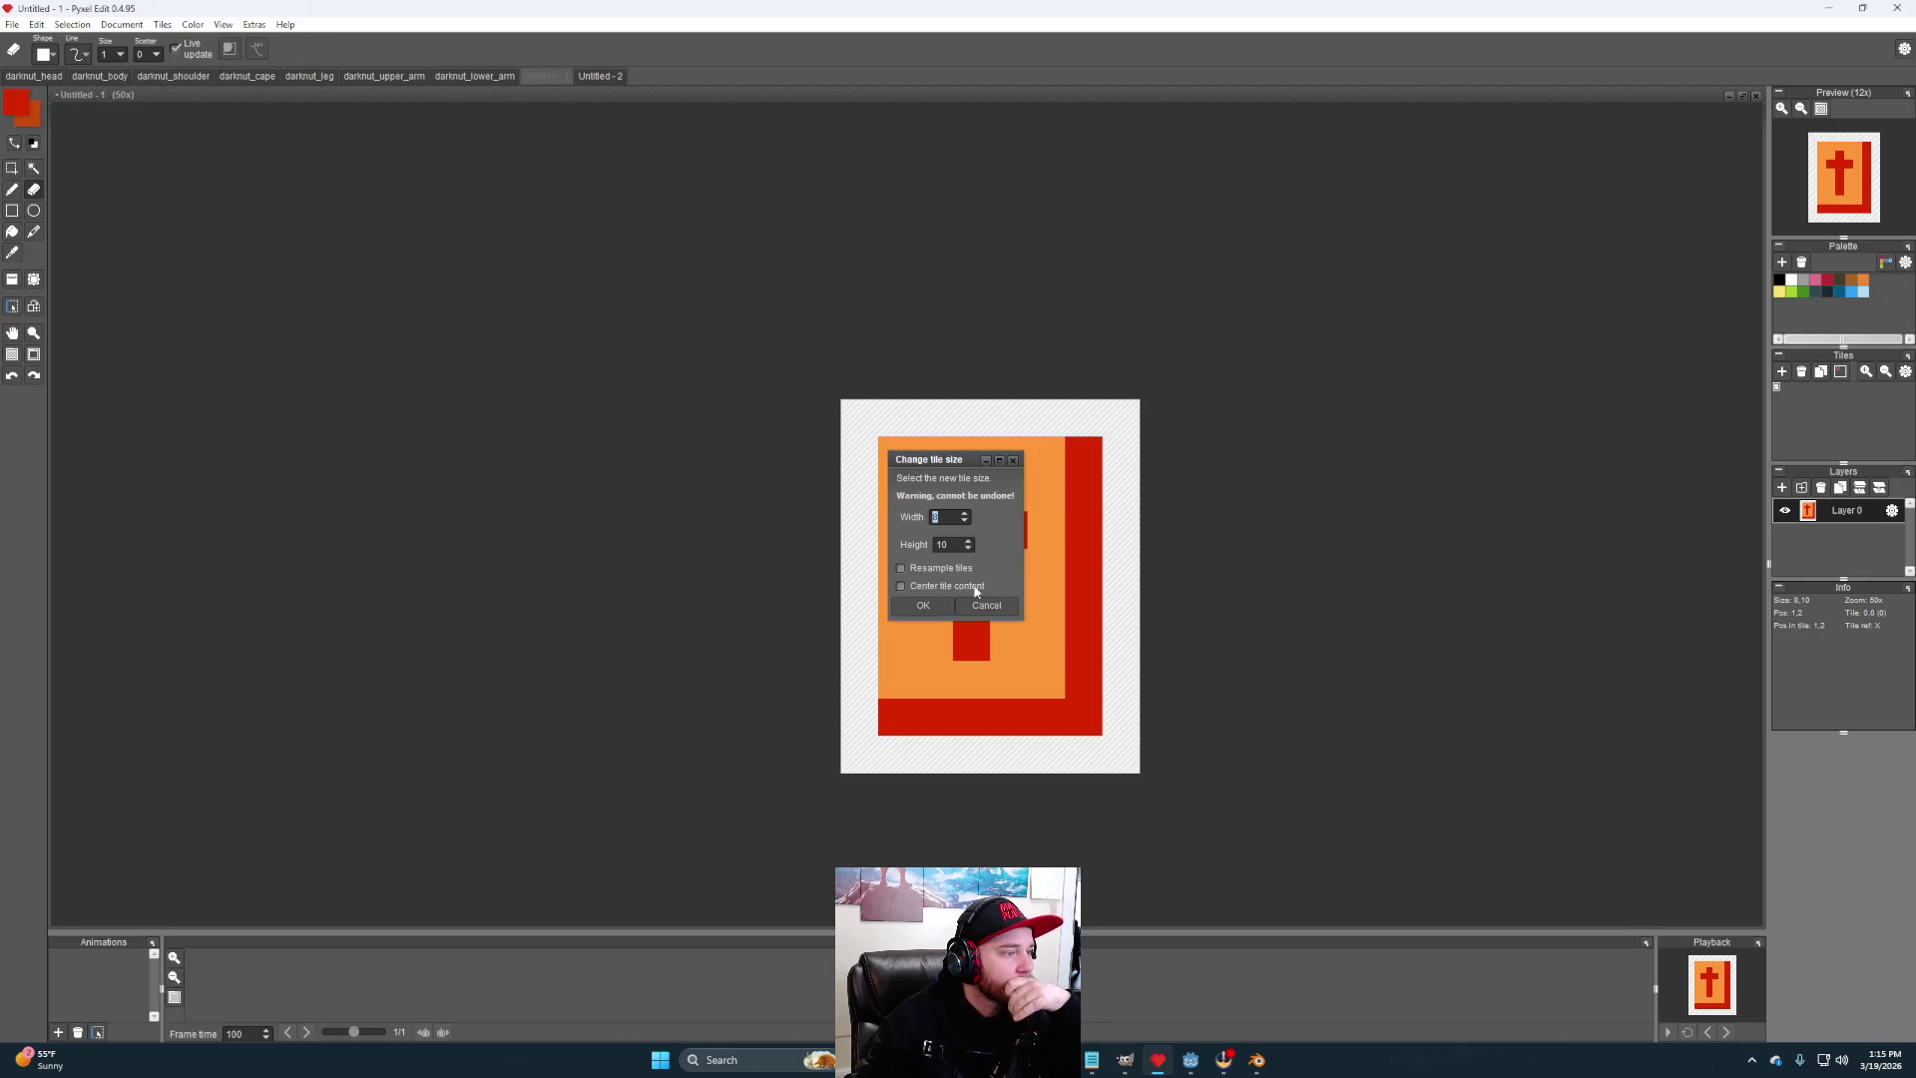
click(950, 514)
text(0)
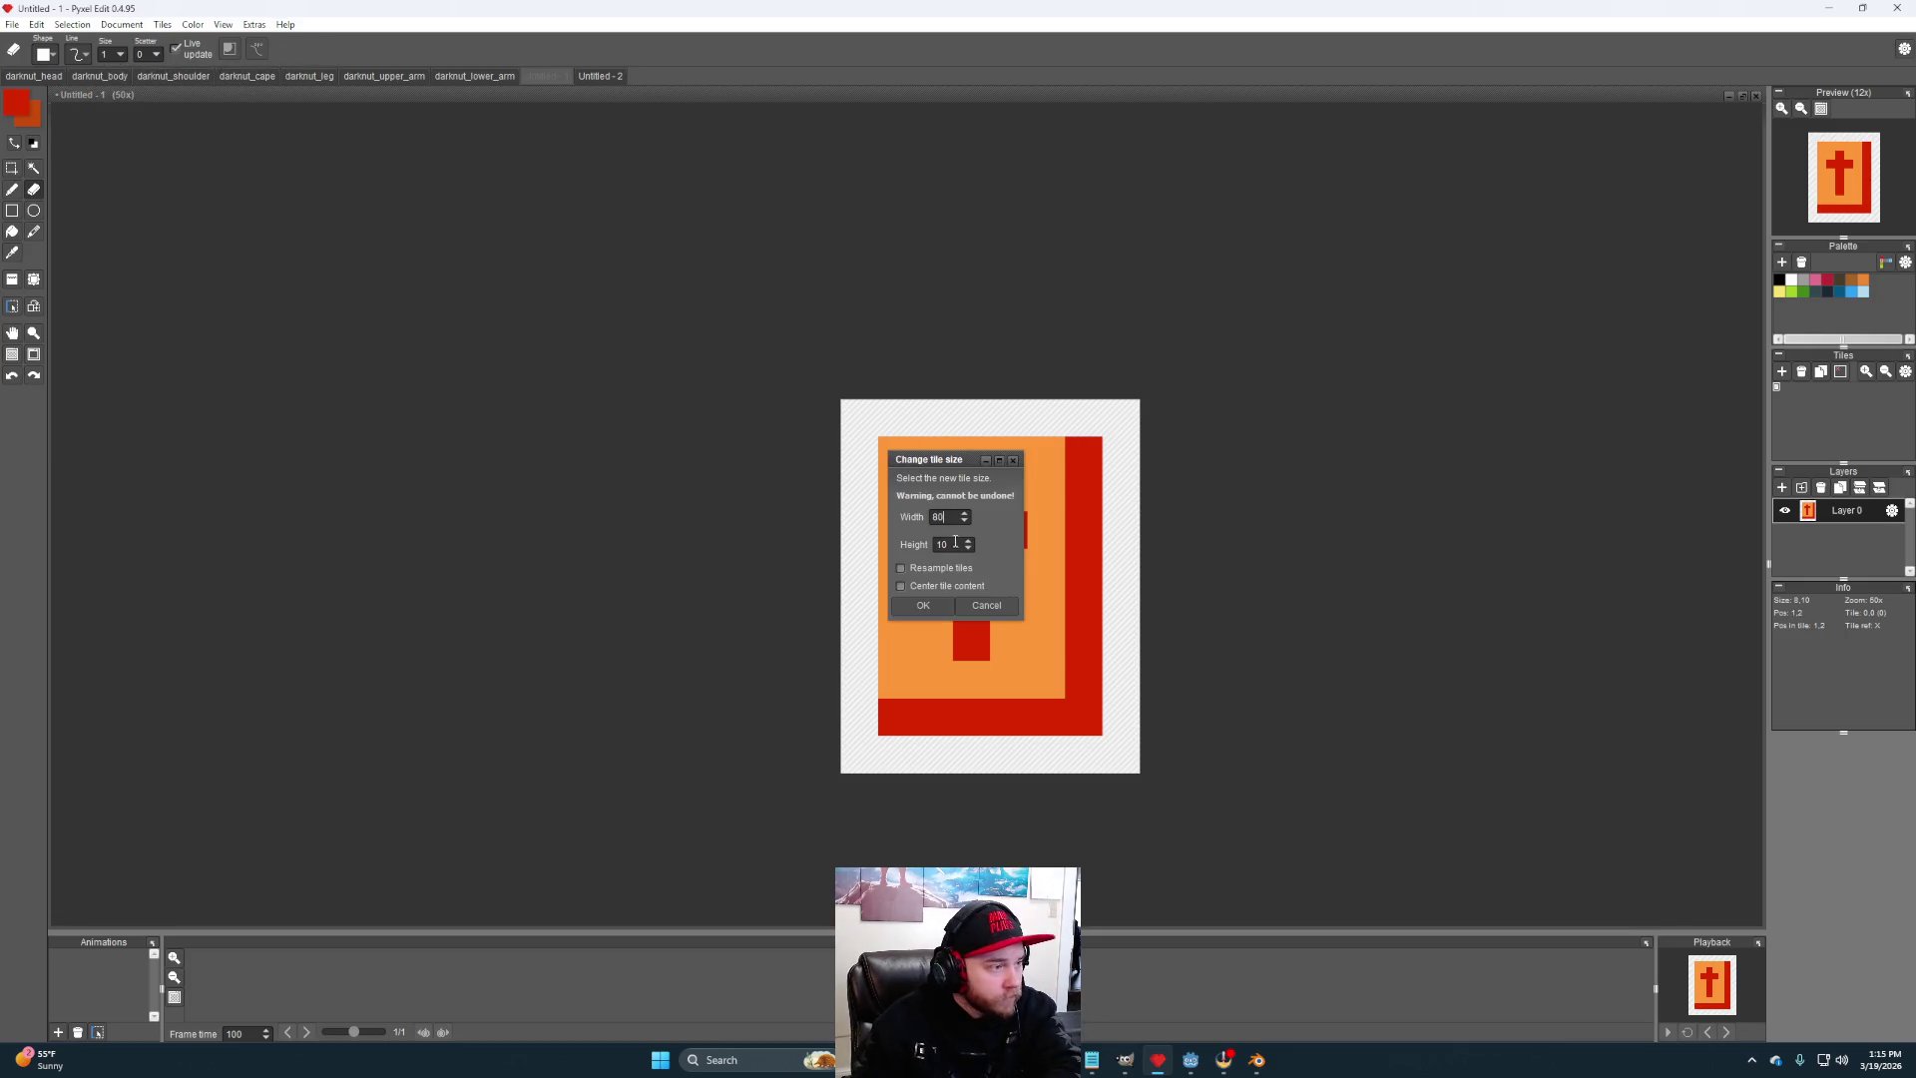
click(931, 604)
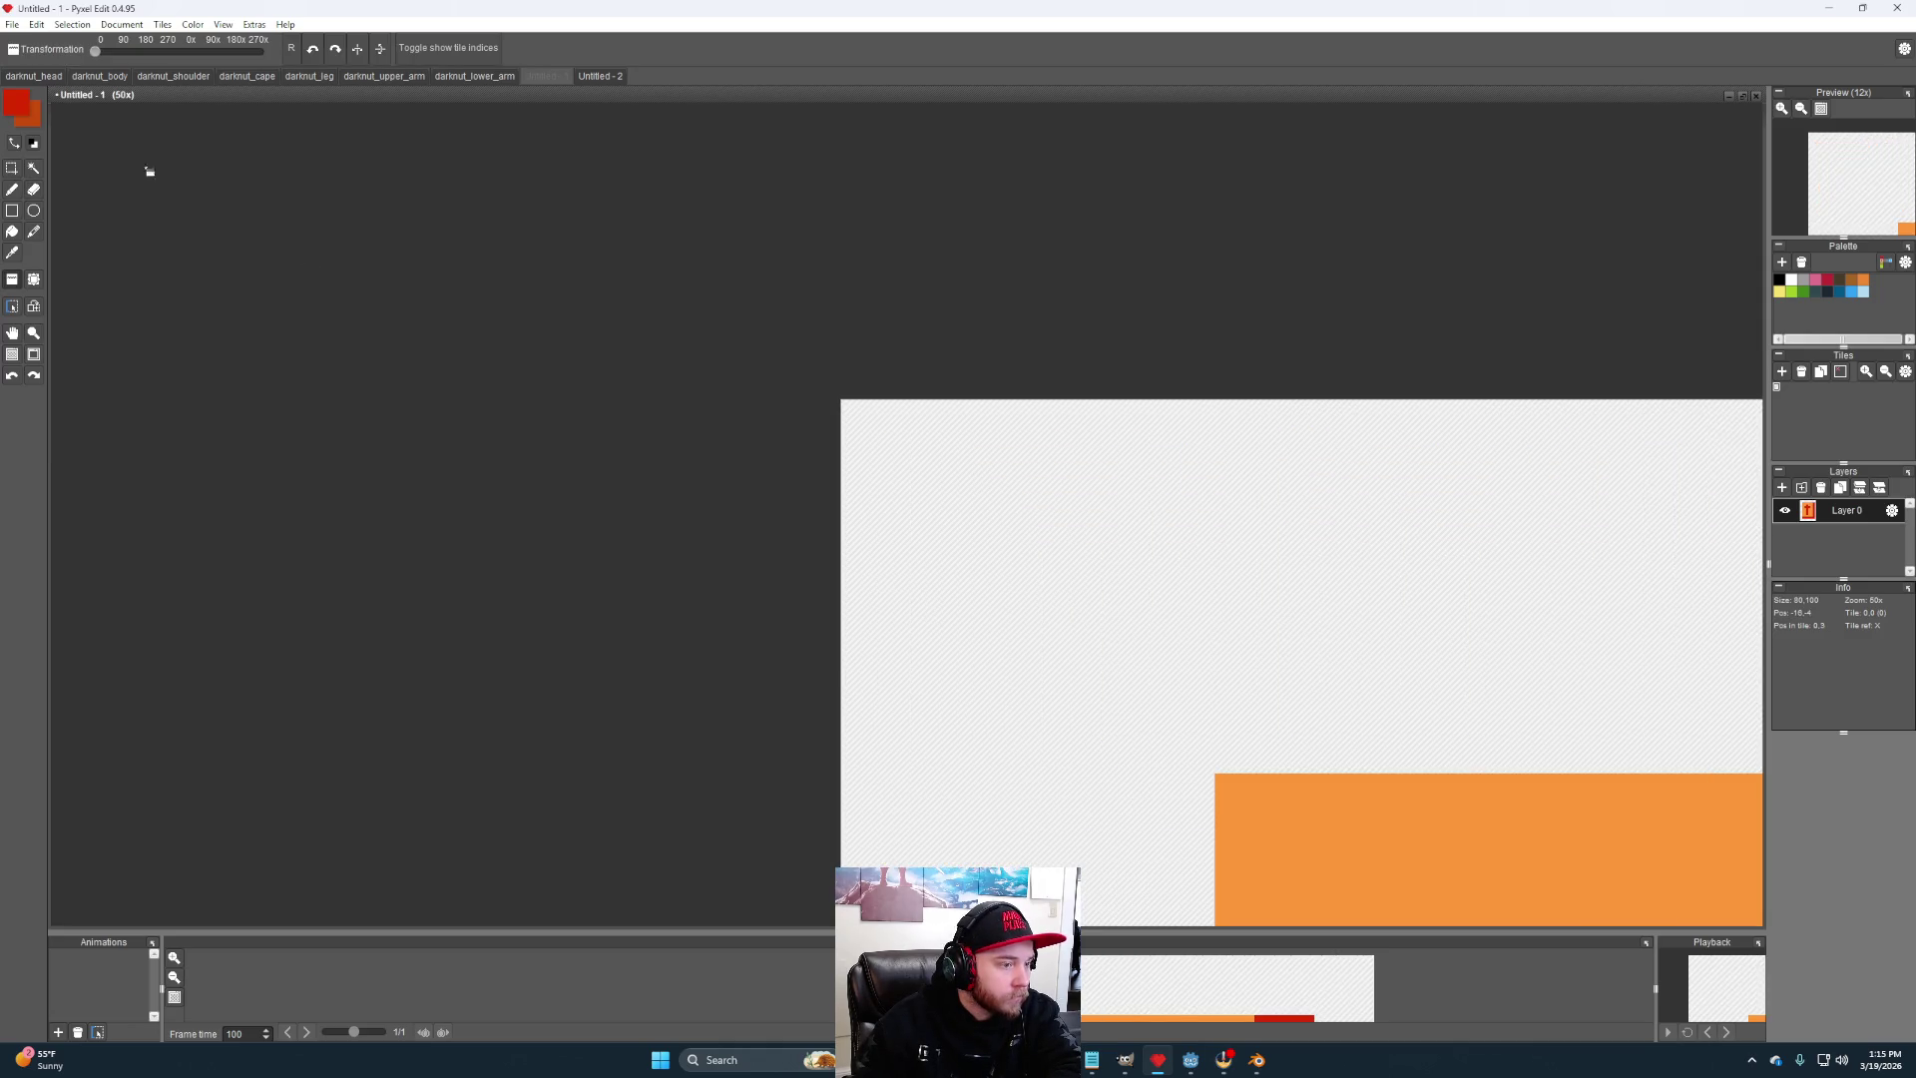
- Set the shield's Export image file name to darknut_shield in PNG format, then close the dialog
click(11, 23)
mouse_move(62, 170)
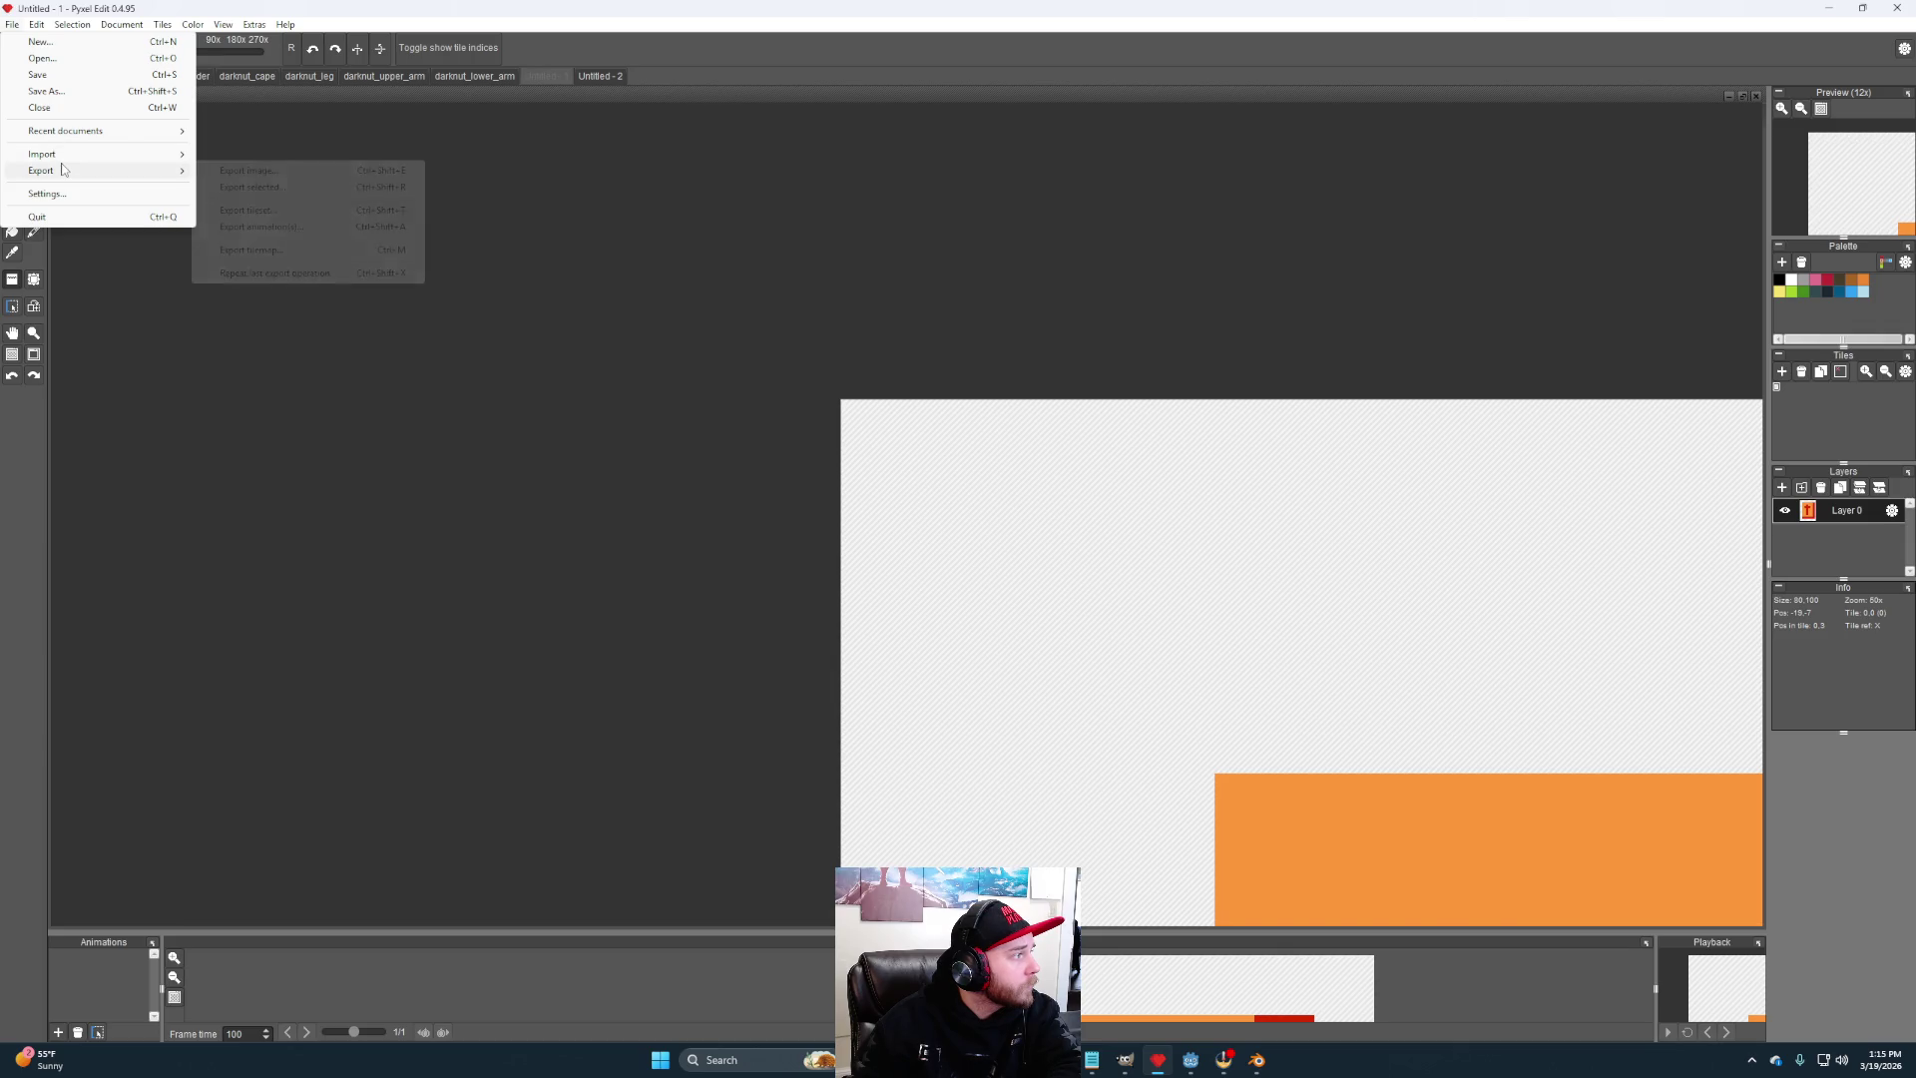
click(255, 179)
triple_click(899, 539)
text(darknut_shield)
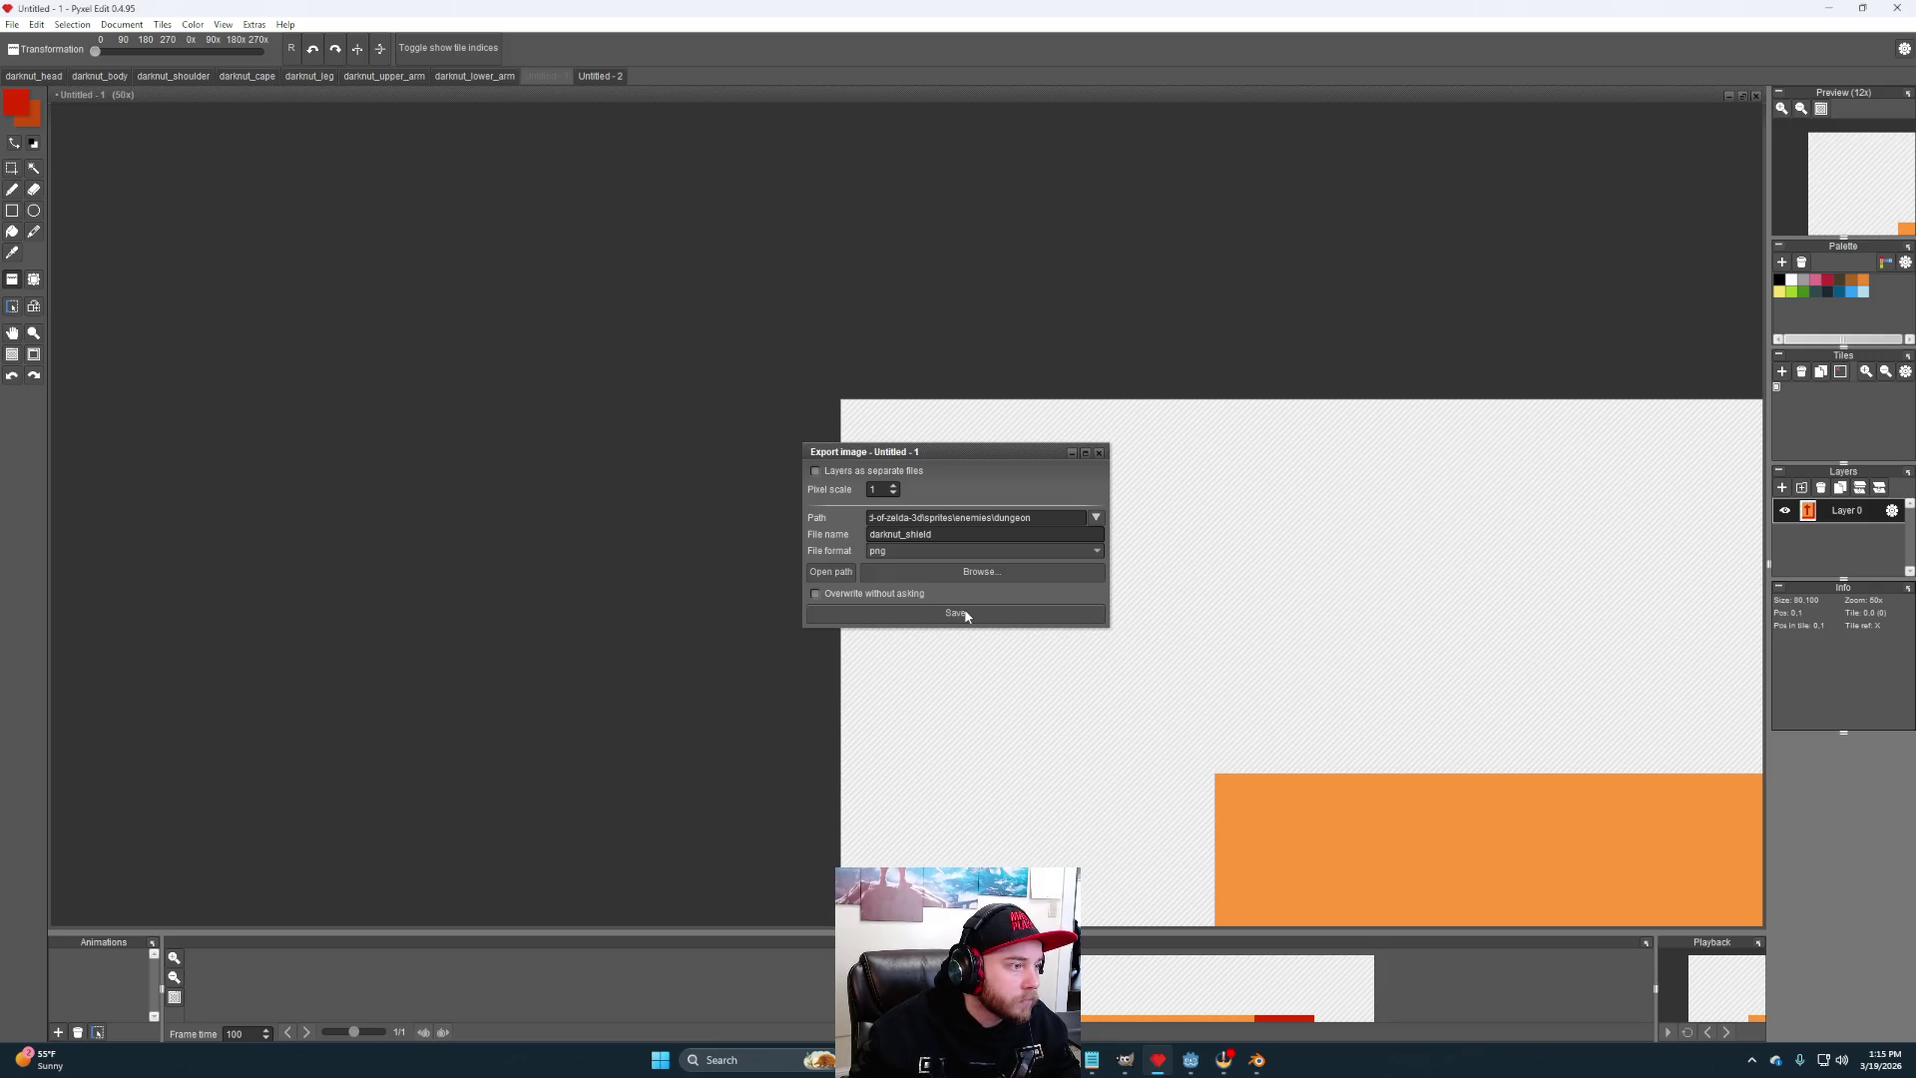
click(1099, 452)
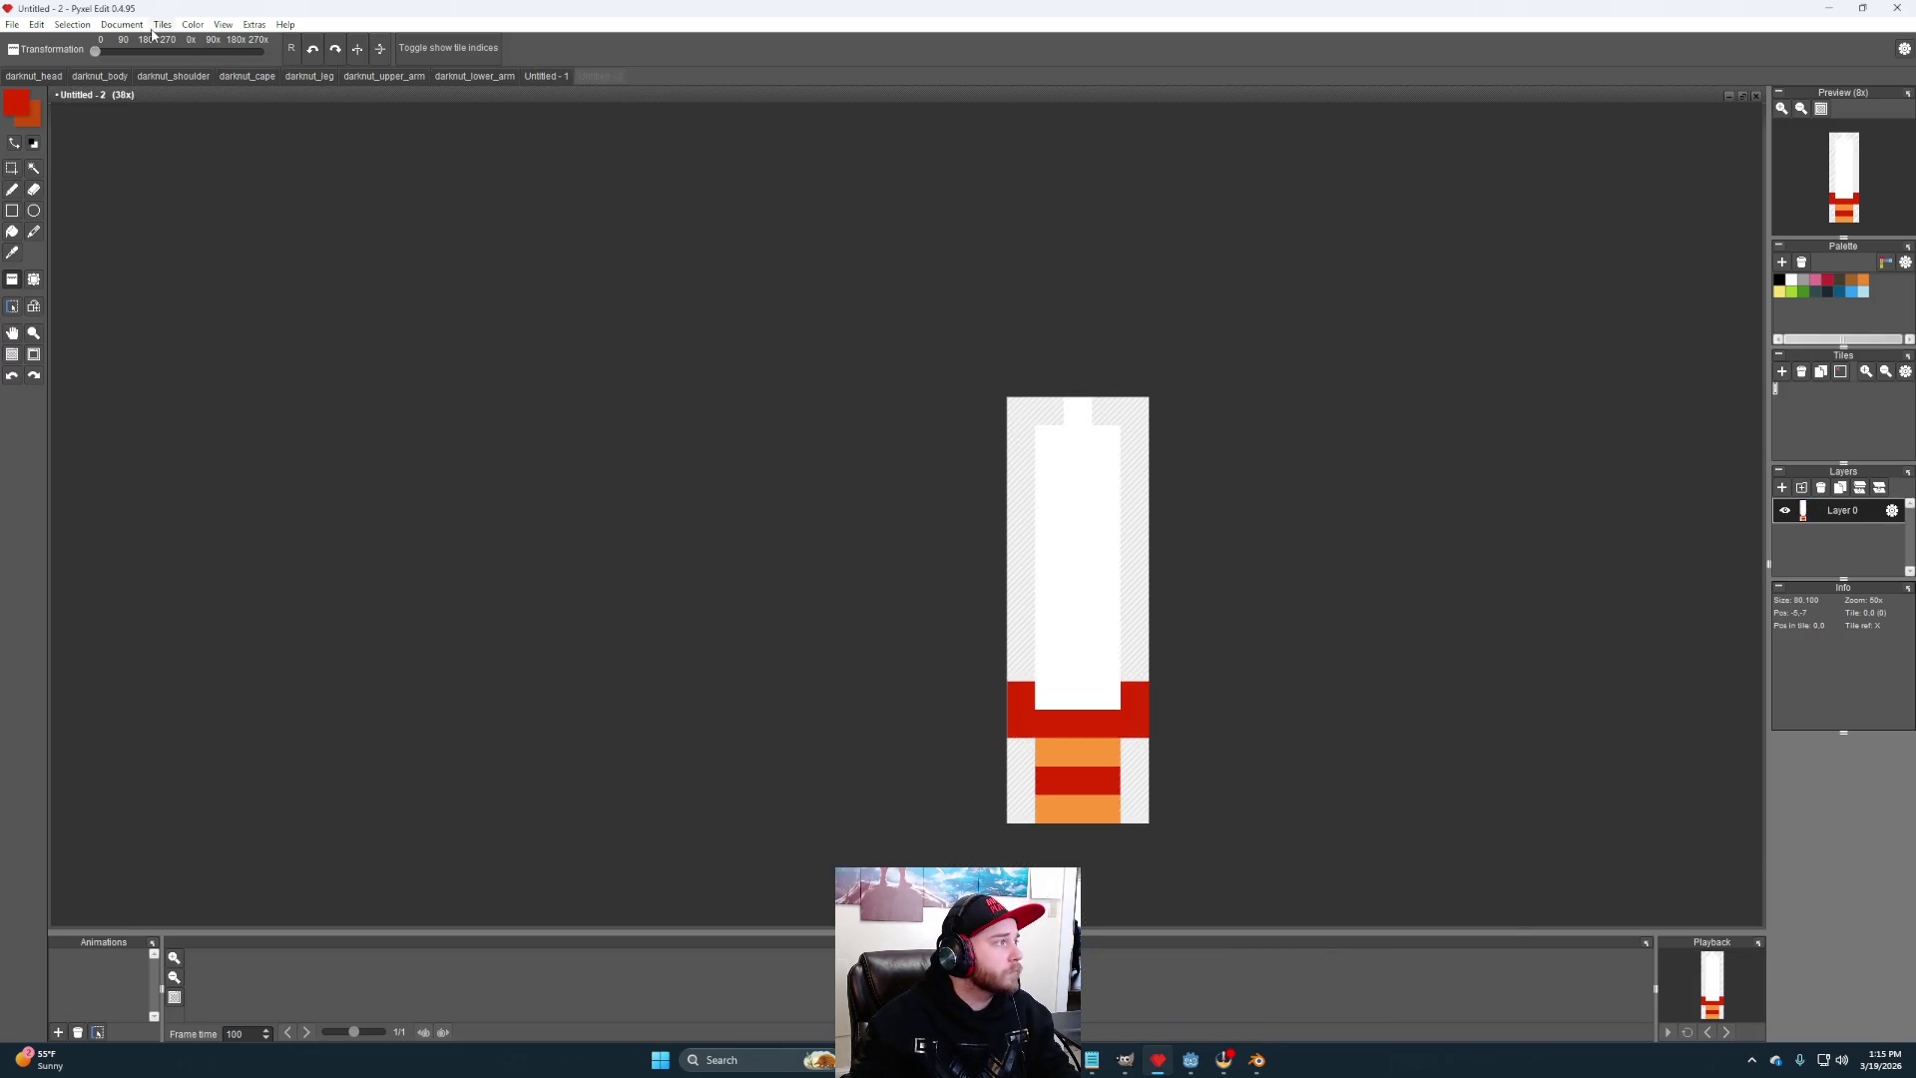
- Resize the sword tiles to 50 by 150 with resampling
click(121, 24)
click(147, 57)
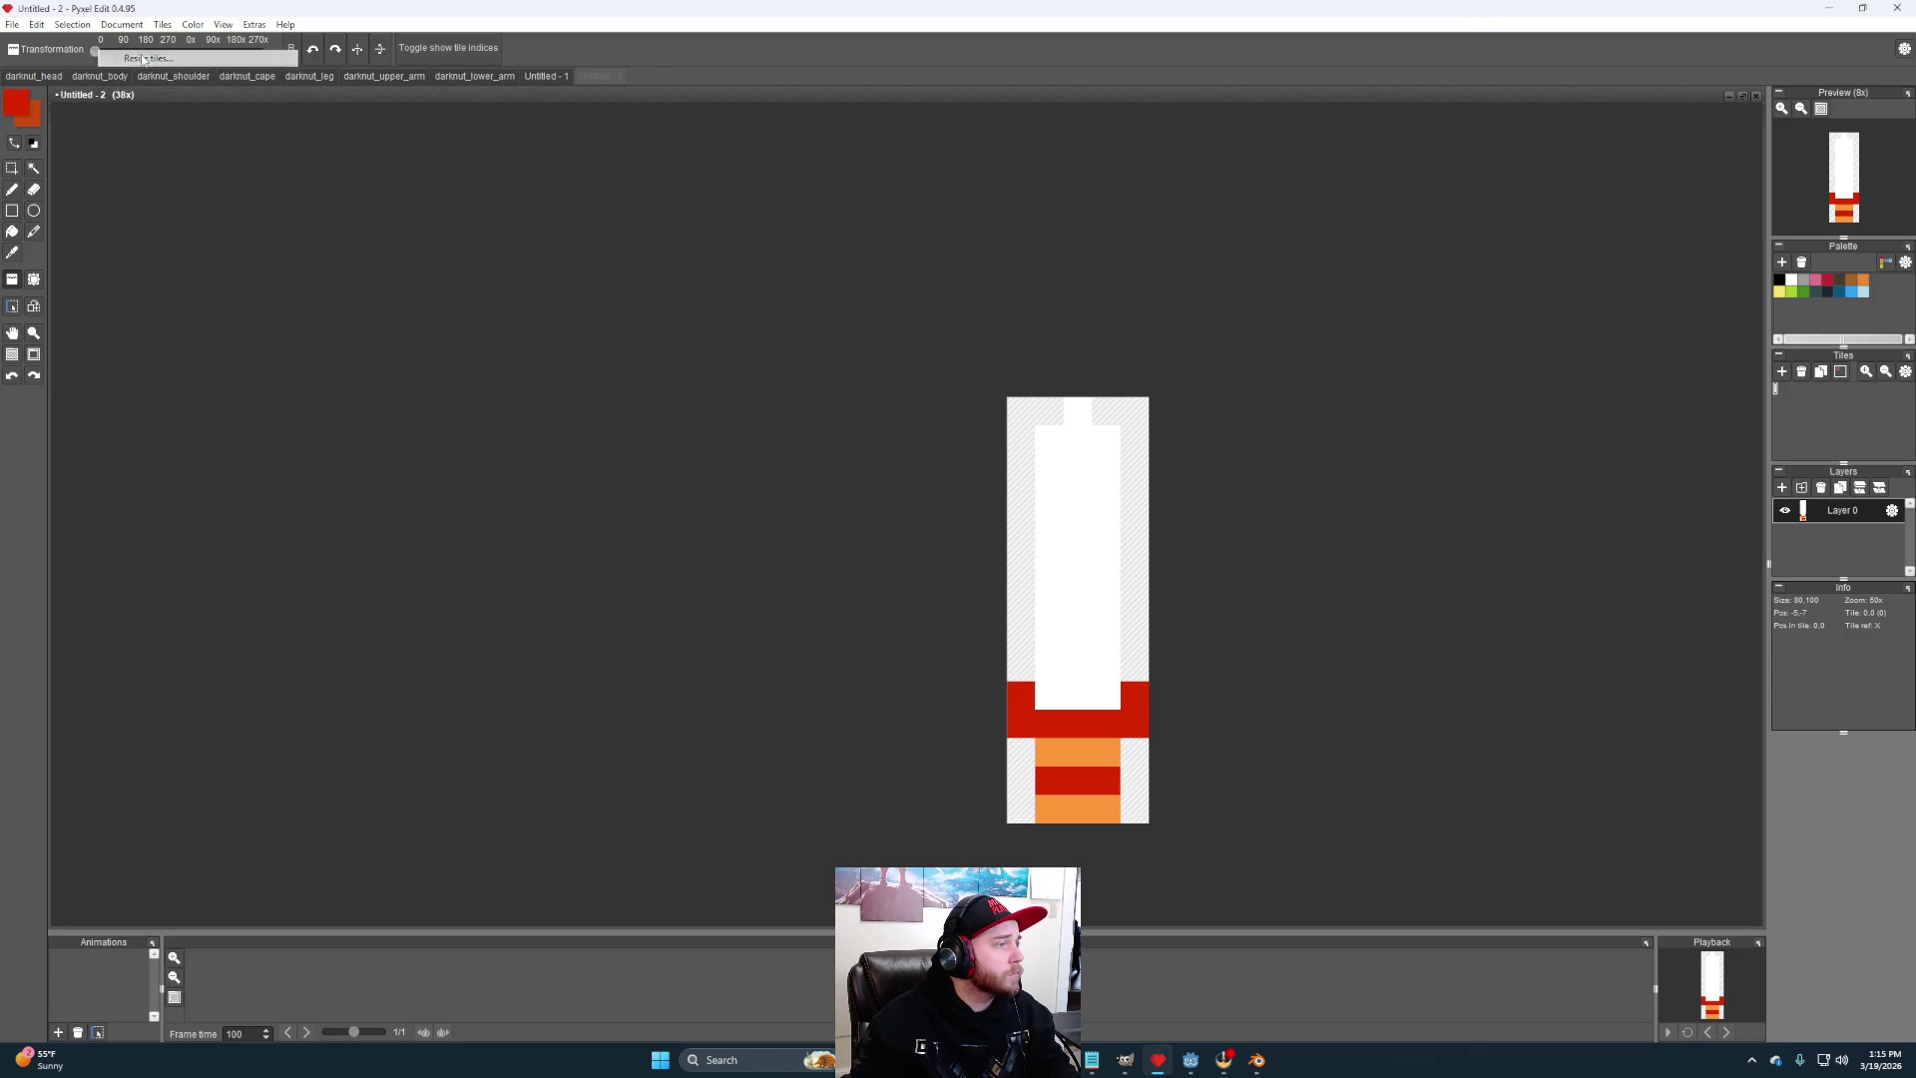
text(0)
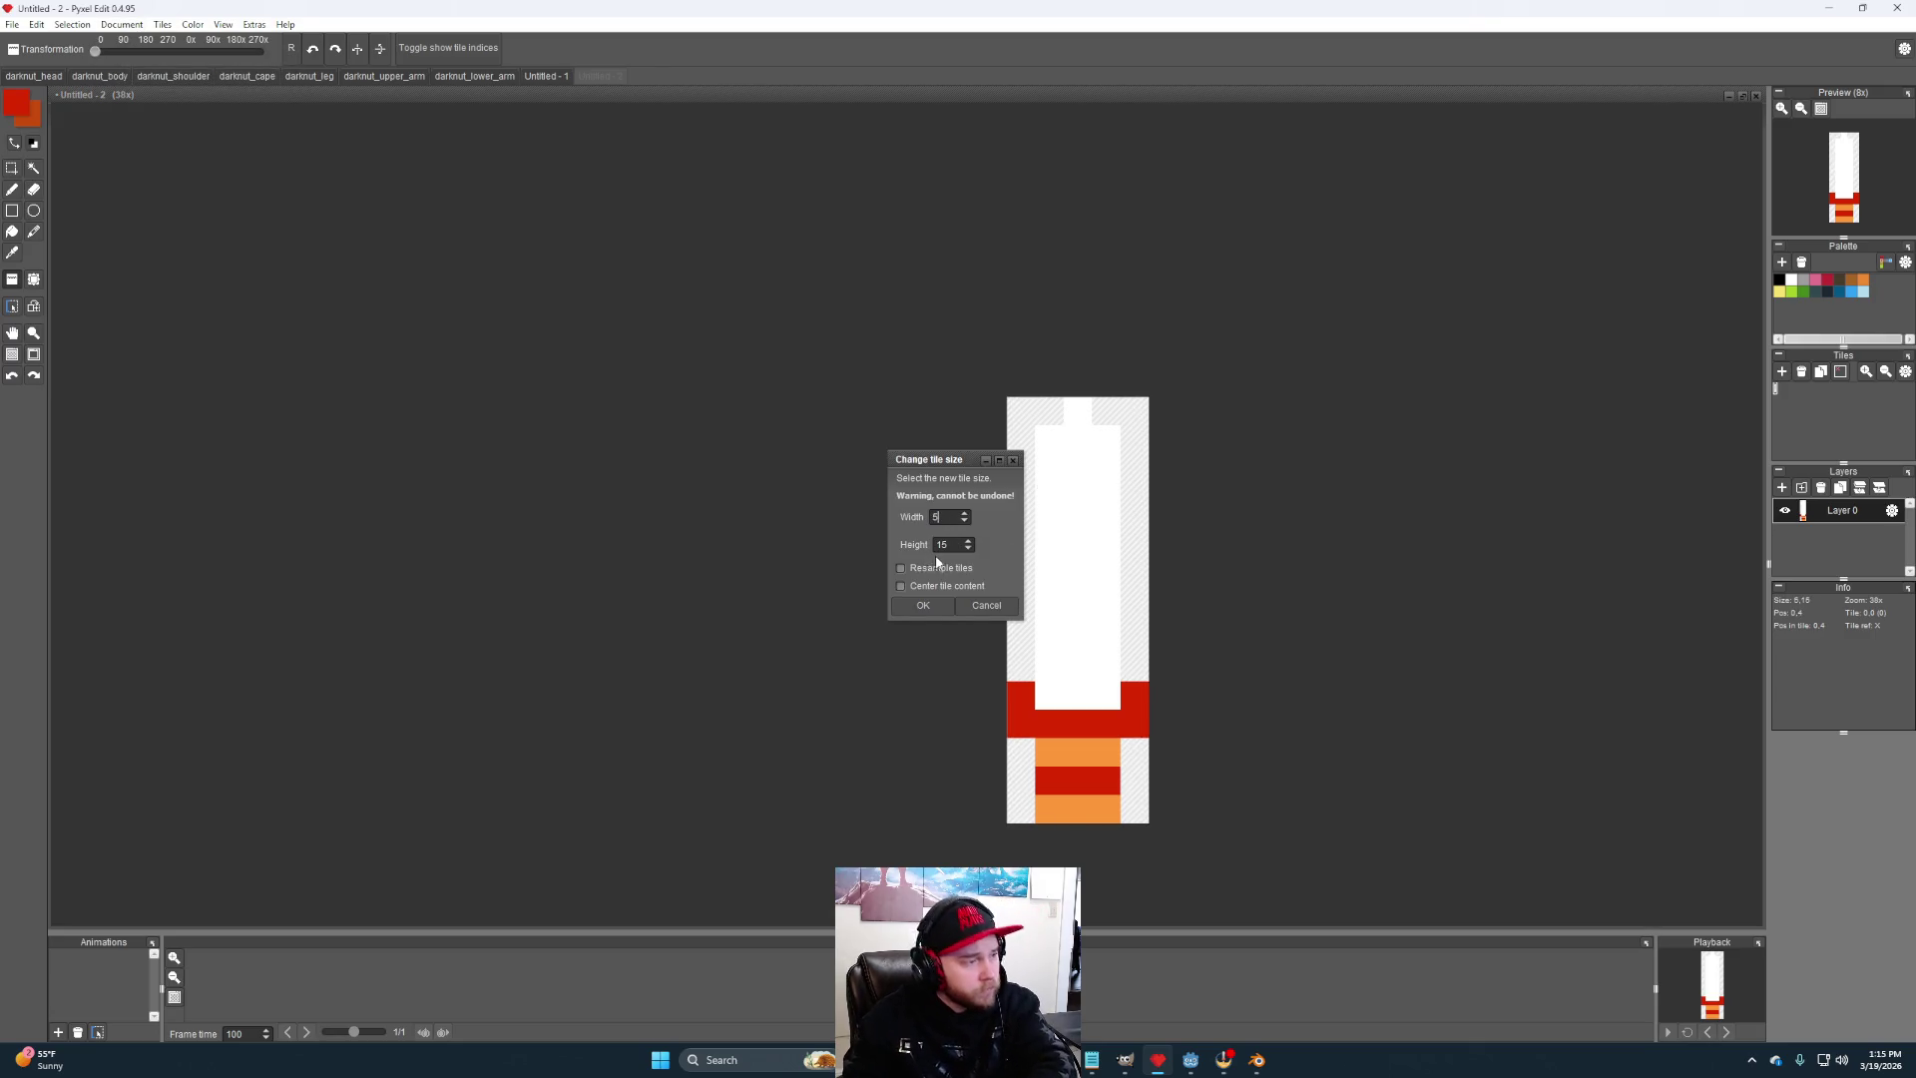
click(933, 575)
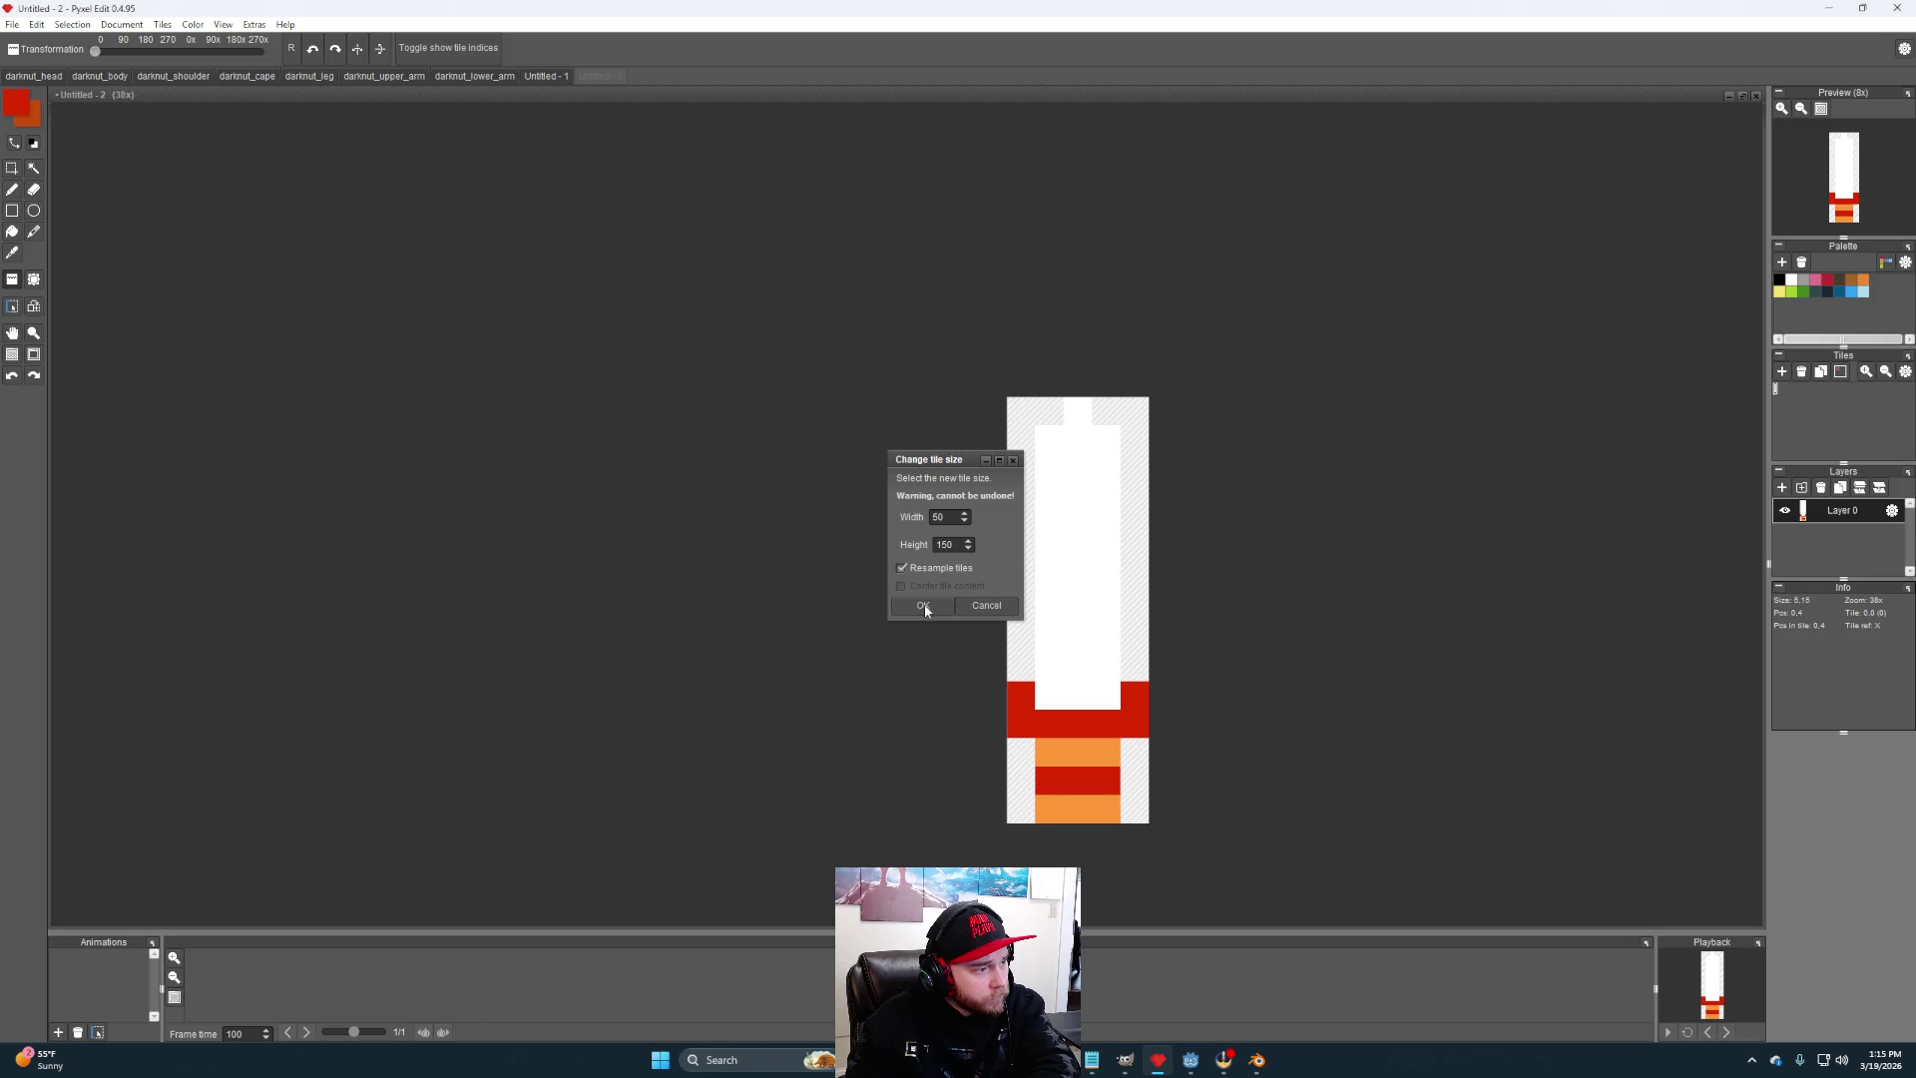
click(923, 607)
- Resize the sword tile to 7 by 17 with the content centred
click(121, 24)
click(165, 58)
double_click(967, 540)
double_click(966, 514)
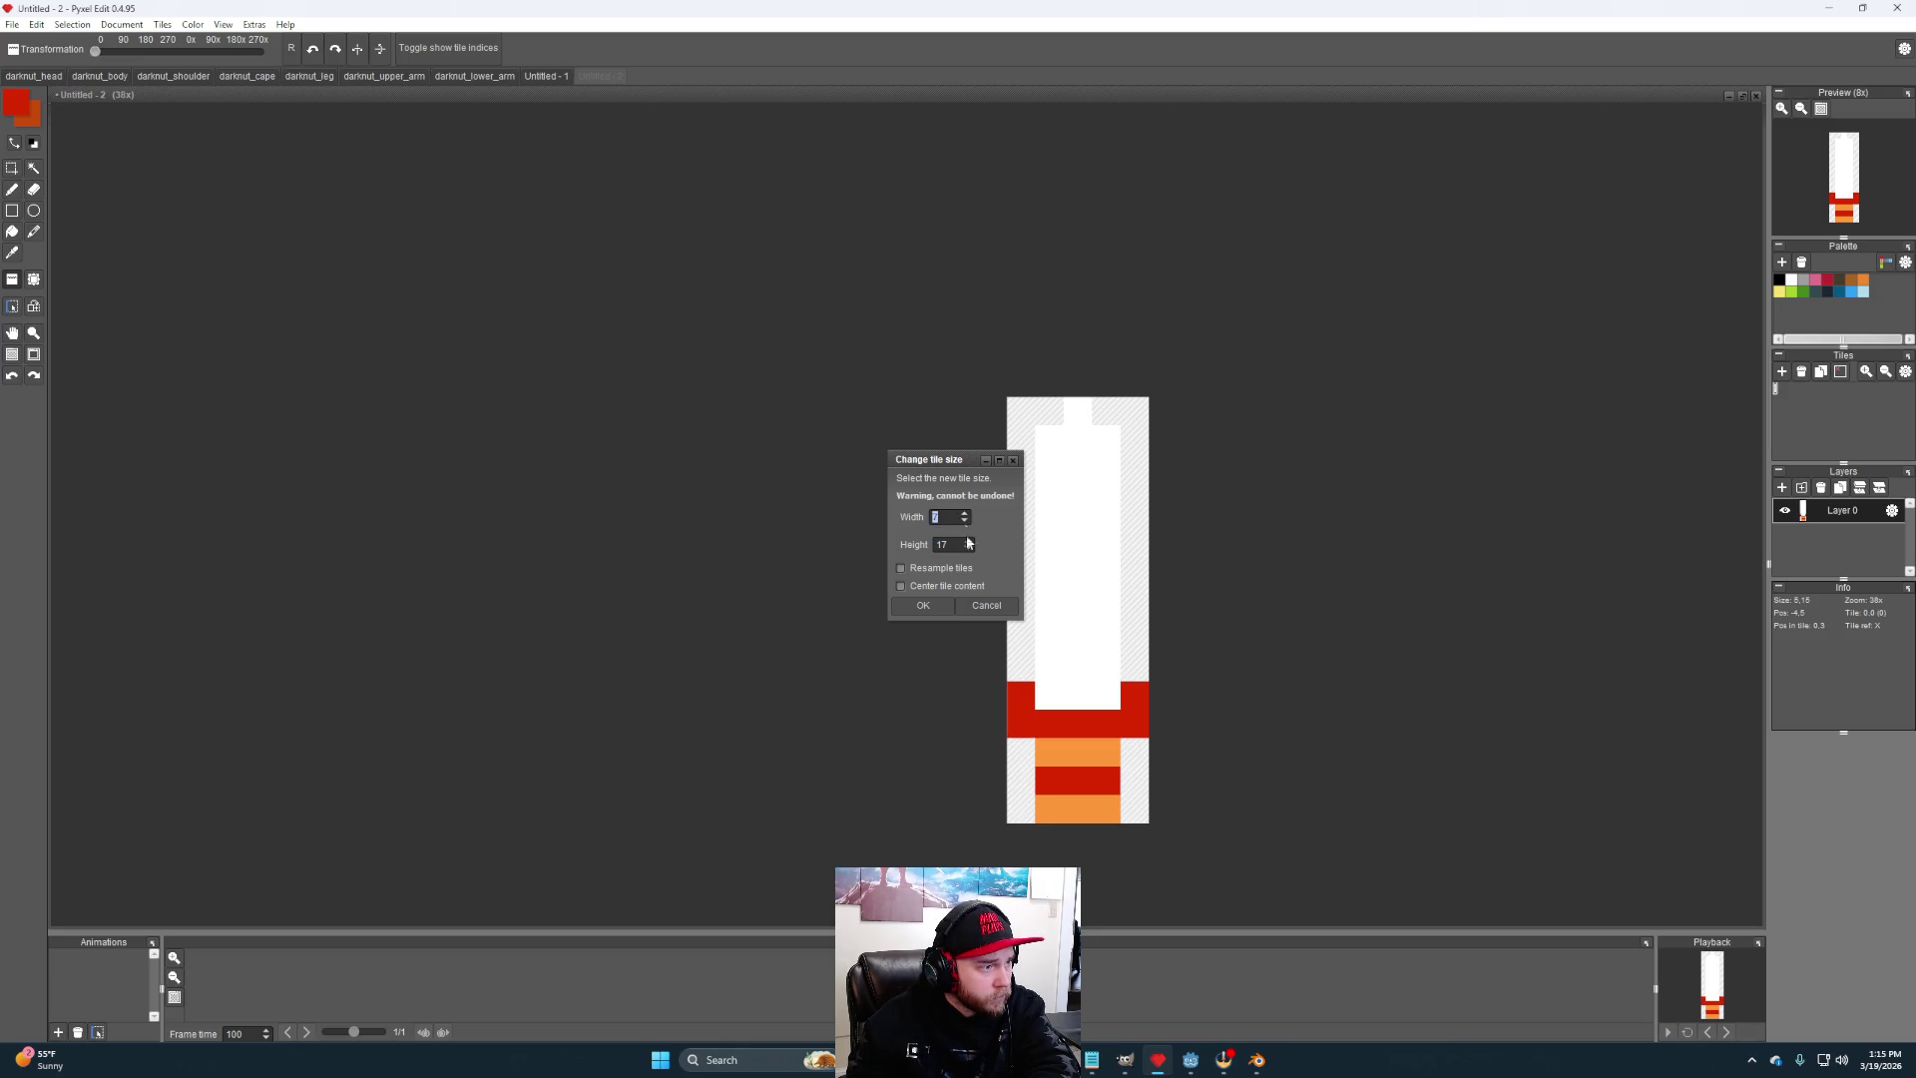
click(936, 586)
click(936, 605)
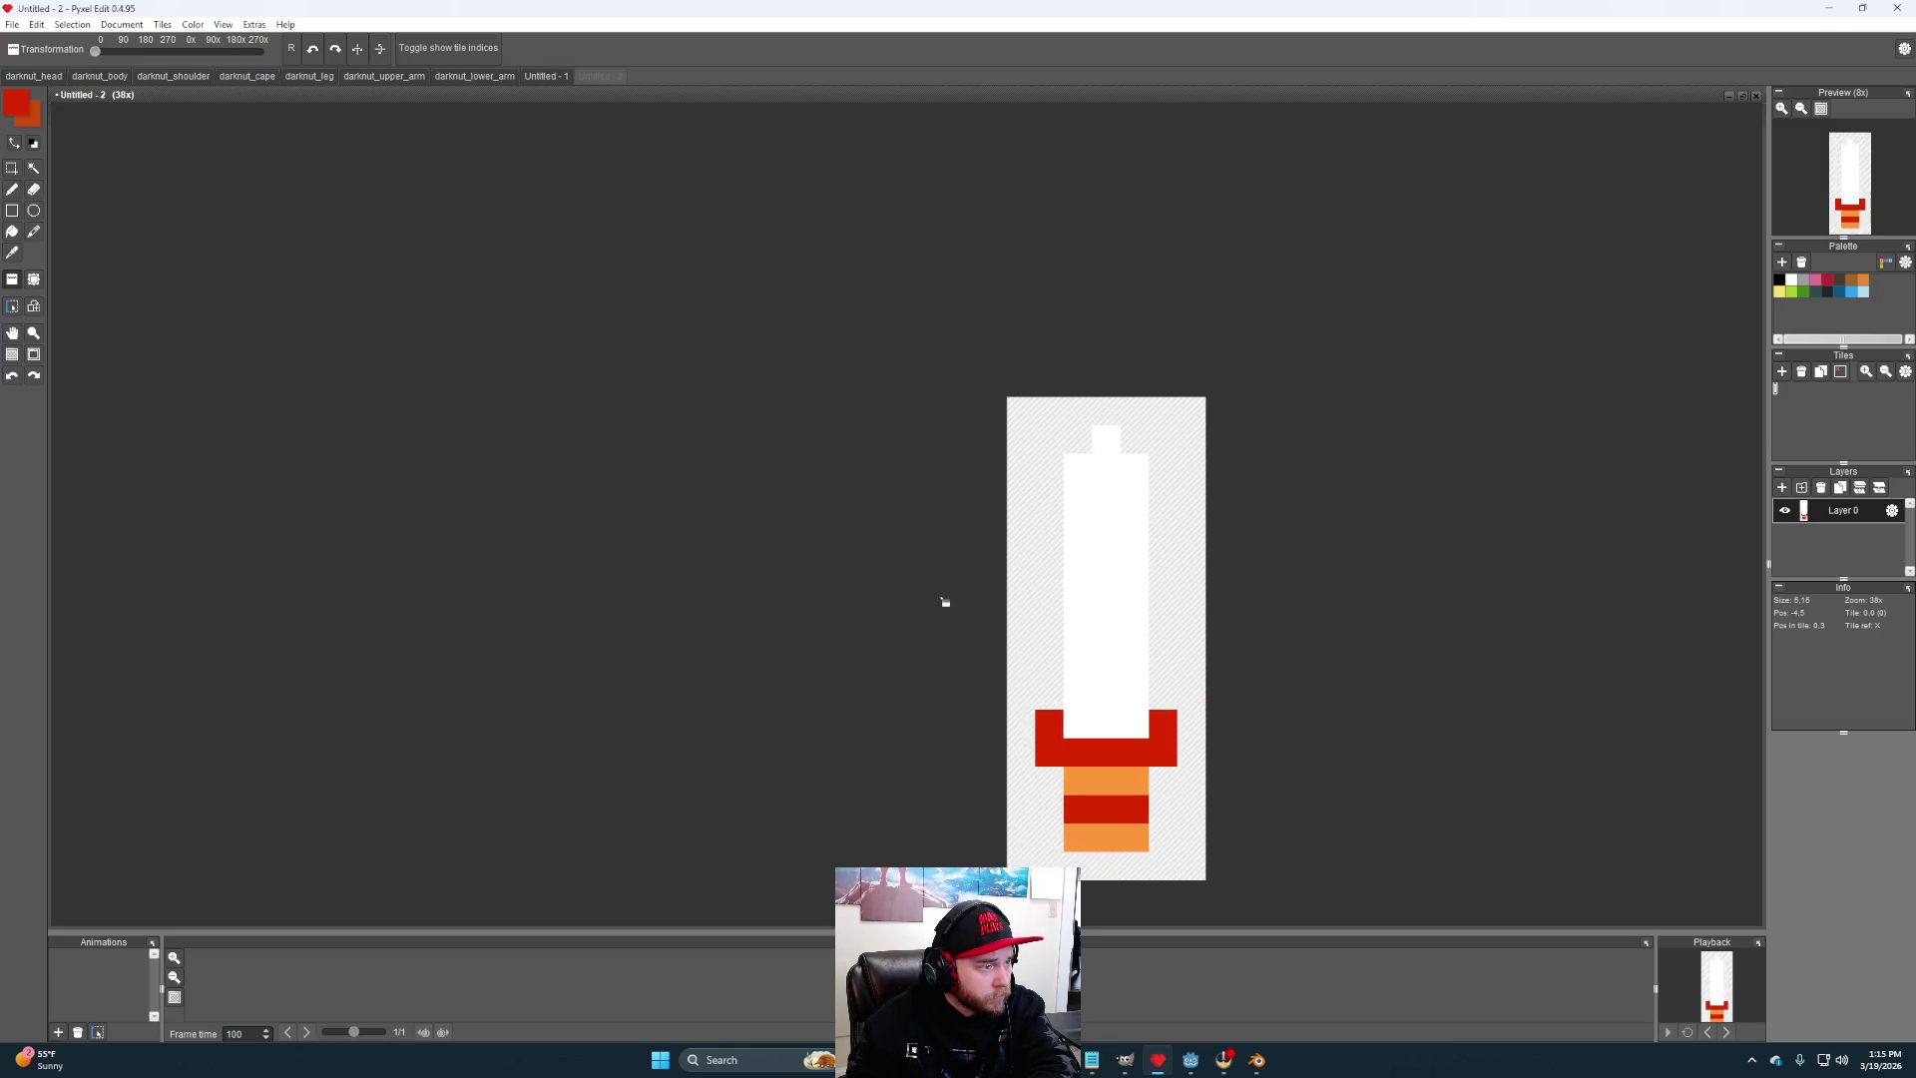
- Scale the sword tiles up to 70 by 170 pixels
click(121, 24)
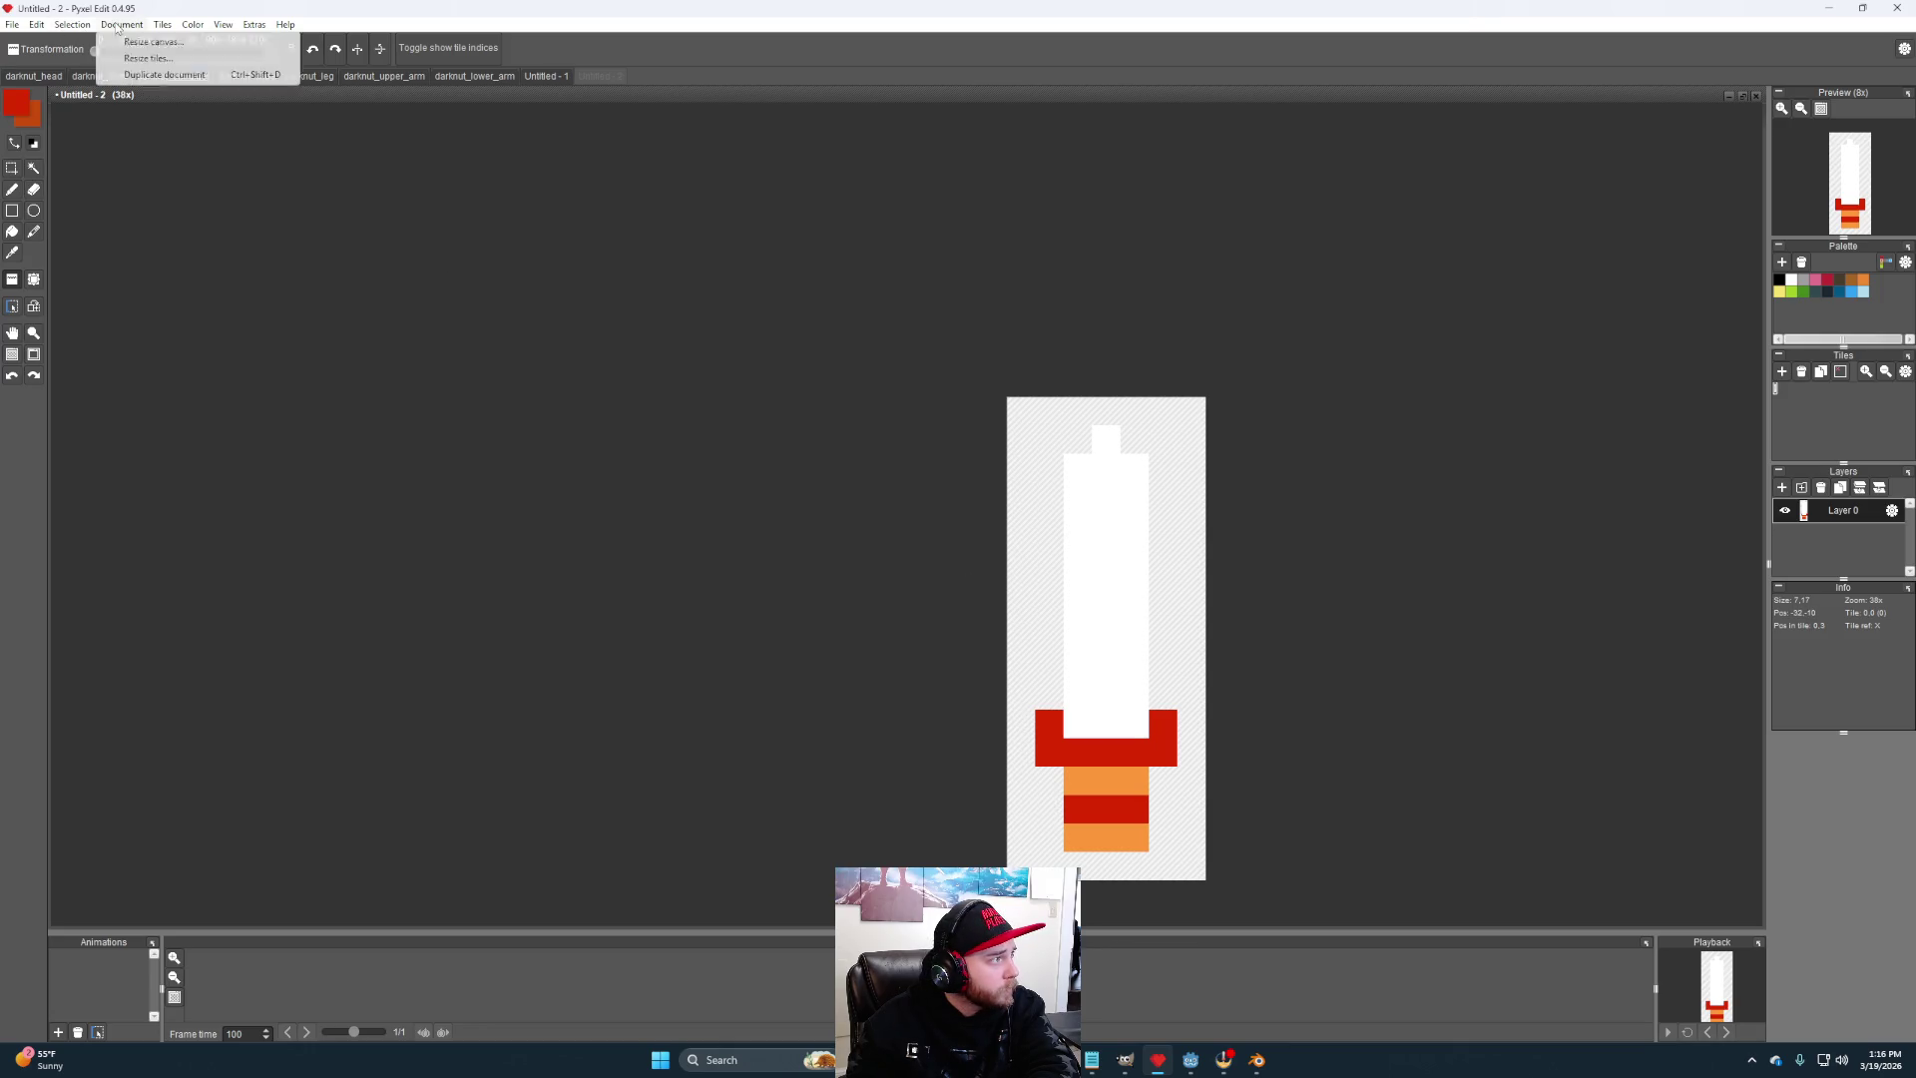
click(168, 60)
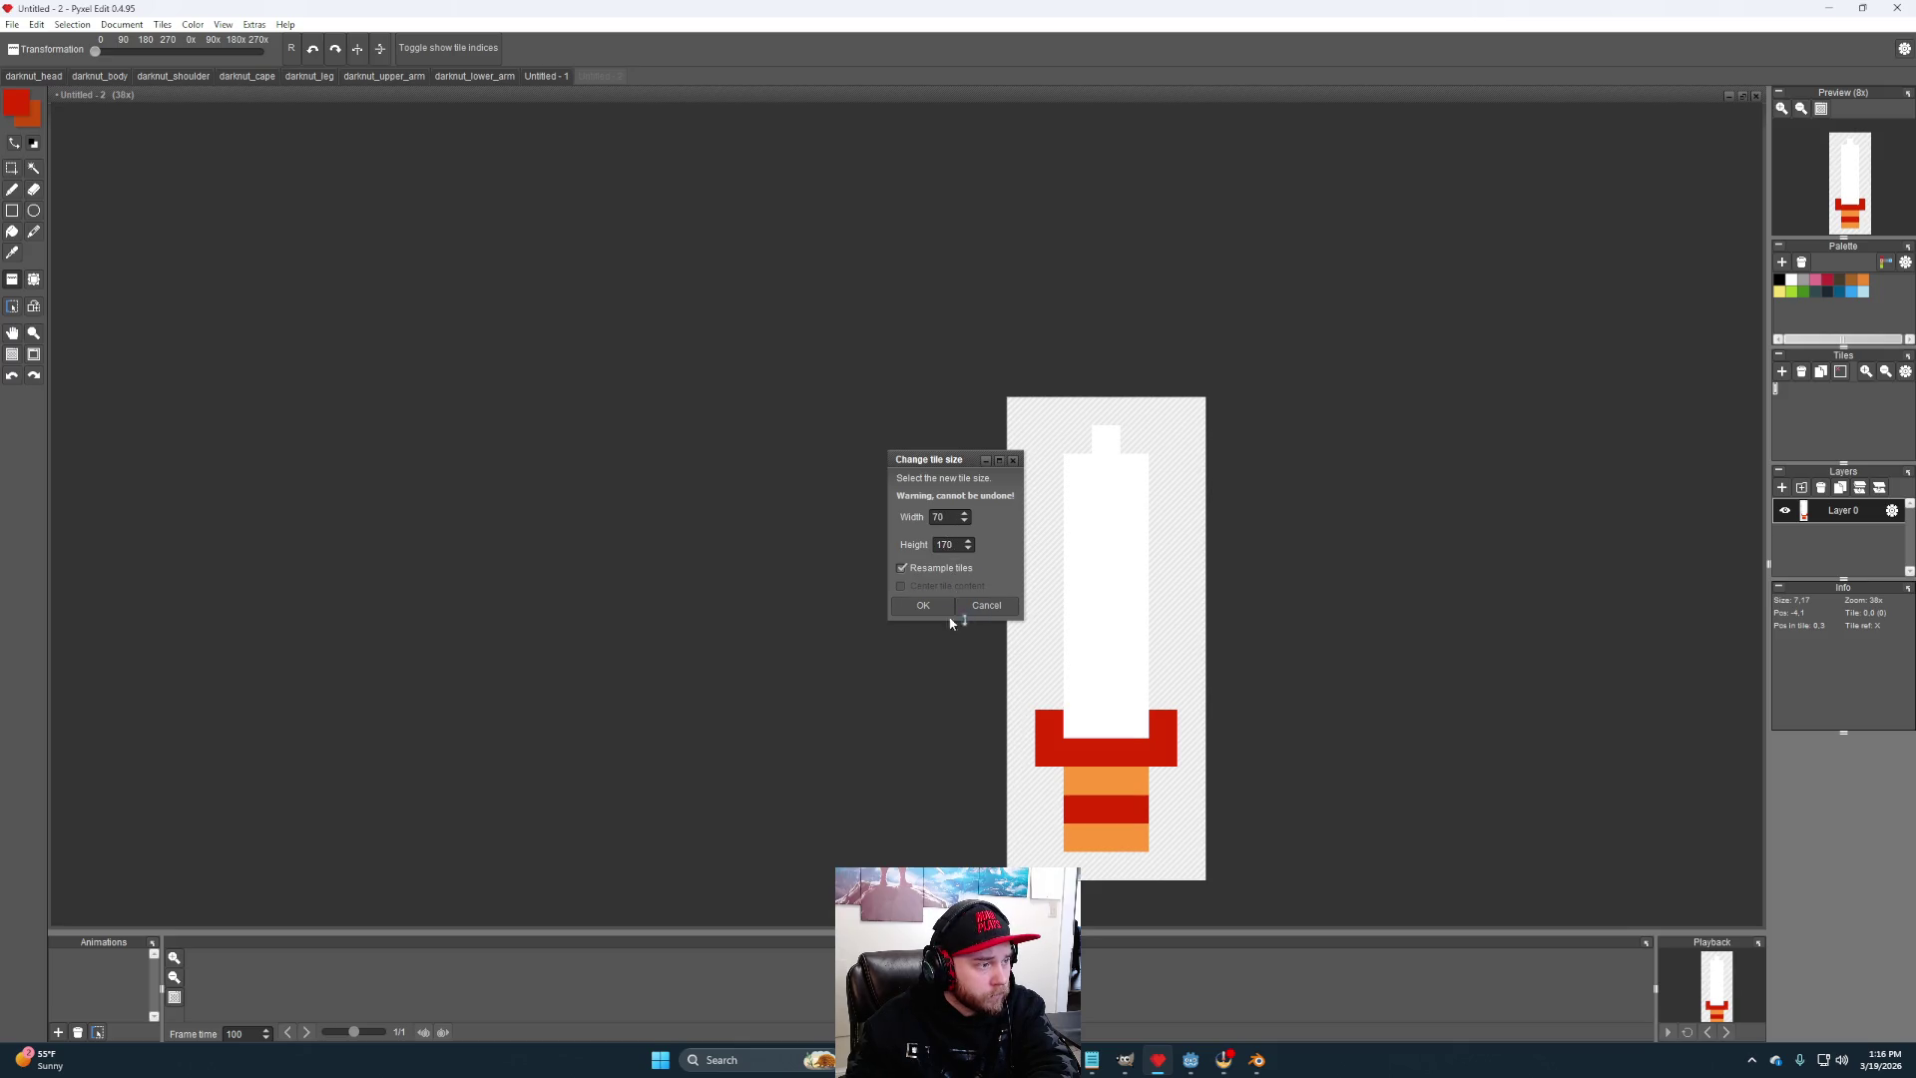
click(924, 605)
scroll(1305, 693, down, 5)
drag(1462, 757, 1219, 487)
scroll(1219, 479, down, 1)
- Export the sword image as darknut_sword in PNG format
click(12, 25)
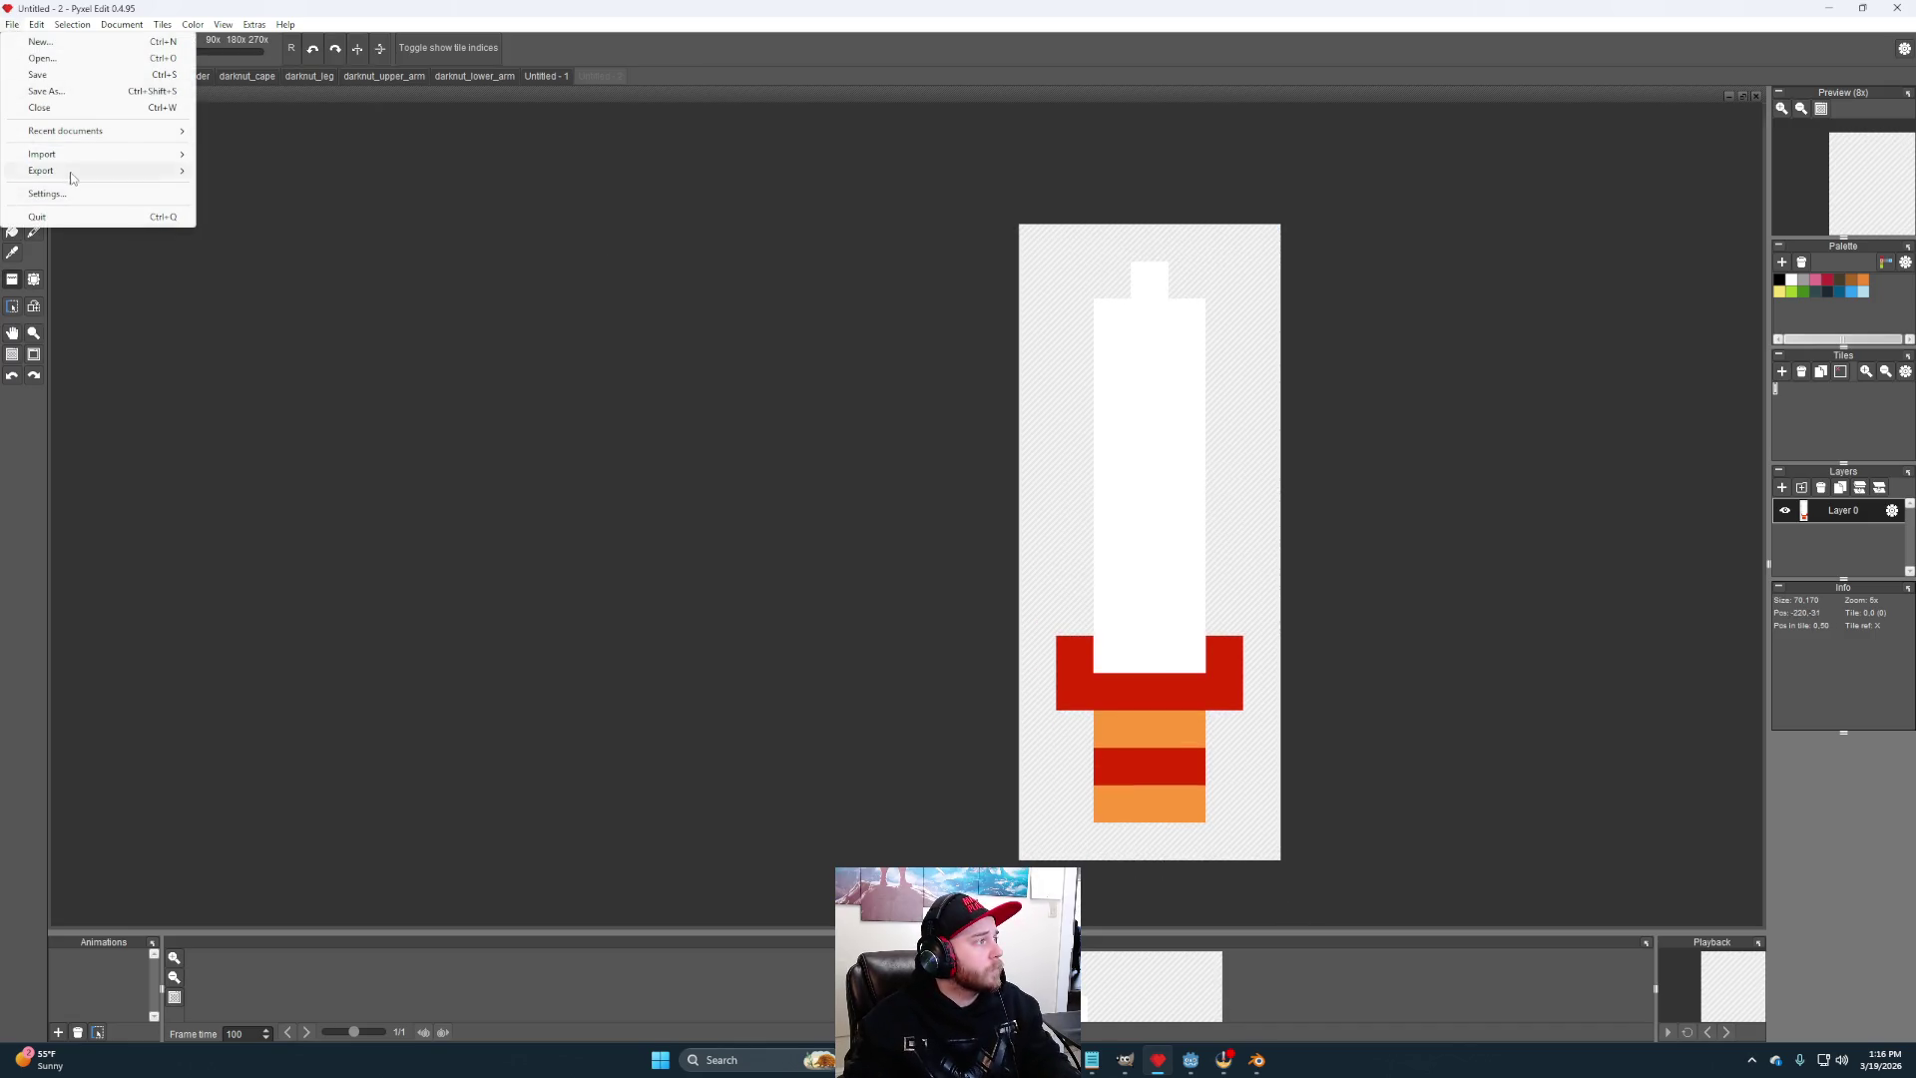
mouse_move(69, 171)
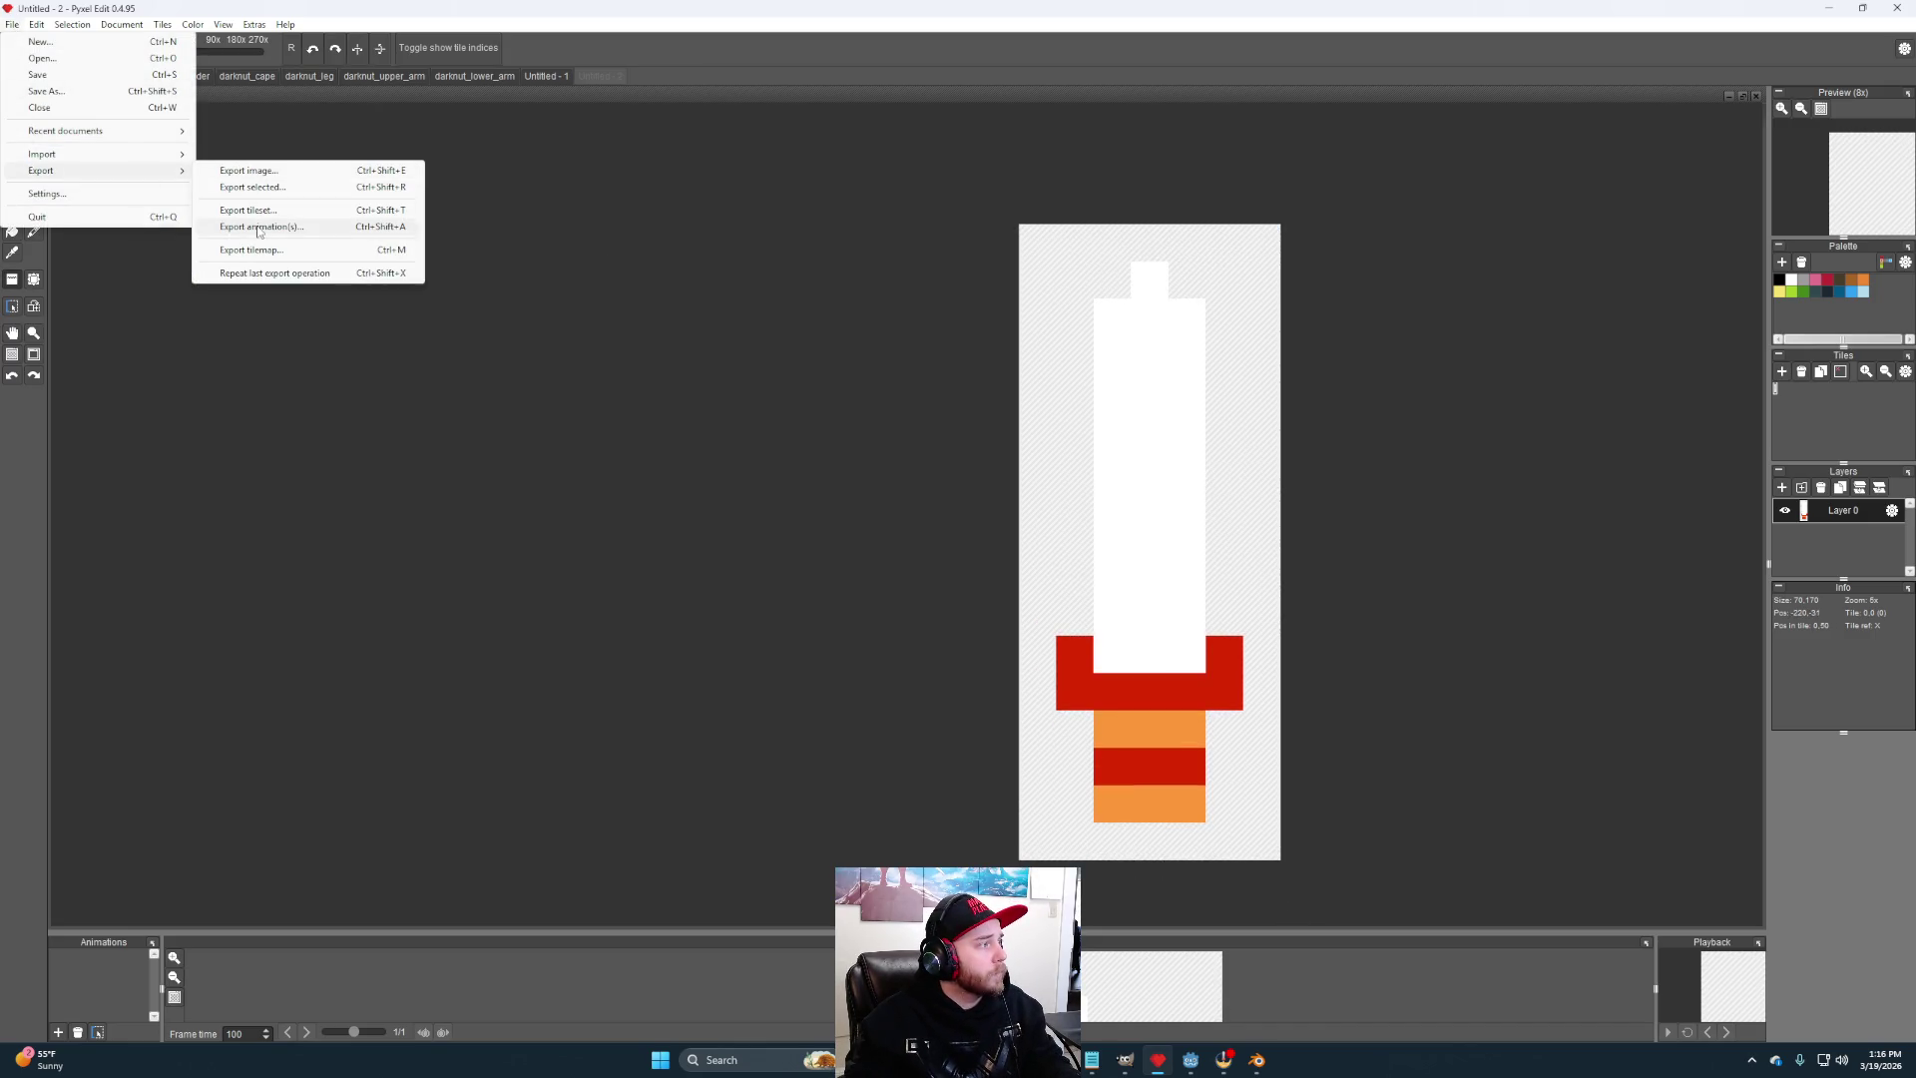
click(264, 177)
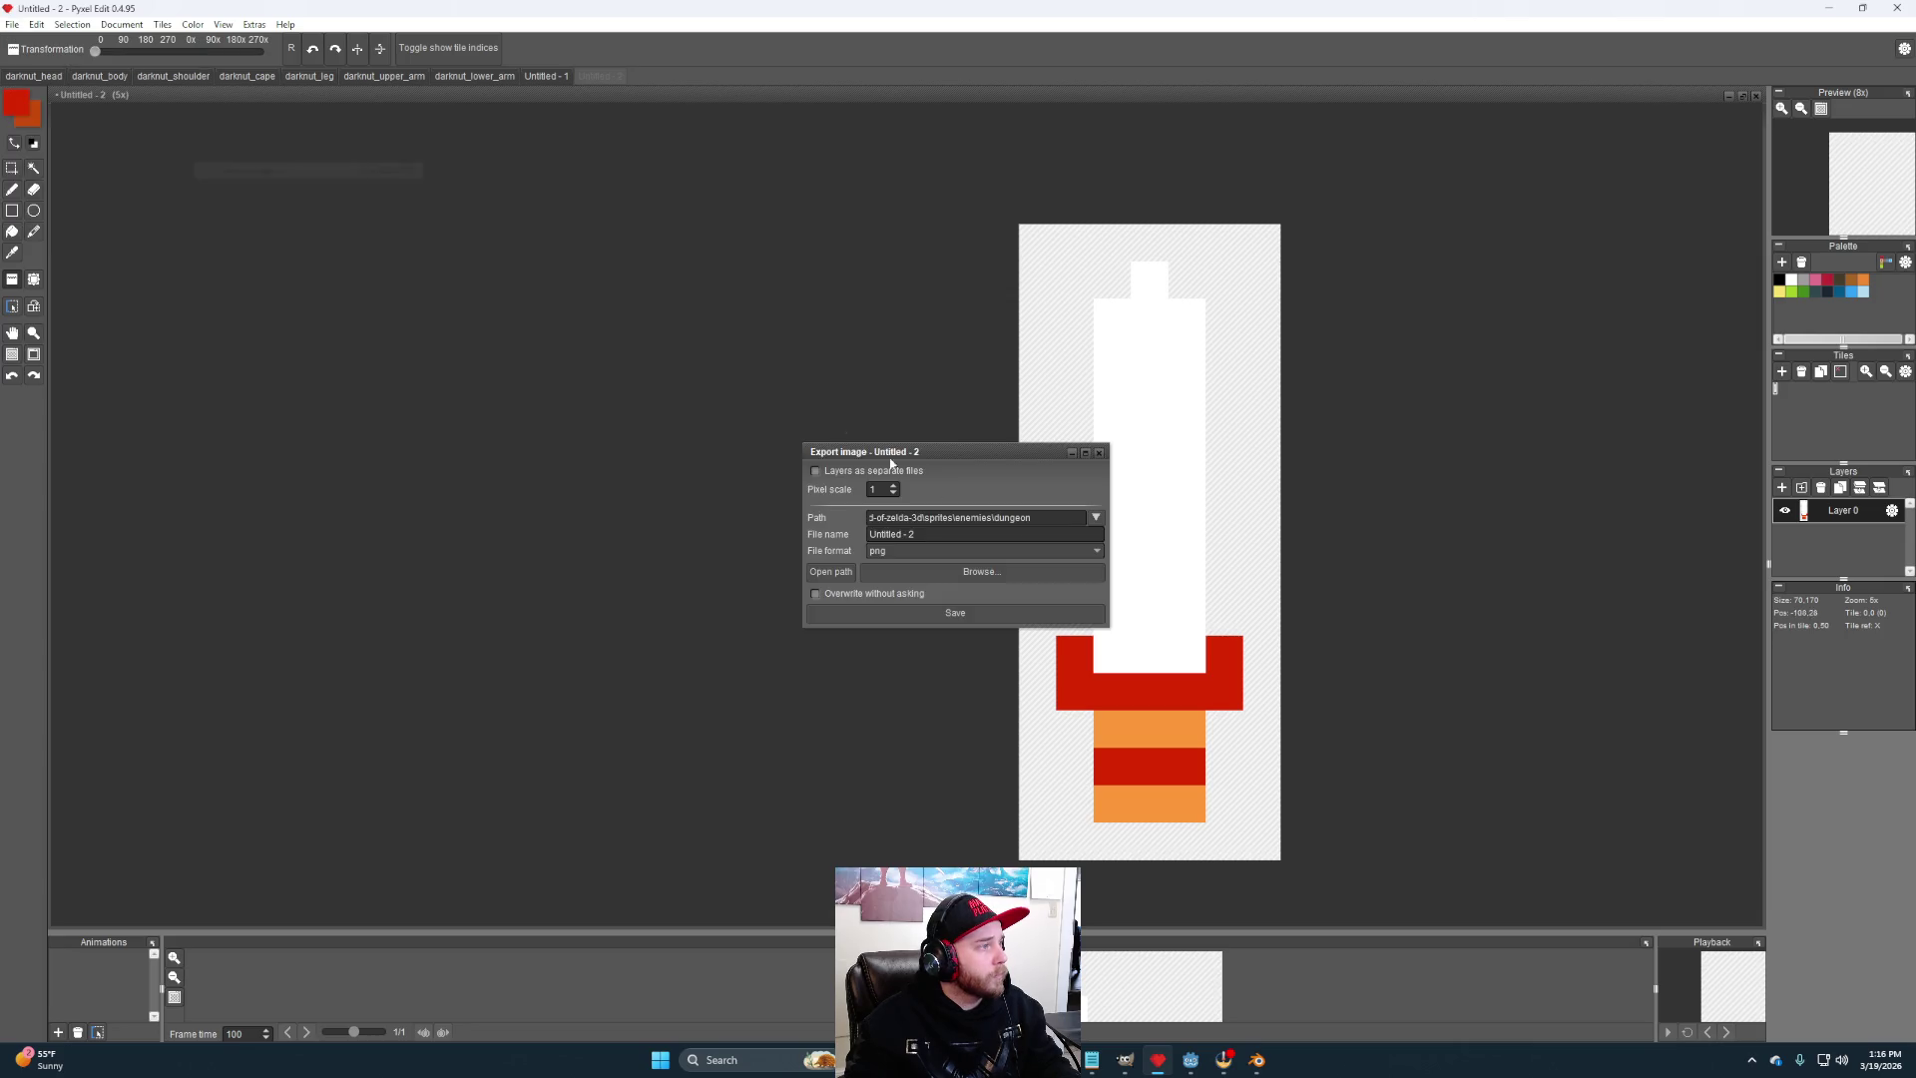
triple_click(933, 538)
text(darknut_sword)
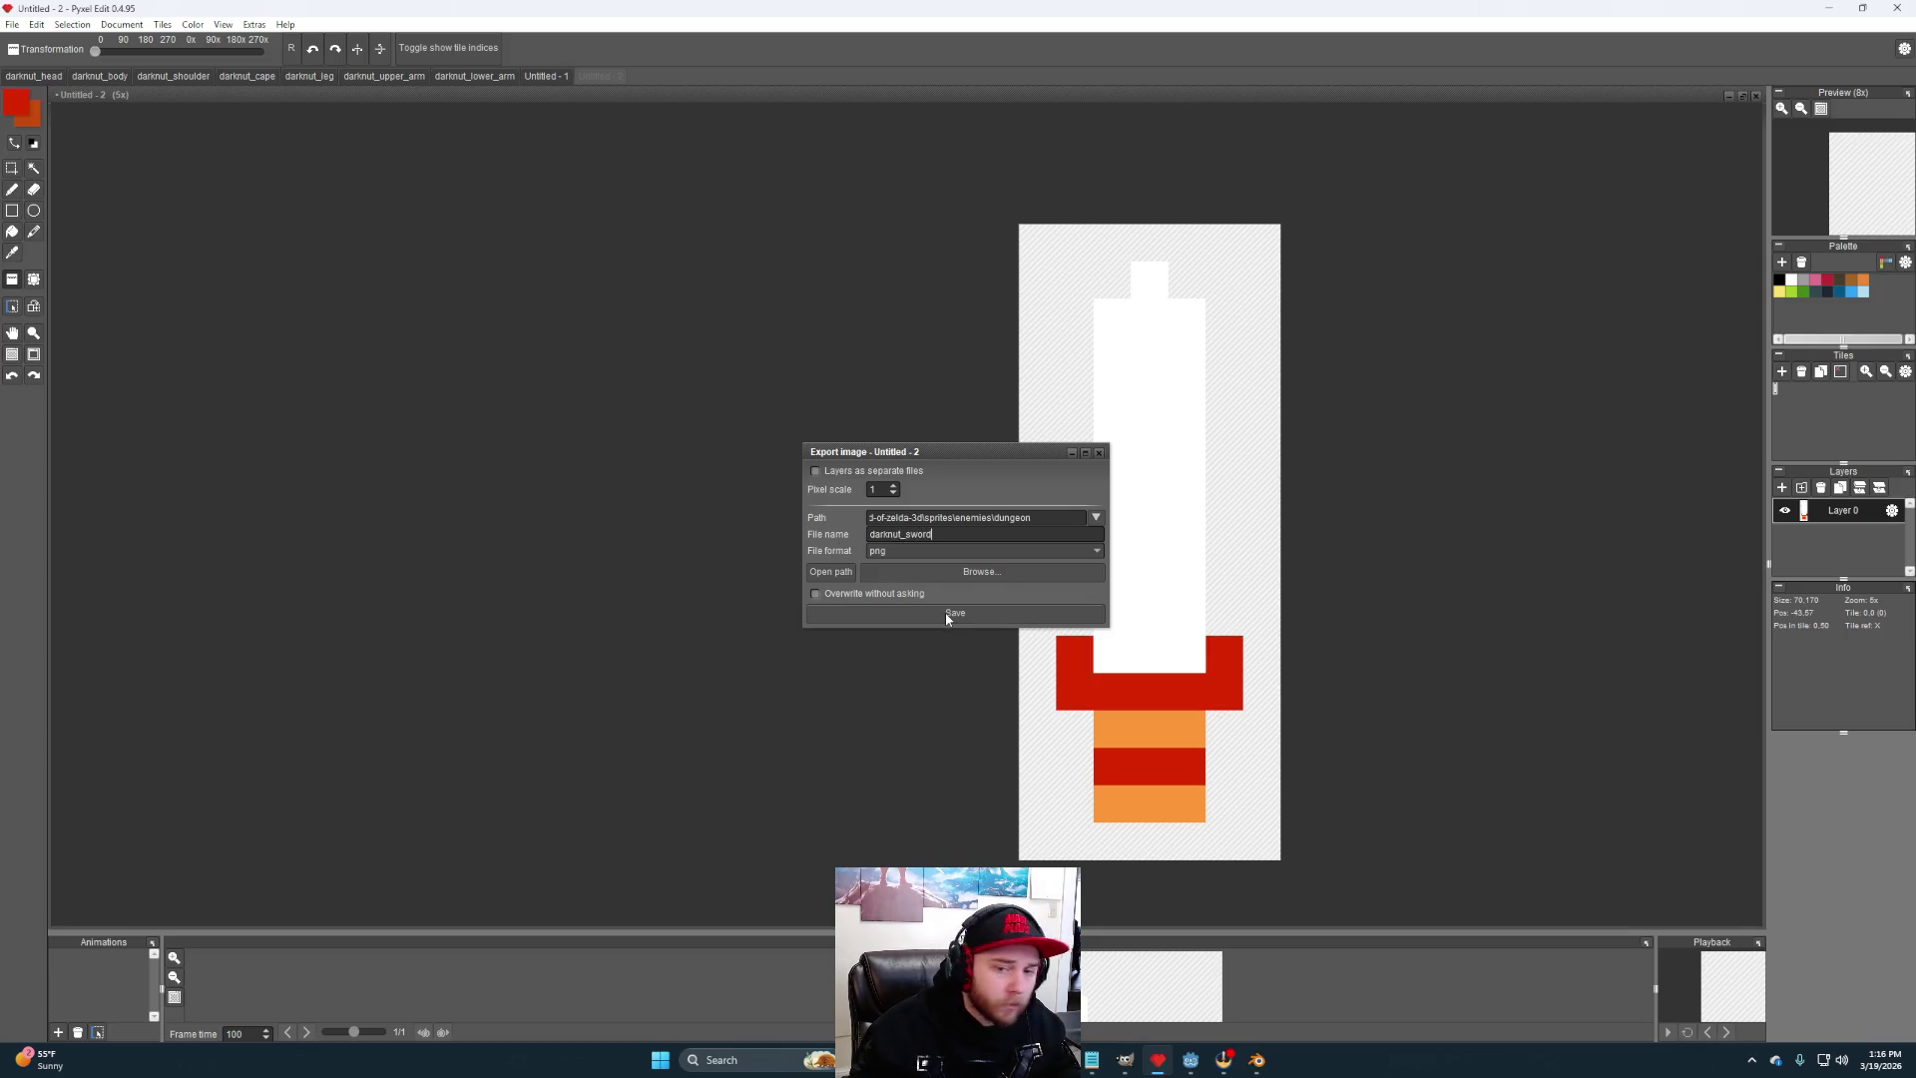
click(944, 613)
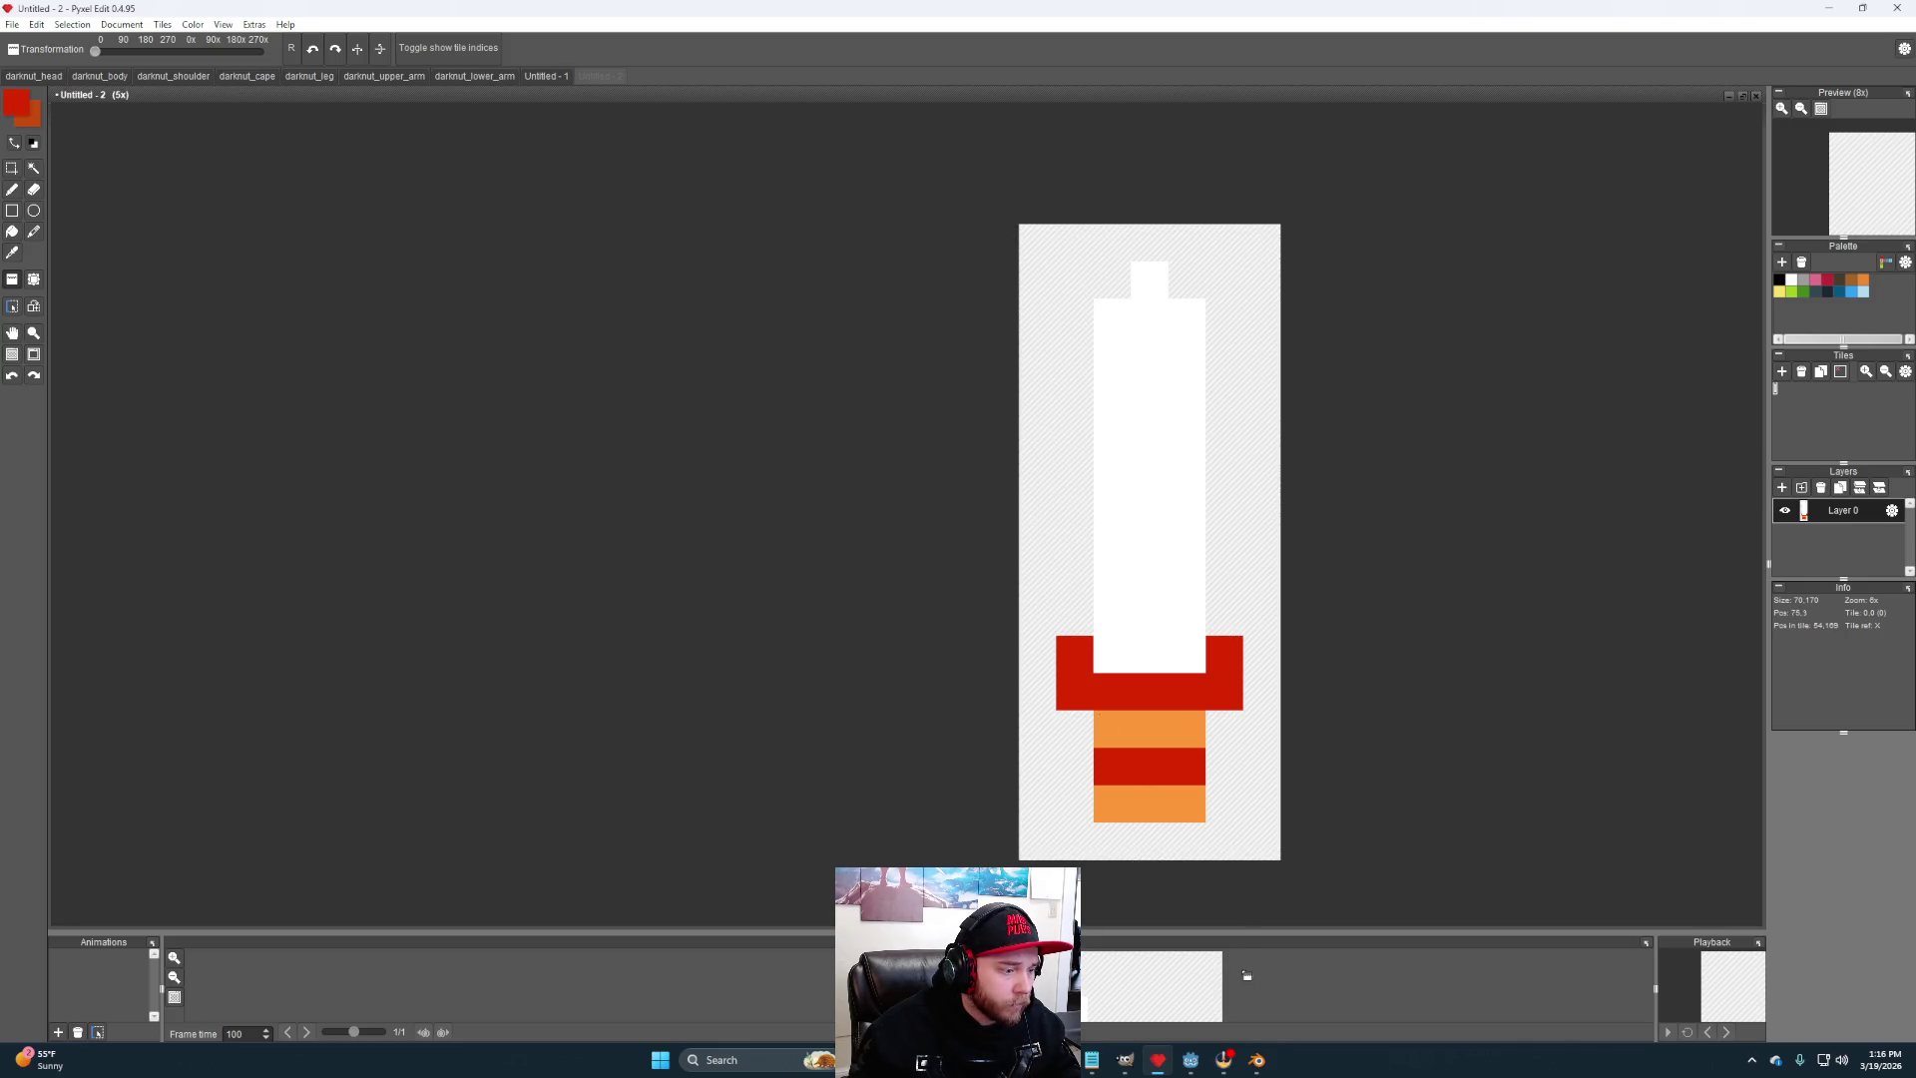
- Duplicate the ShoulderR attachment with Ctrl+D and rename the copy HandL
click(1191, 1060)
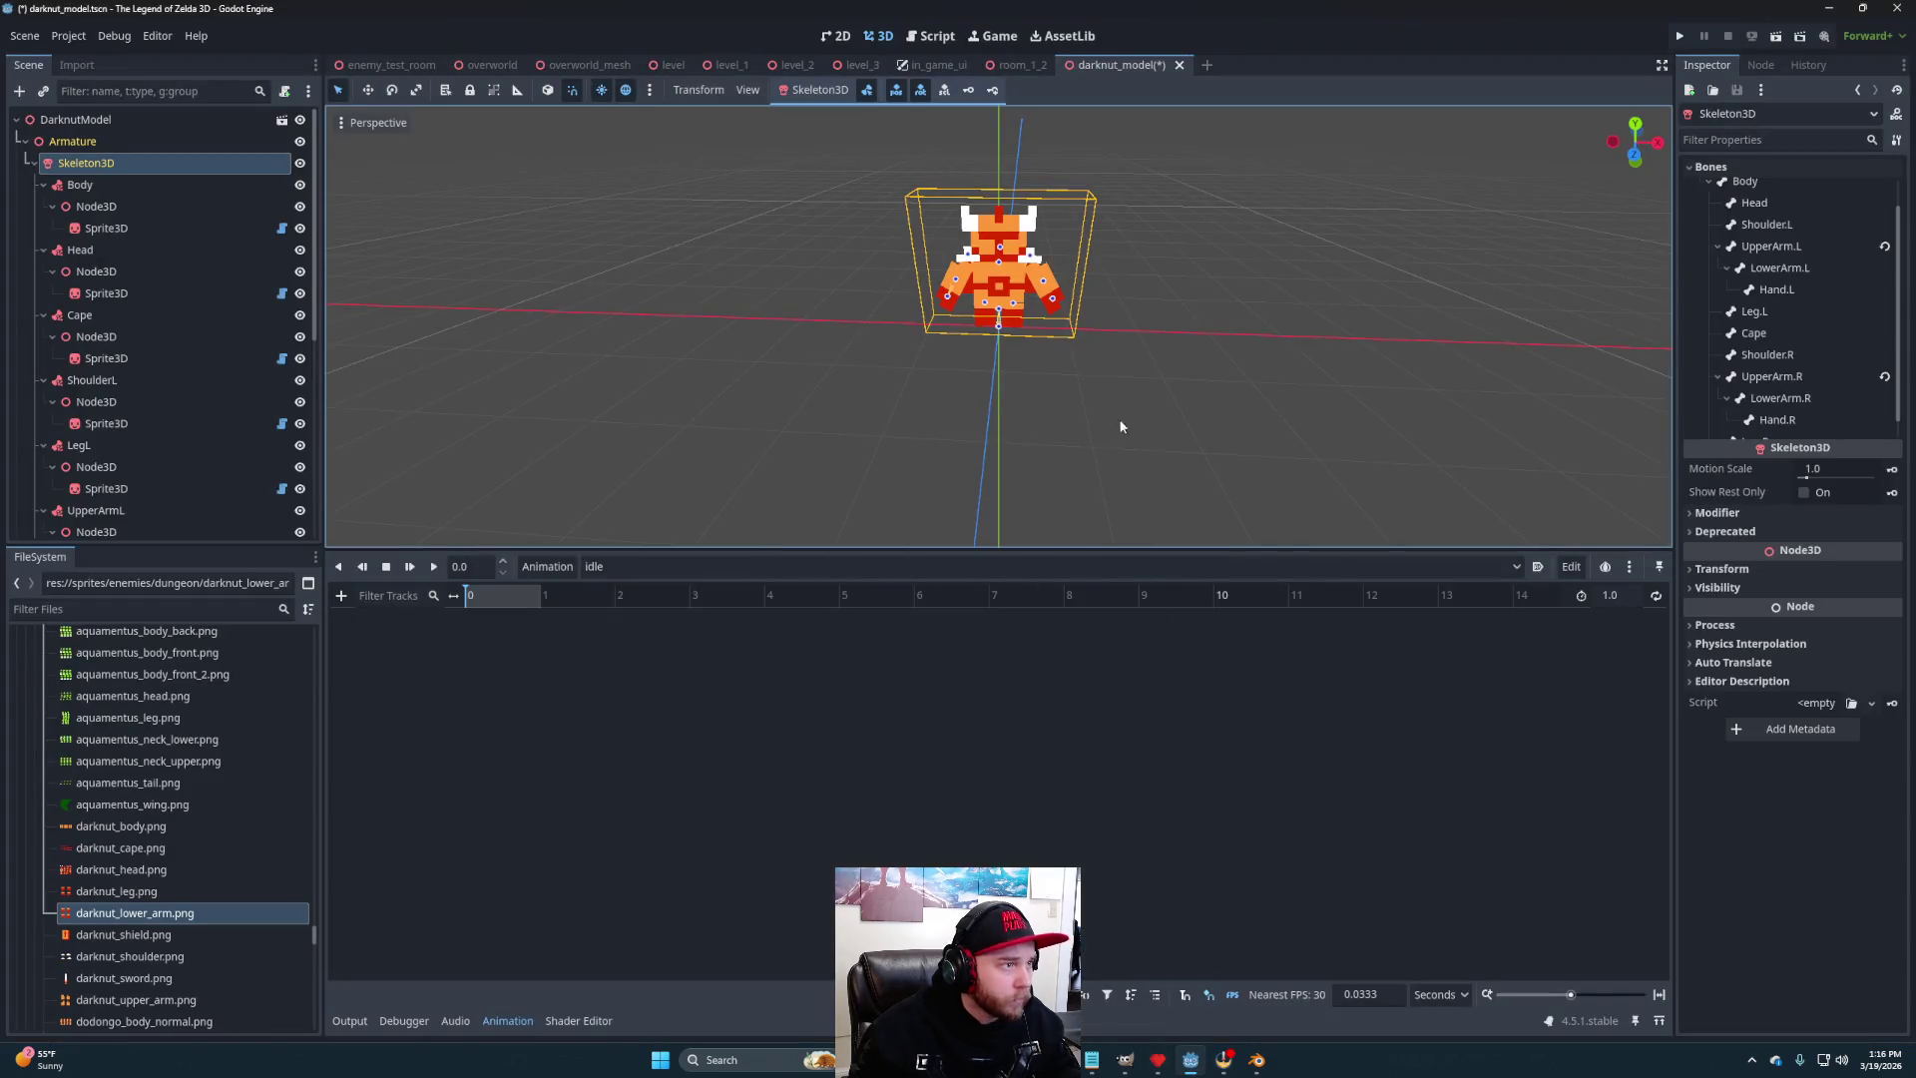
scroll(158, 328, down, 2)
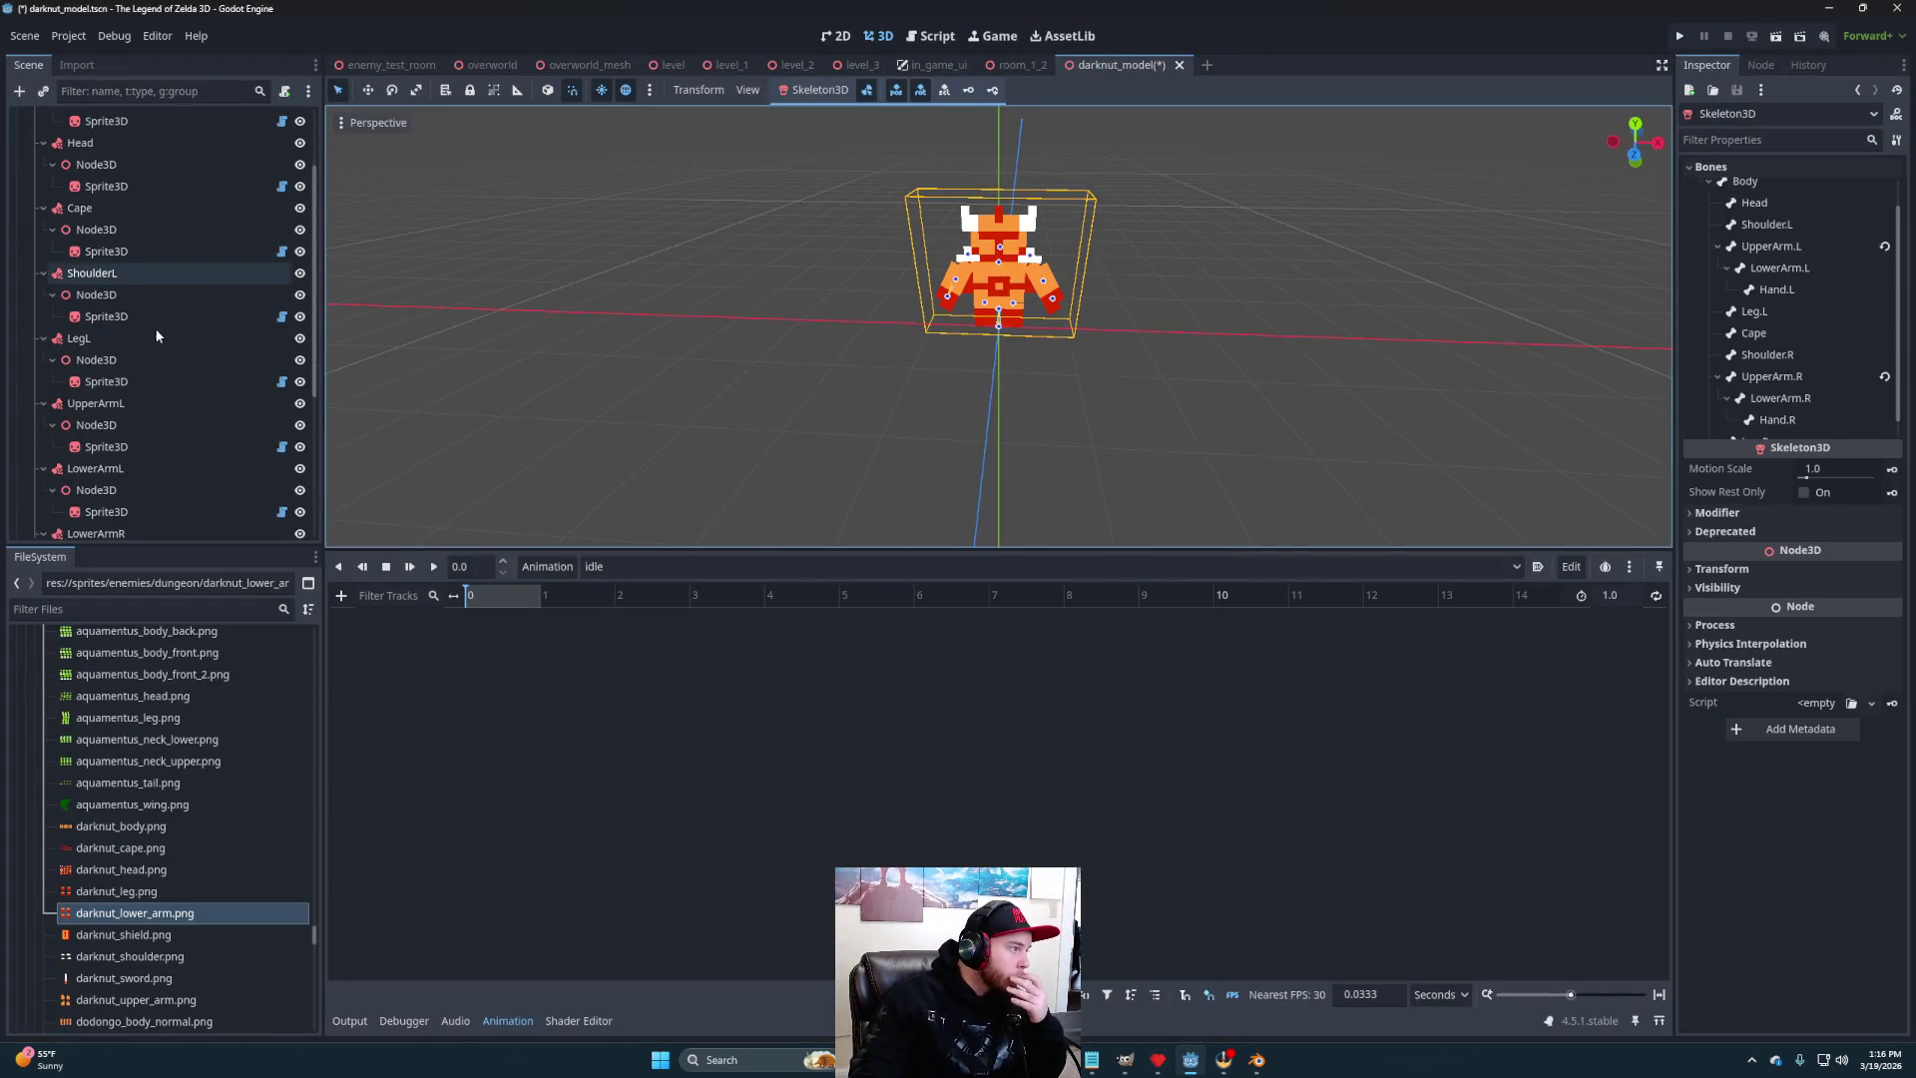
scroll(154, 337, down, 5)
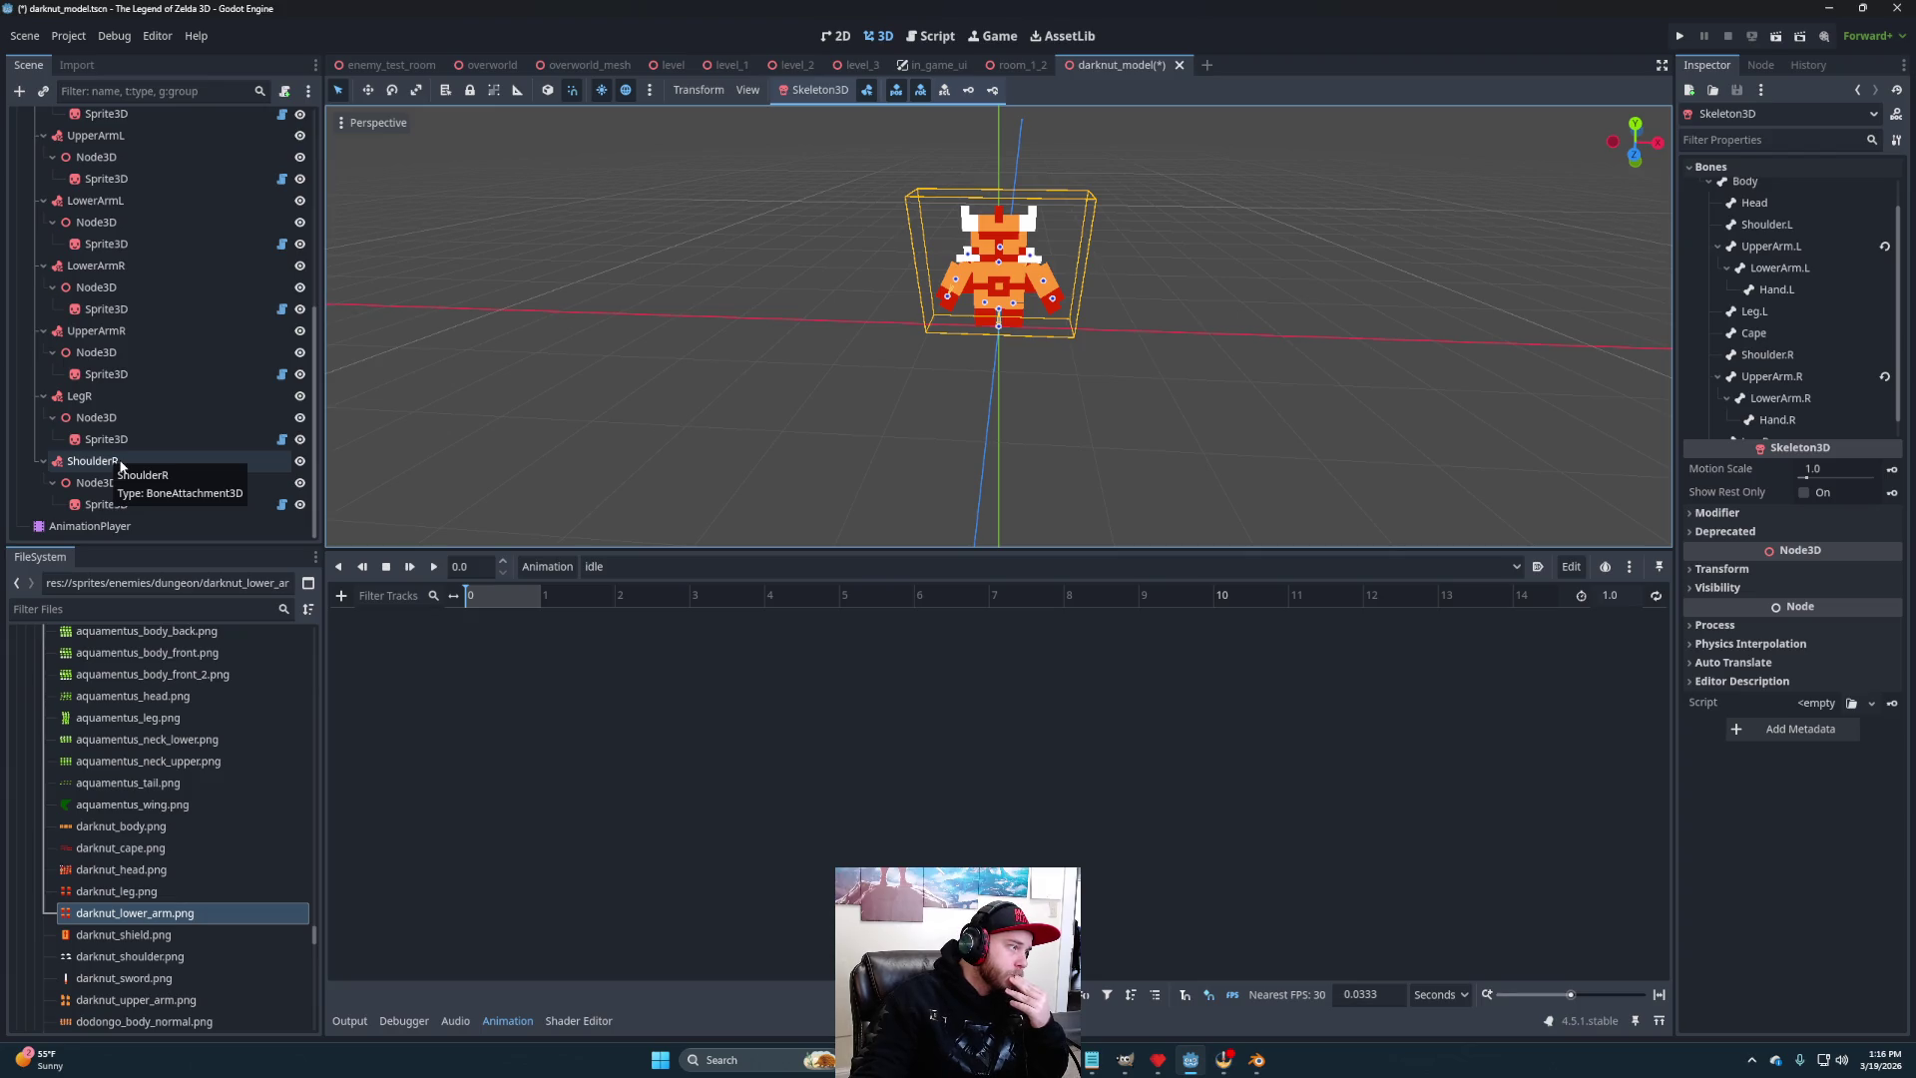
click(119, 462)
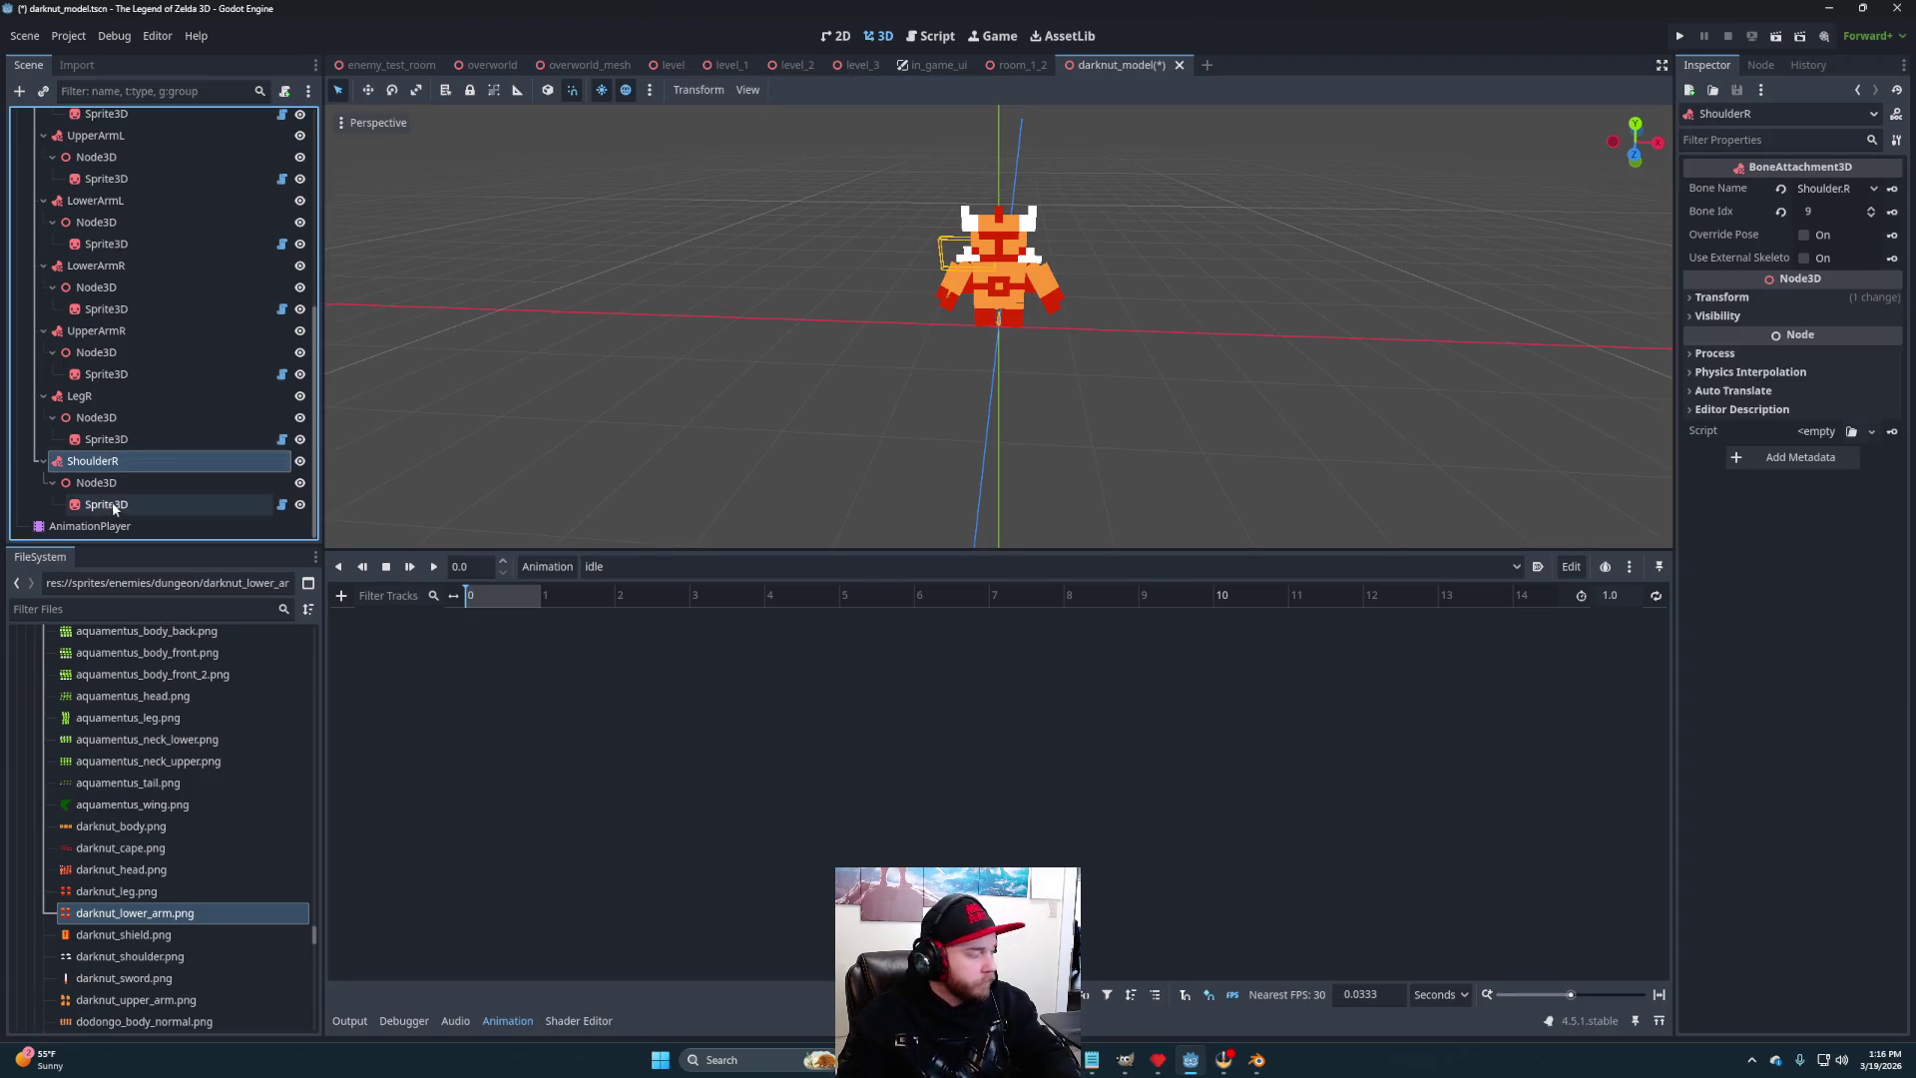
key(ctrl+d)
click(130, 528)
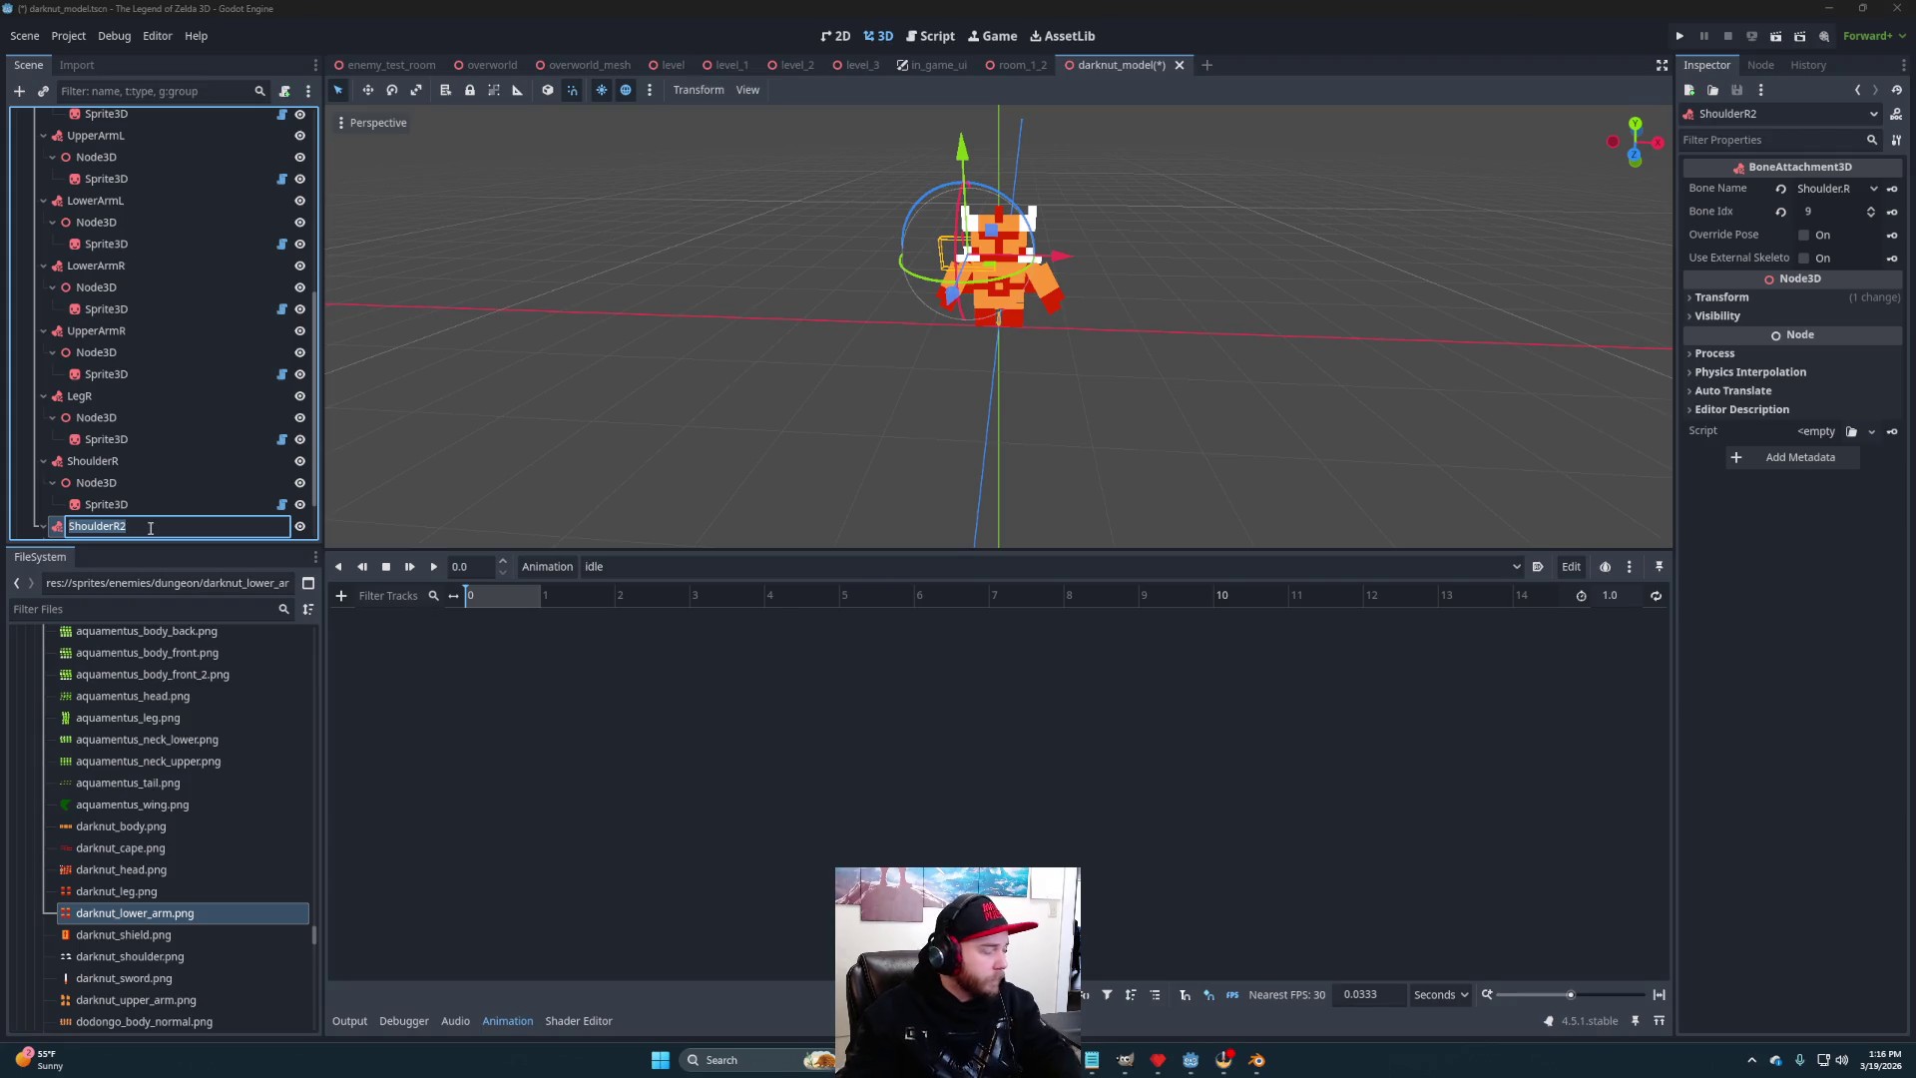
text(Hand)
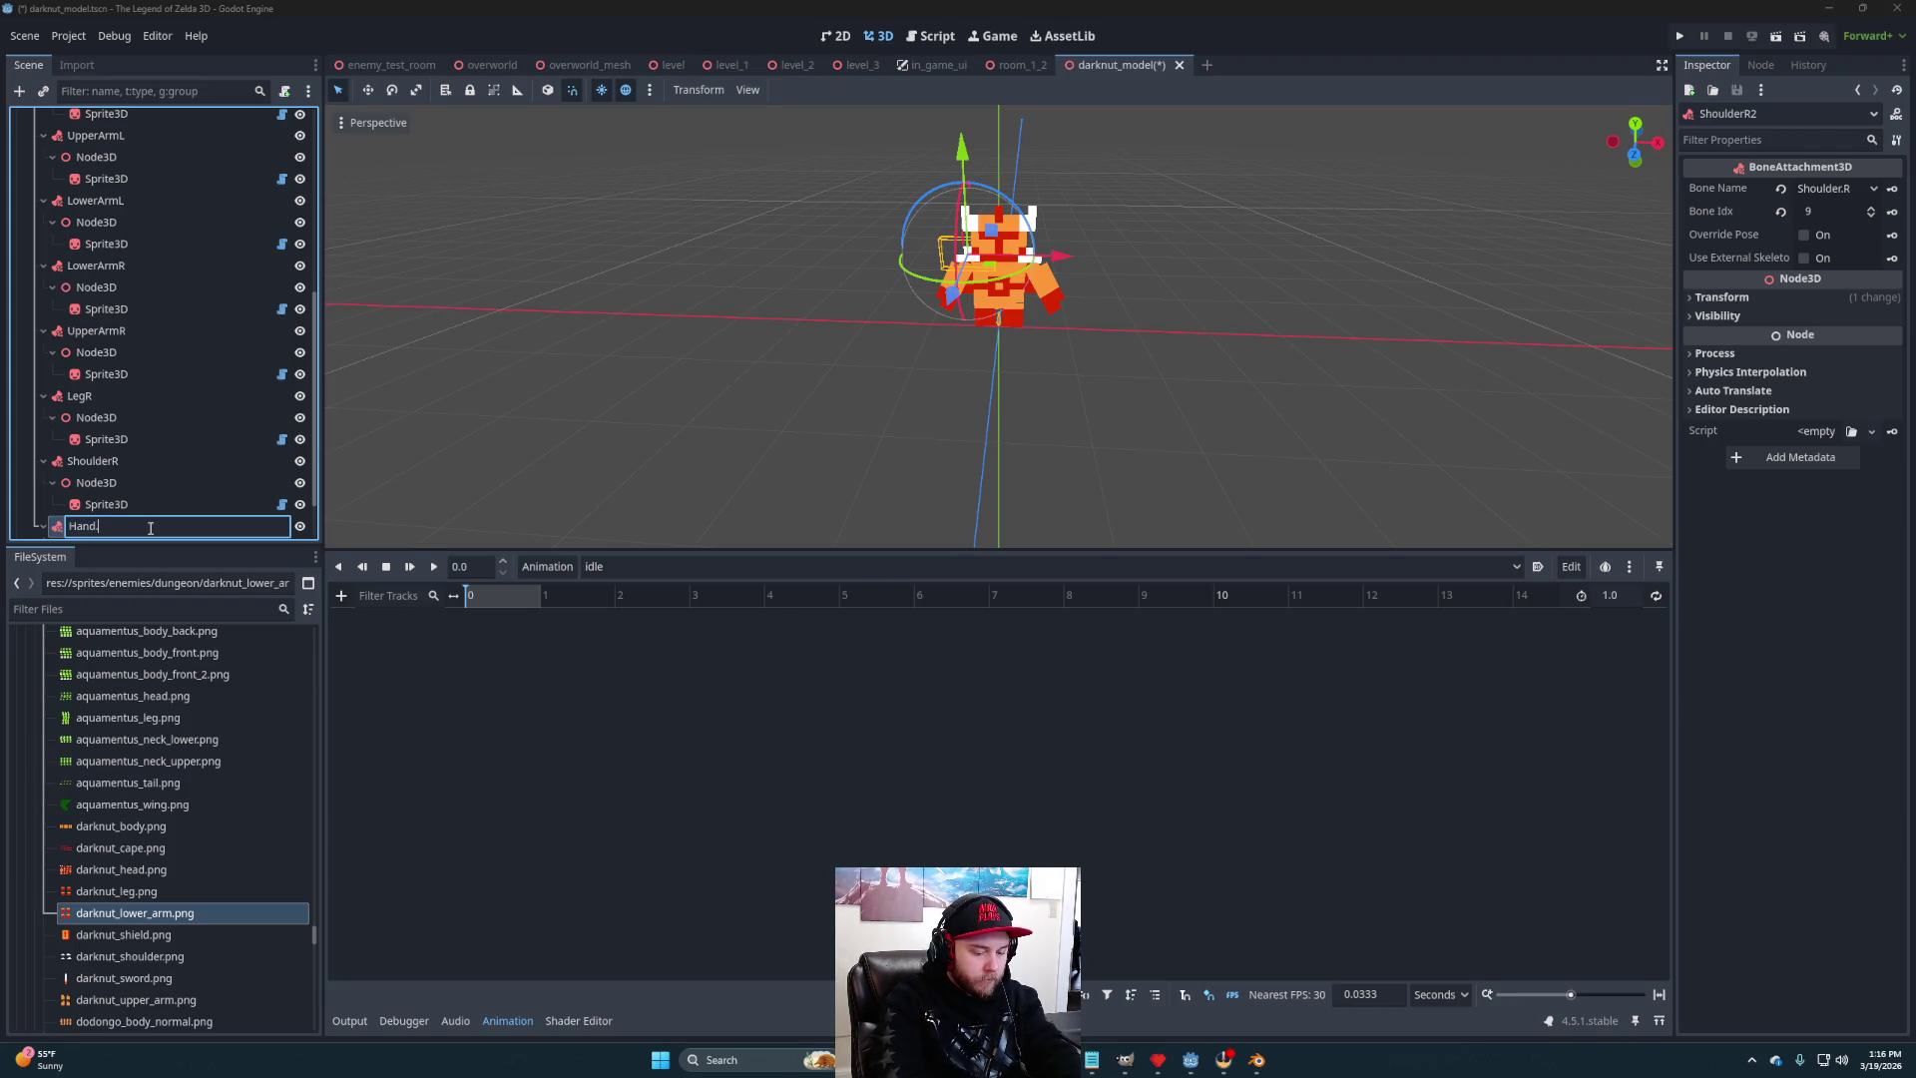
key(Return)
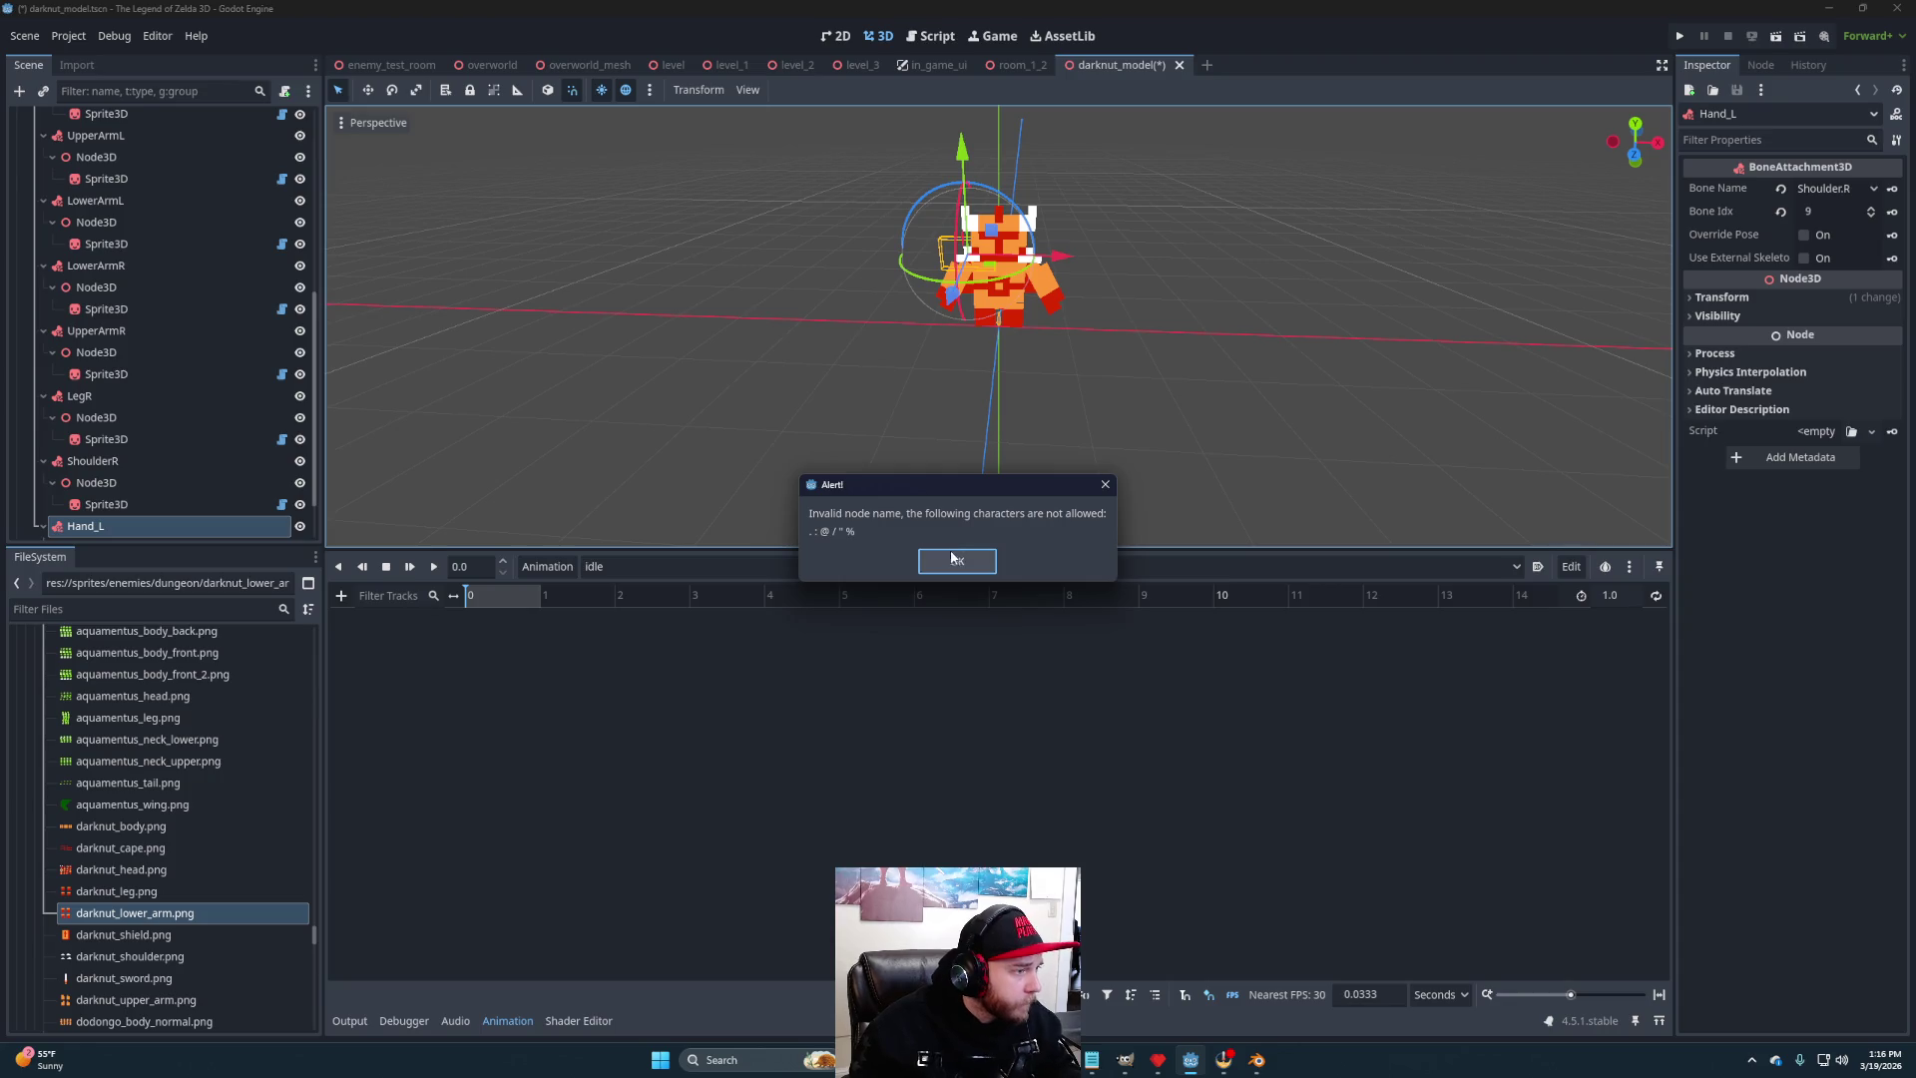
click(960, 559)
scroll(110, 489, down, 2)
double_click(101, 464)
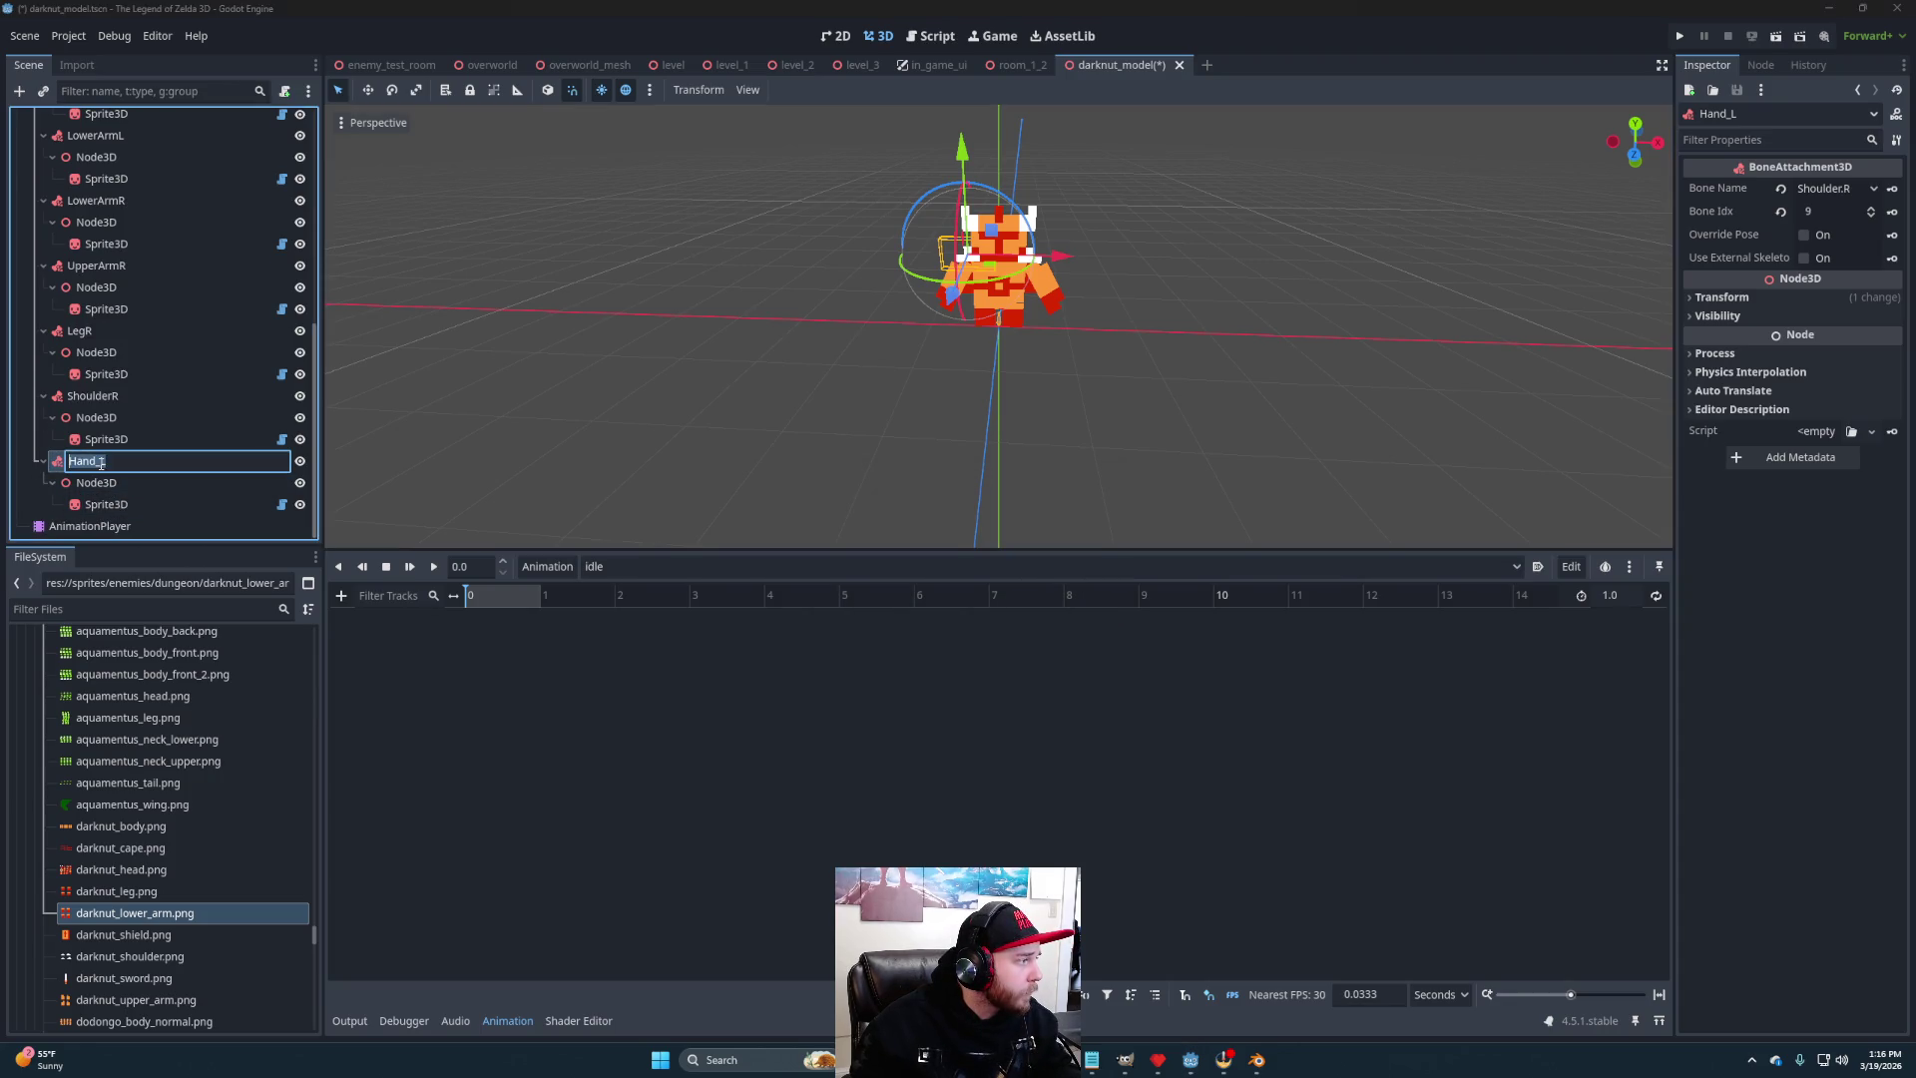
key(Return)
- Set HandL's Bone Name to Hand.L
click(1841, 189)
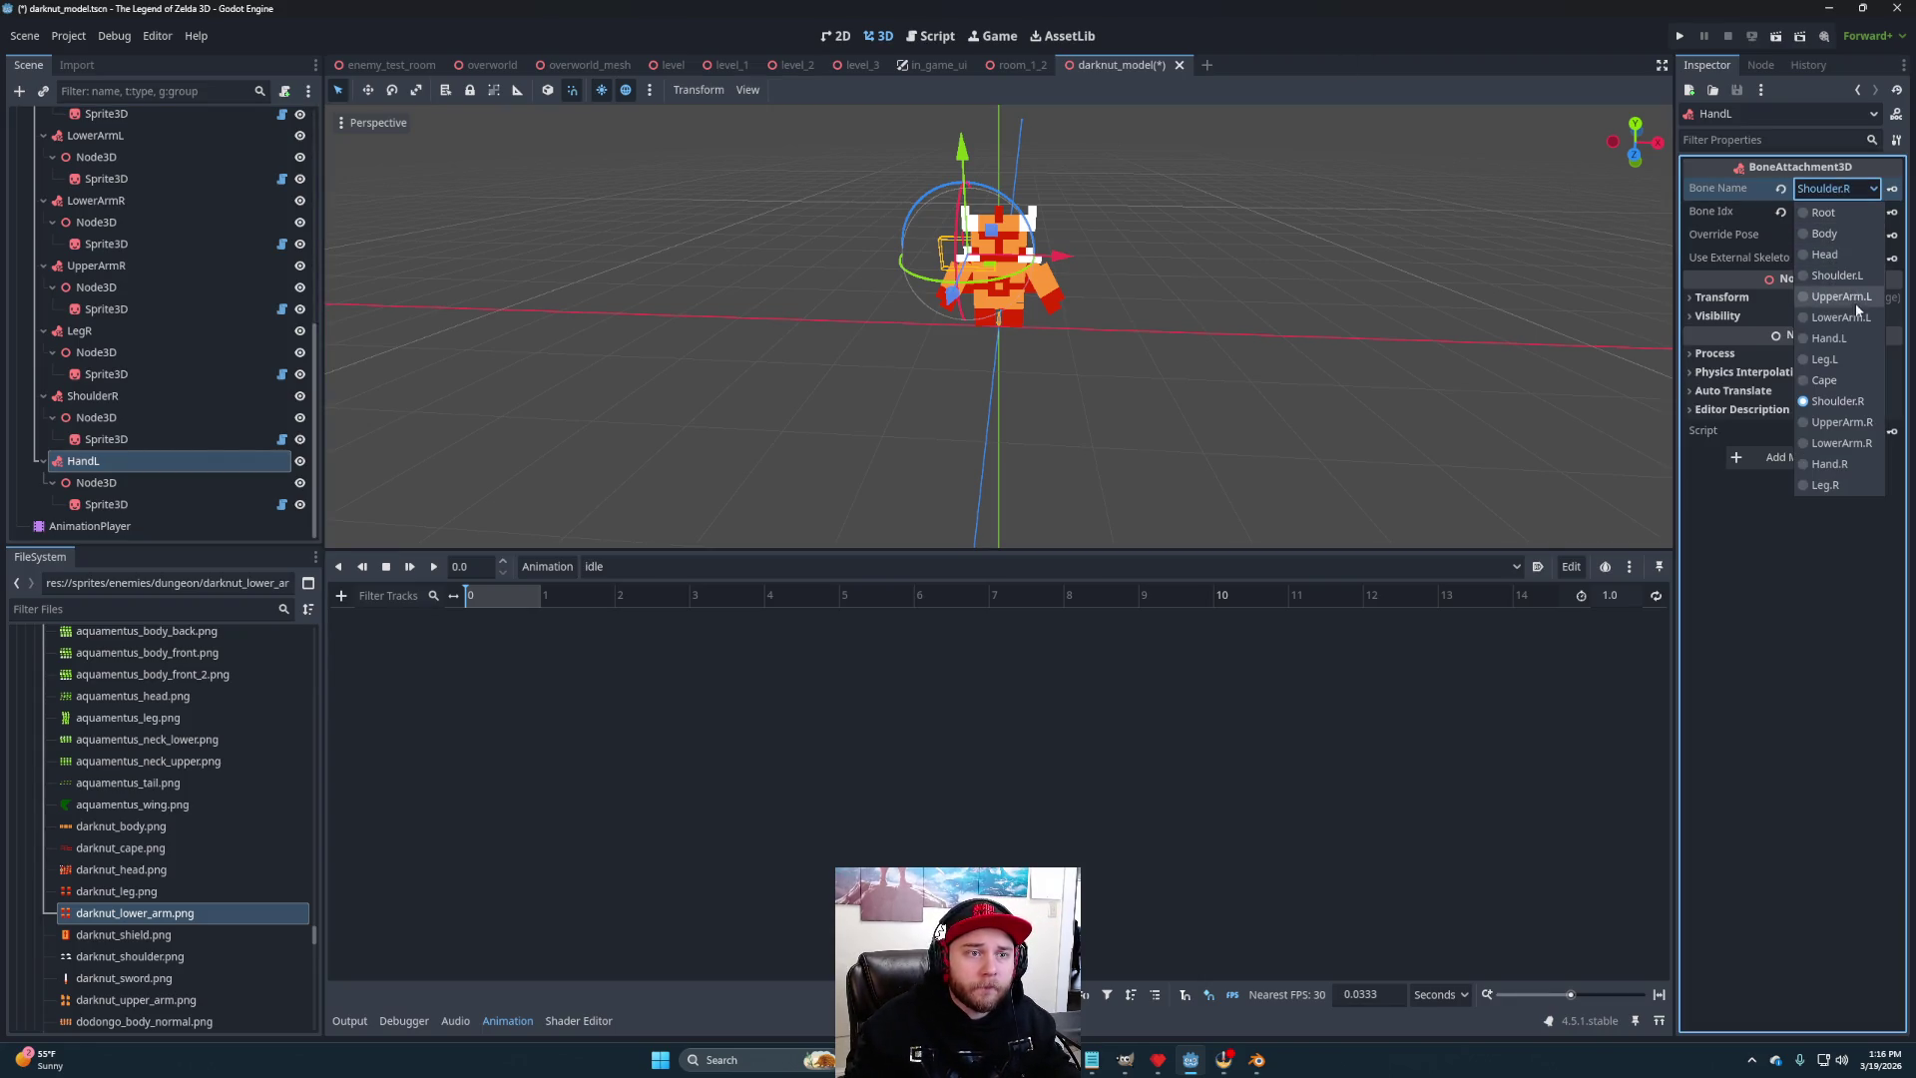
click(1841, 342)
scroll(1325, 421, up, 5)
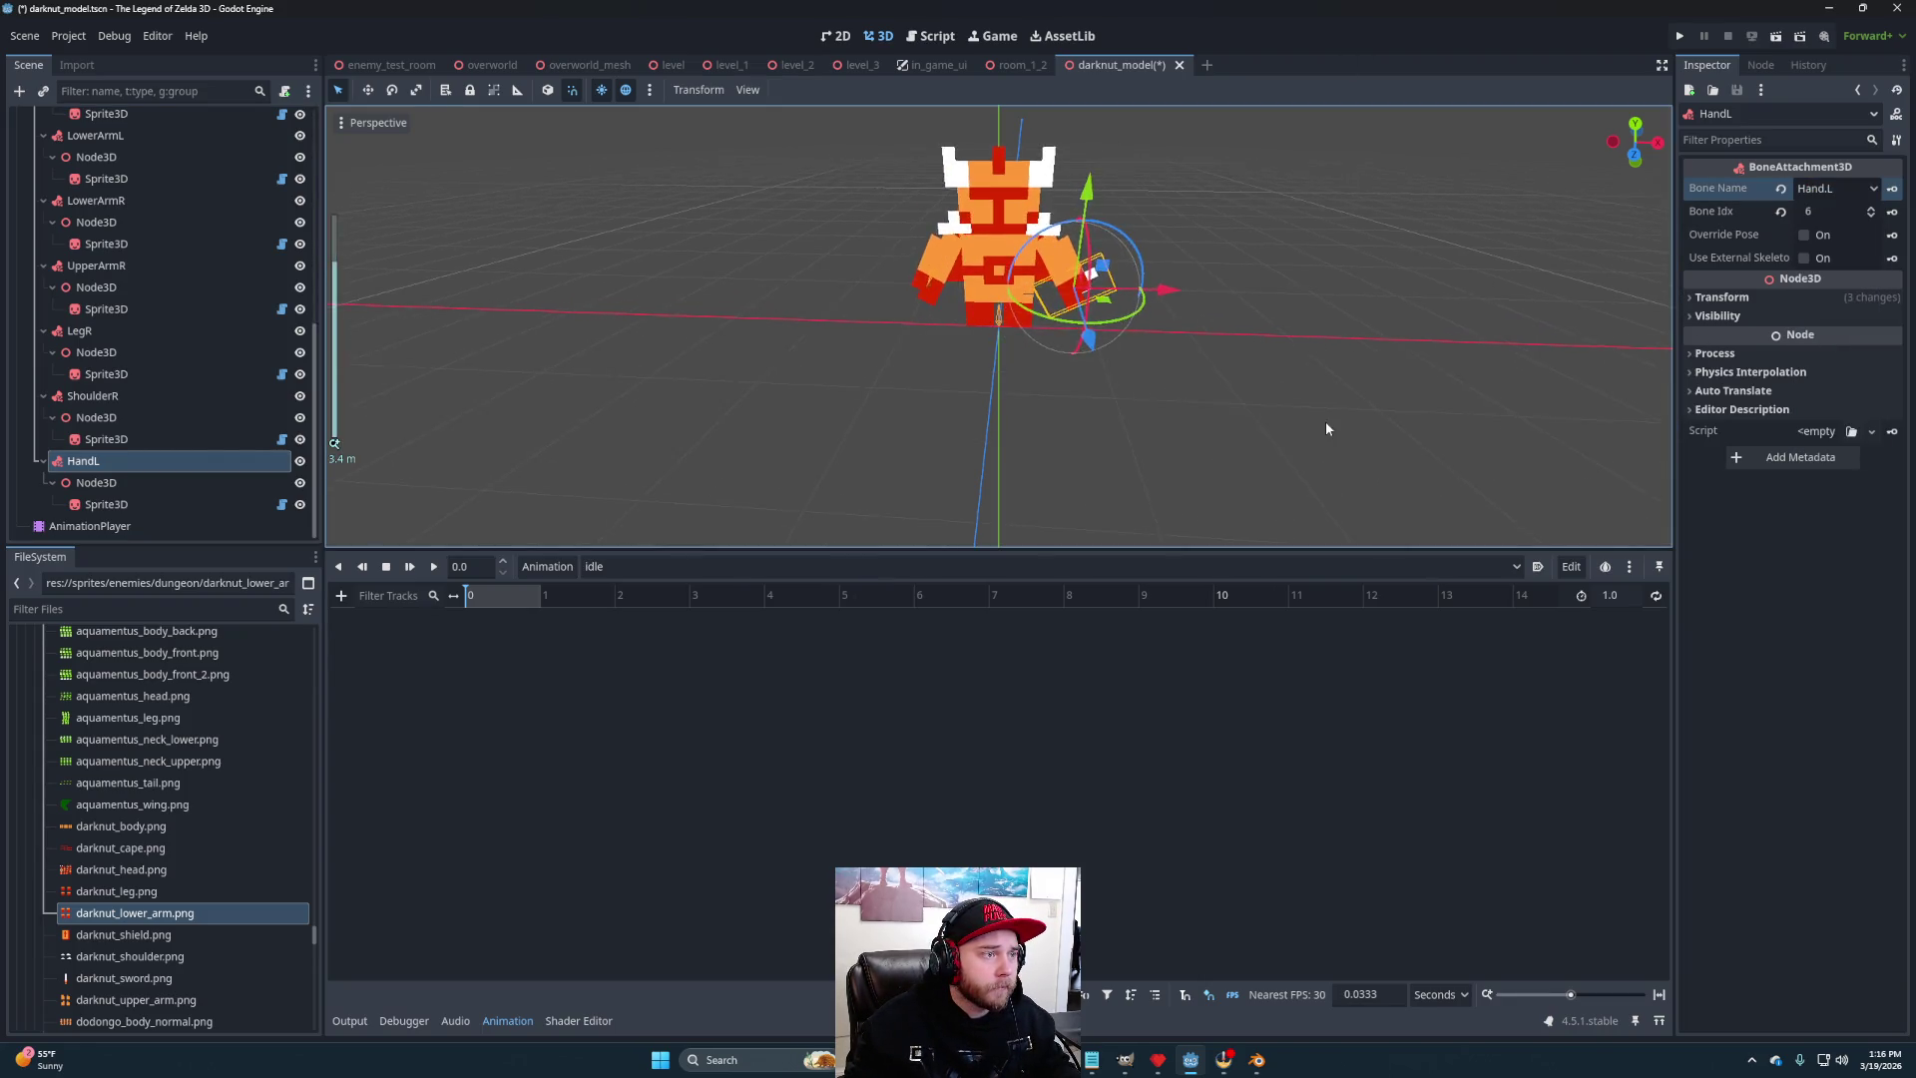
scroll(1195, 415, down, 3)
mouse_move(1194, 416)
mouse_down()
mouse_move(1130, 429)
mouse_move(1165, 417)
mouse_move(1034, 387)
mouse_up()
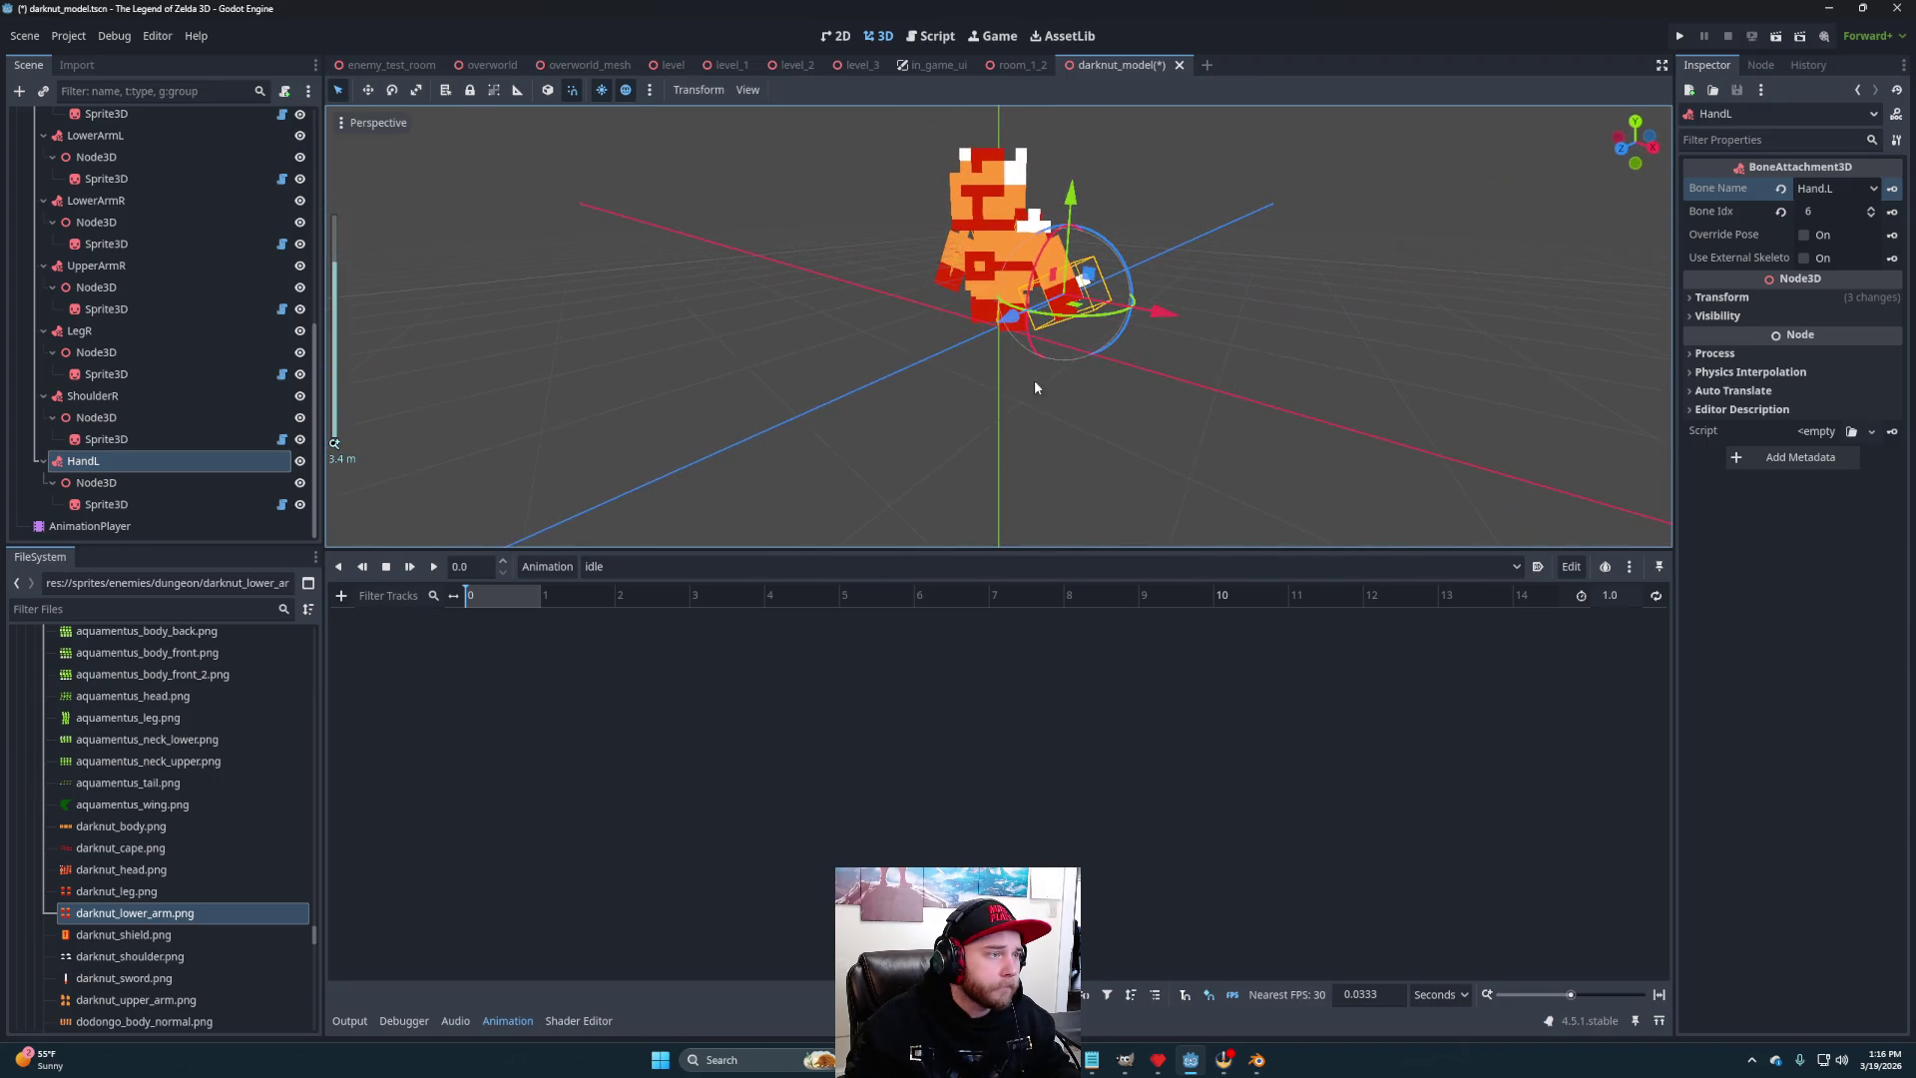
click(110, 504)
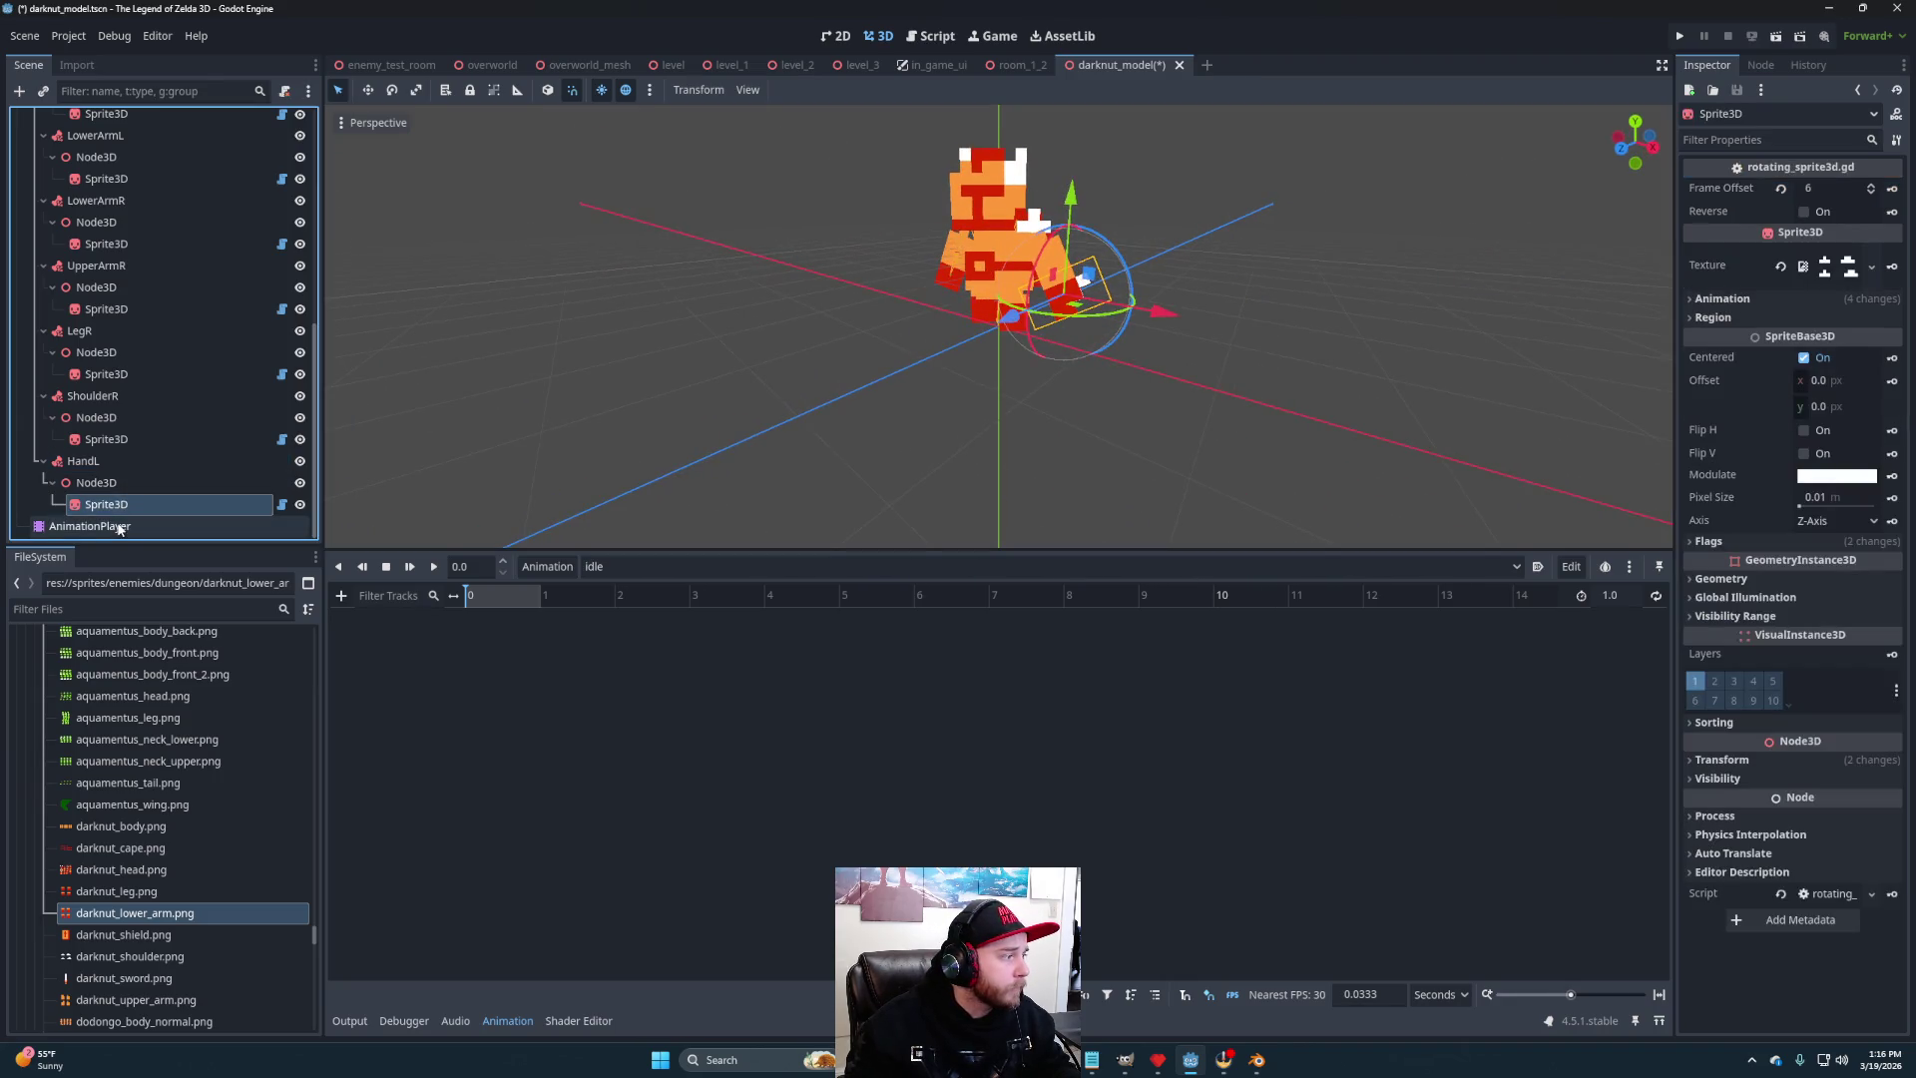
- Give the HandL Sprite3D the darknut_sword.png texture, set Hframes and Vframes to 1, and detach its script
mouse_move(150, 978)
mouse_down()
mouse_move(244, 967)
mouse_move(1821, 267)
mouse_up()
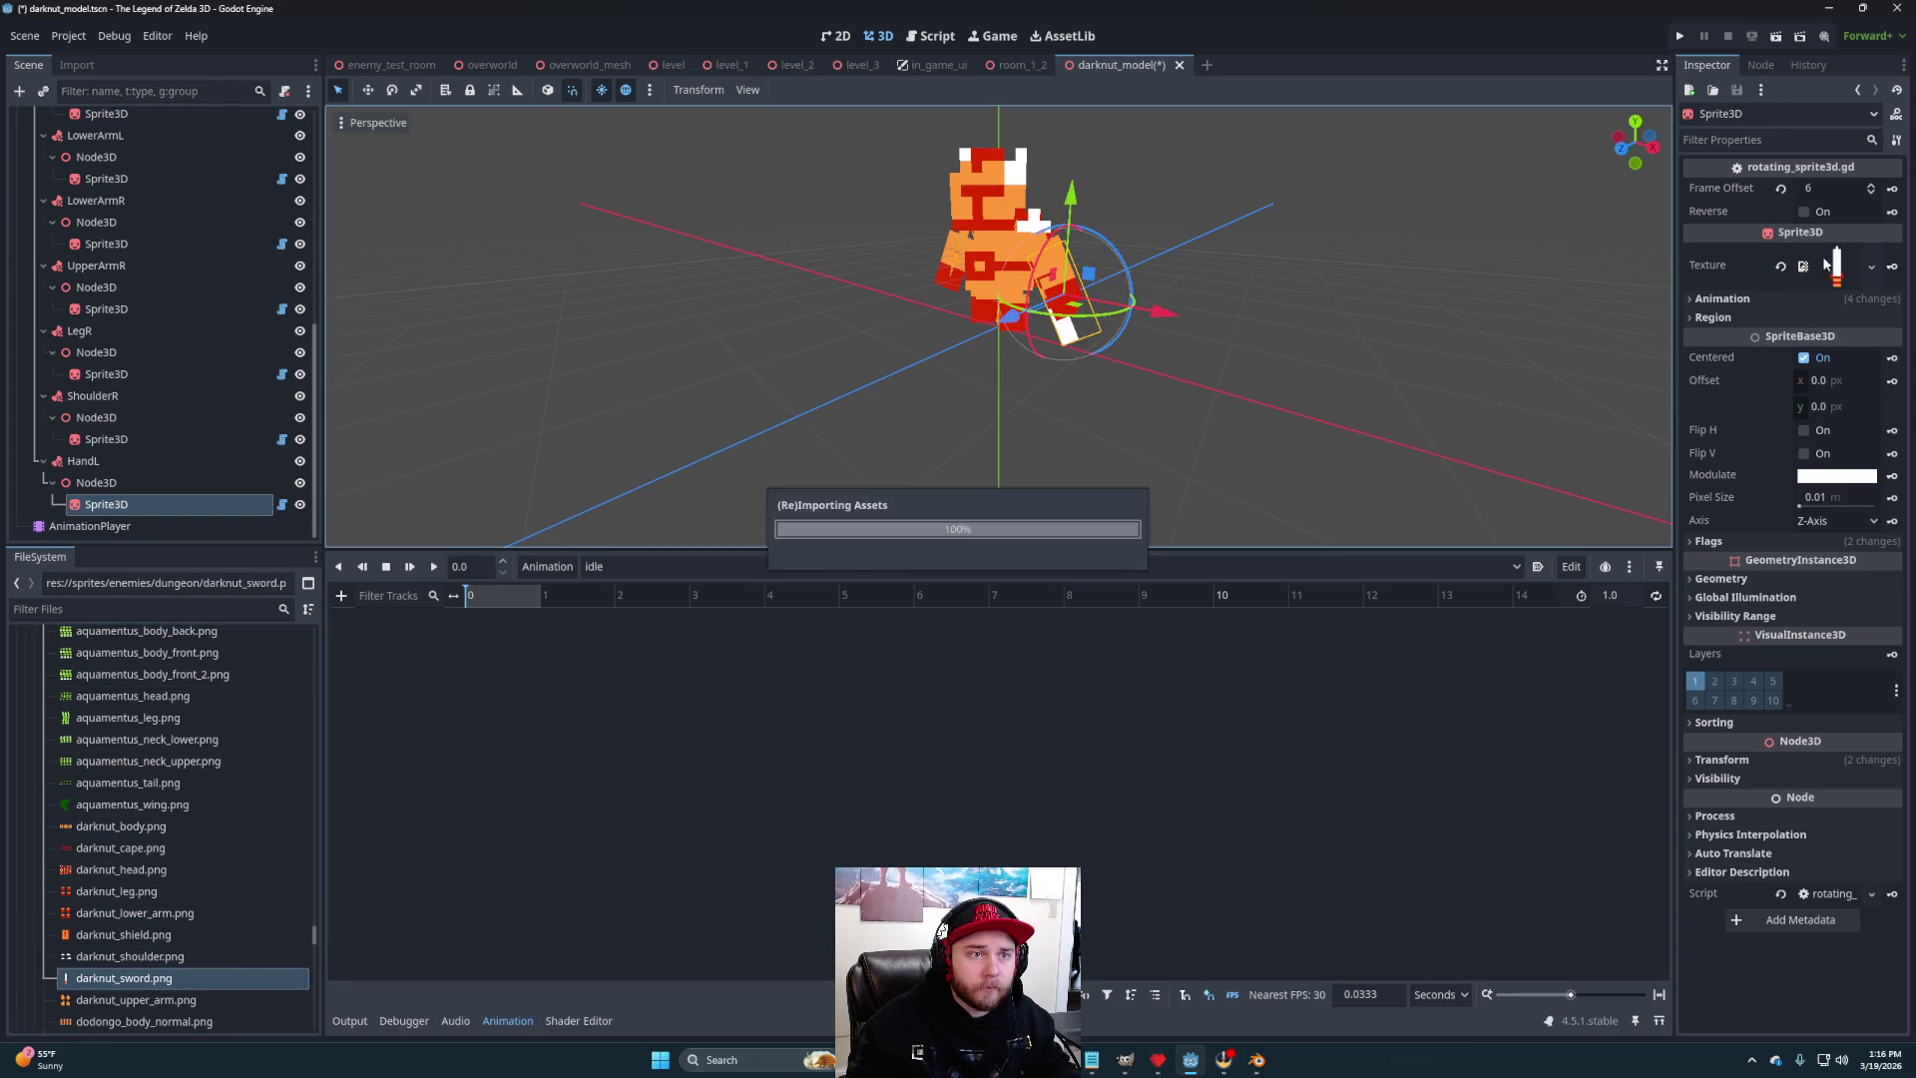
click(1794, 300)
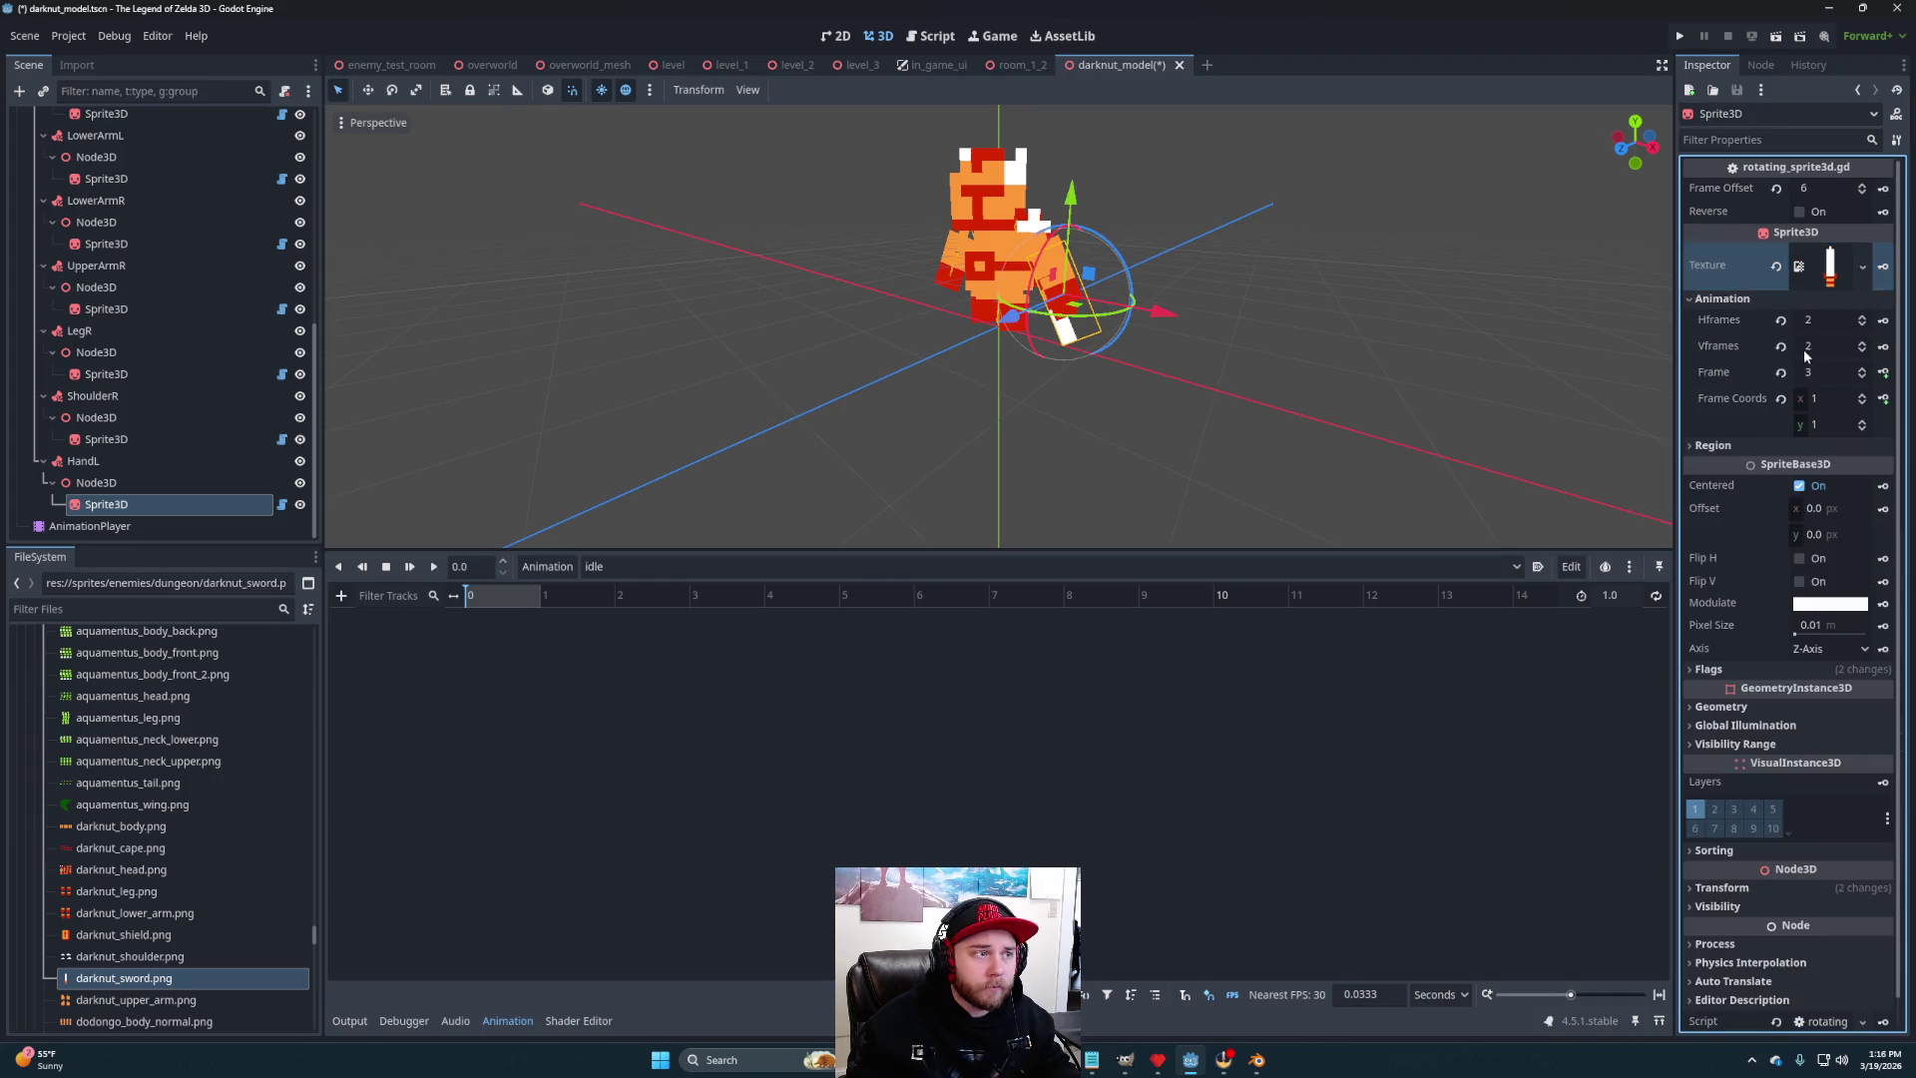
click(1821, 322)
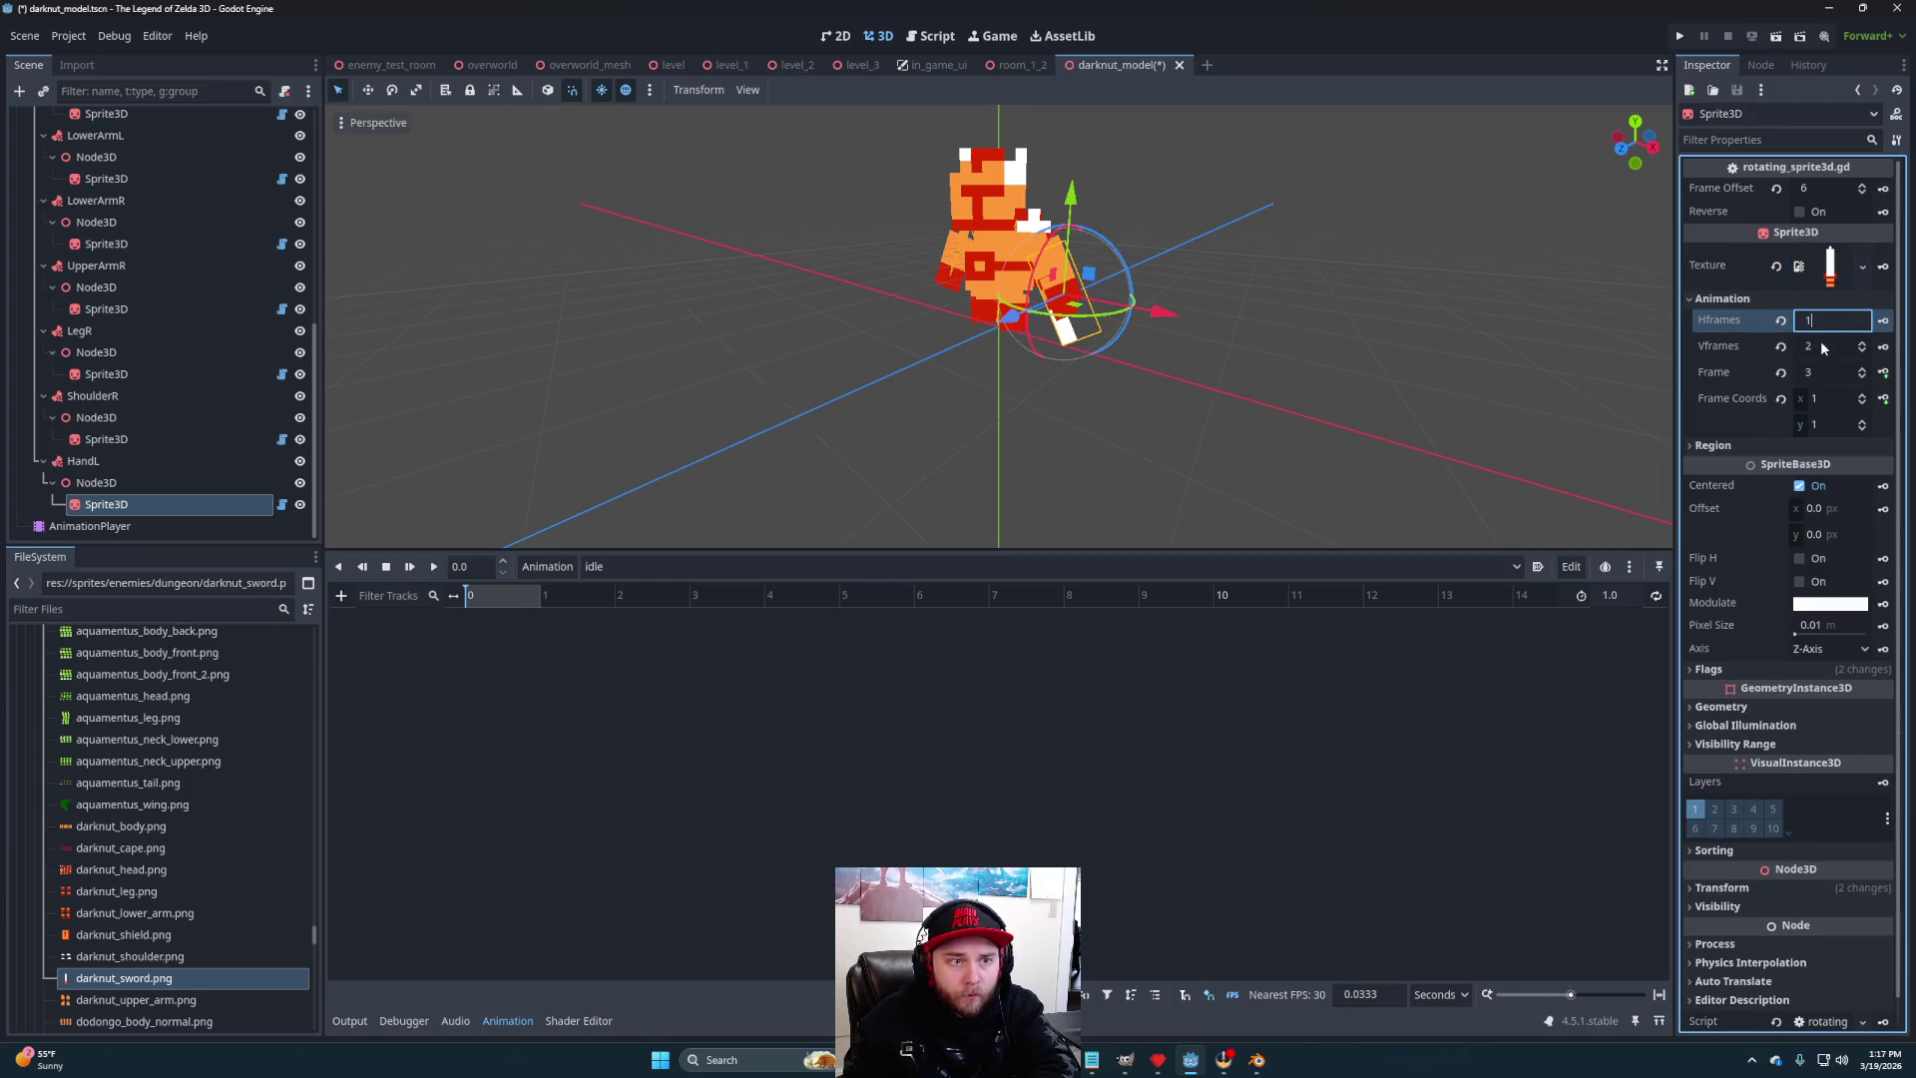
click(1821, 346)
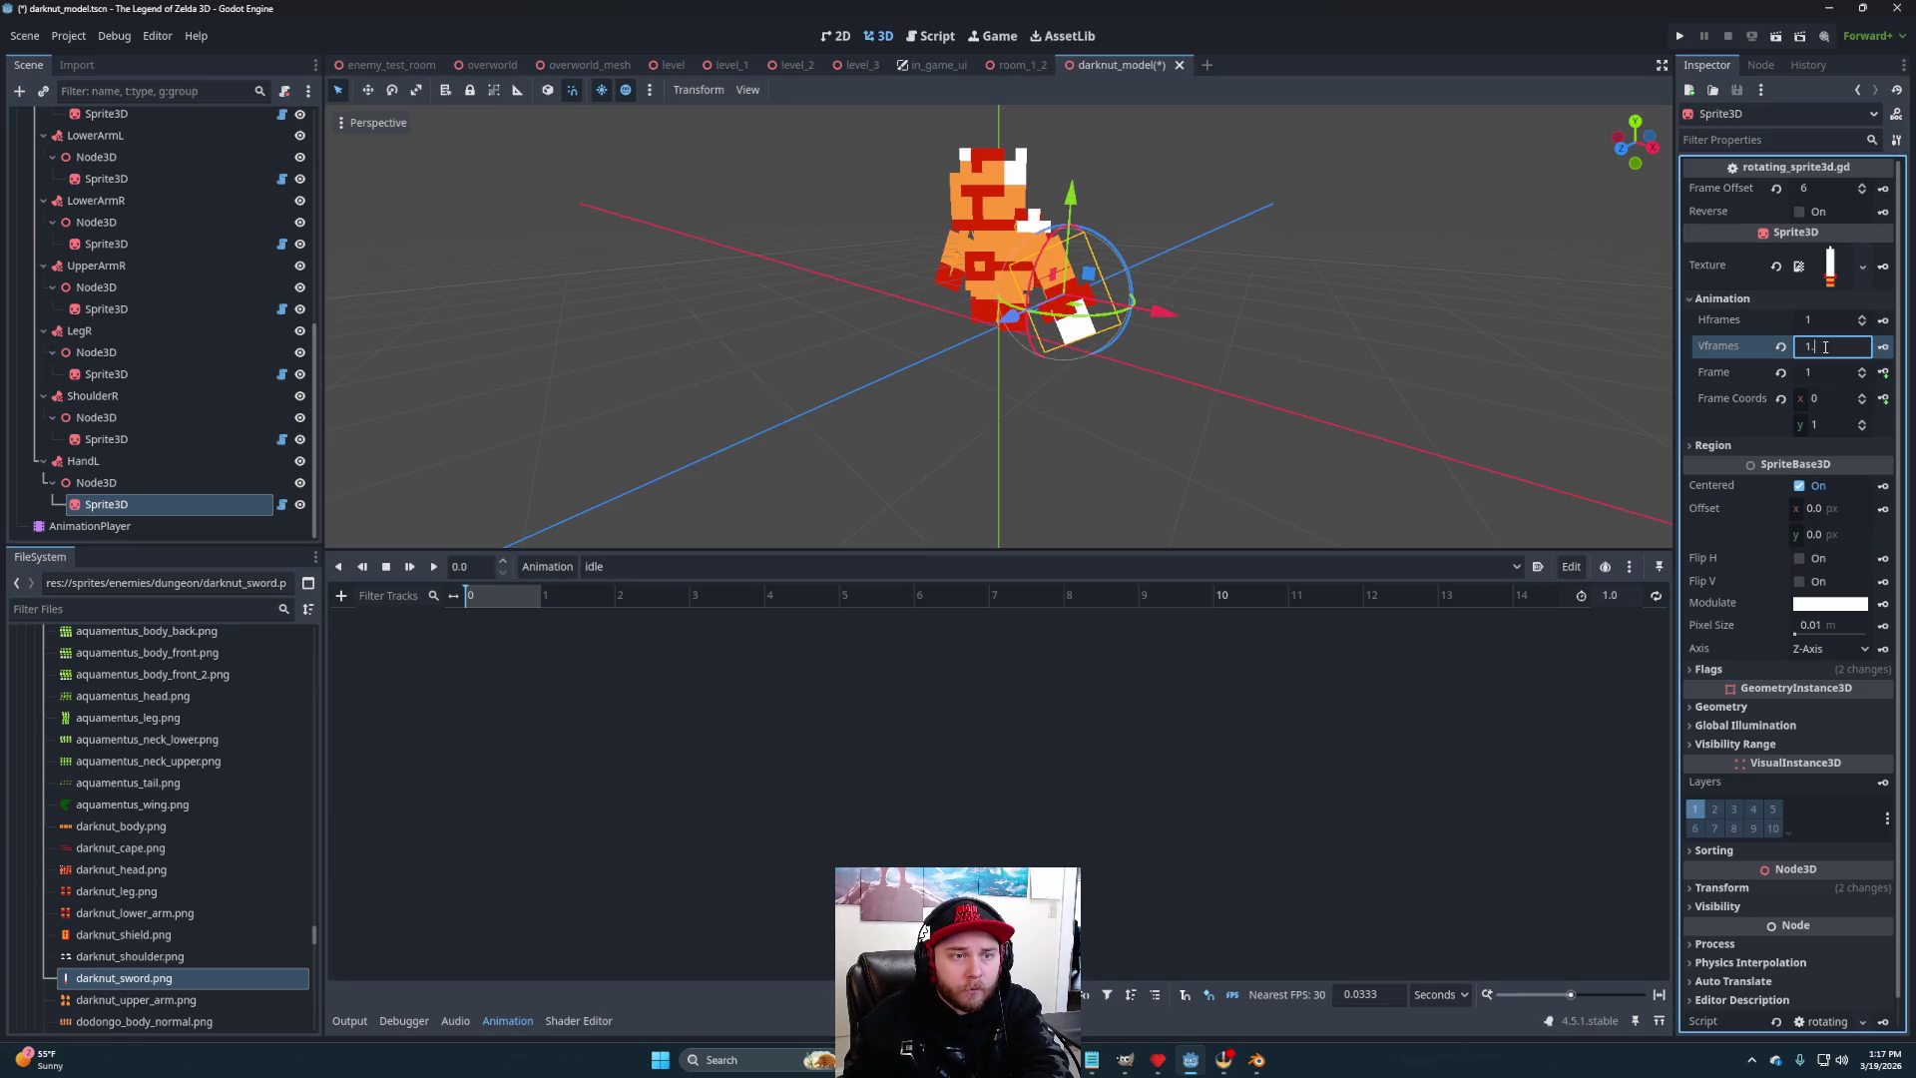
text(1)
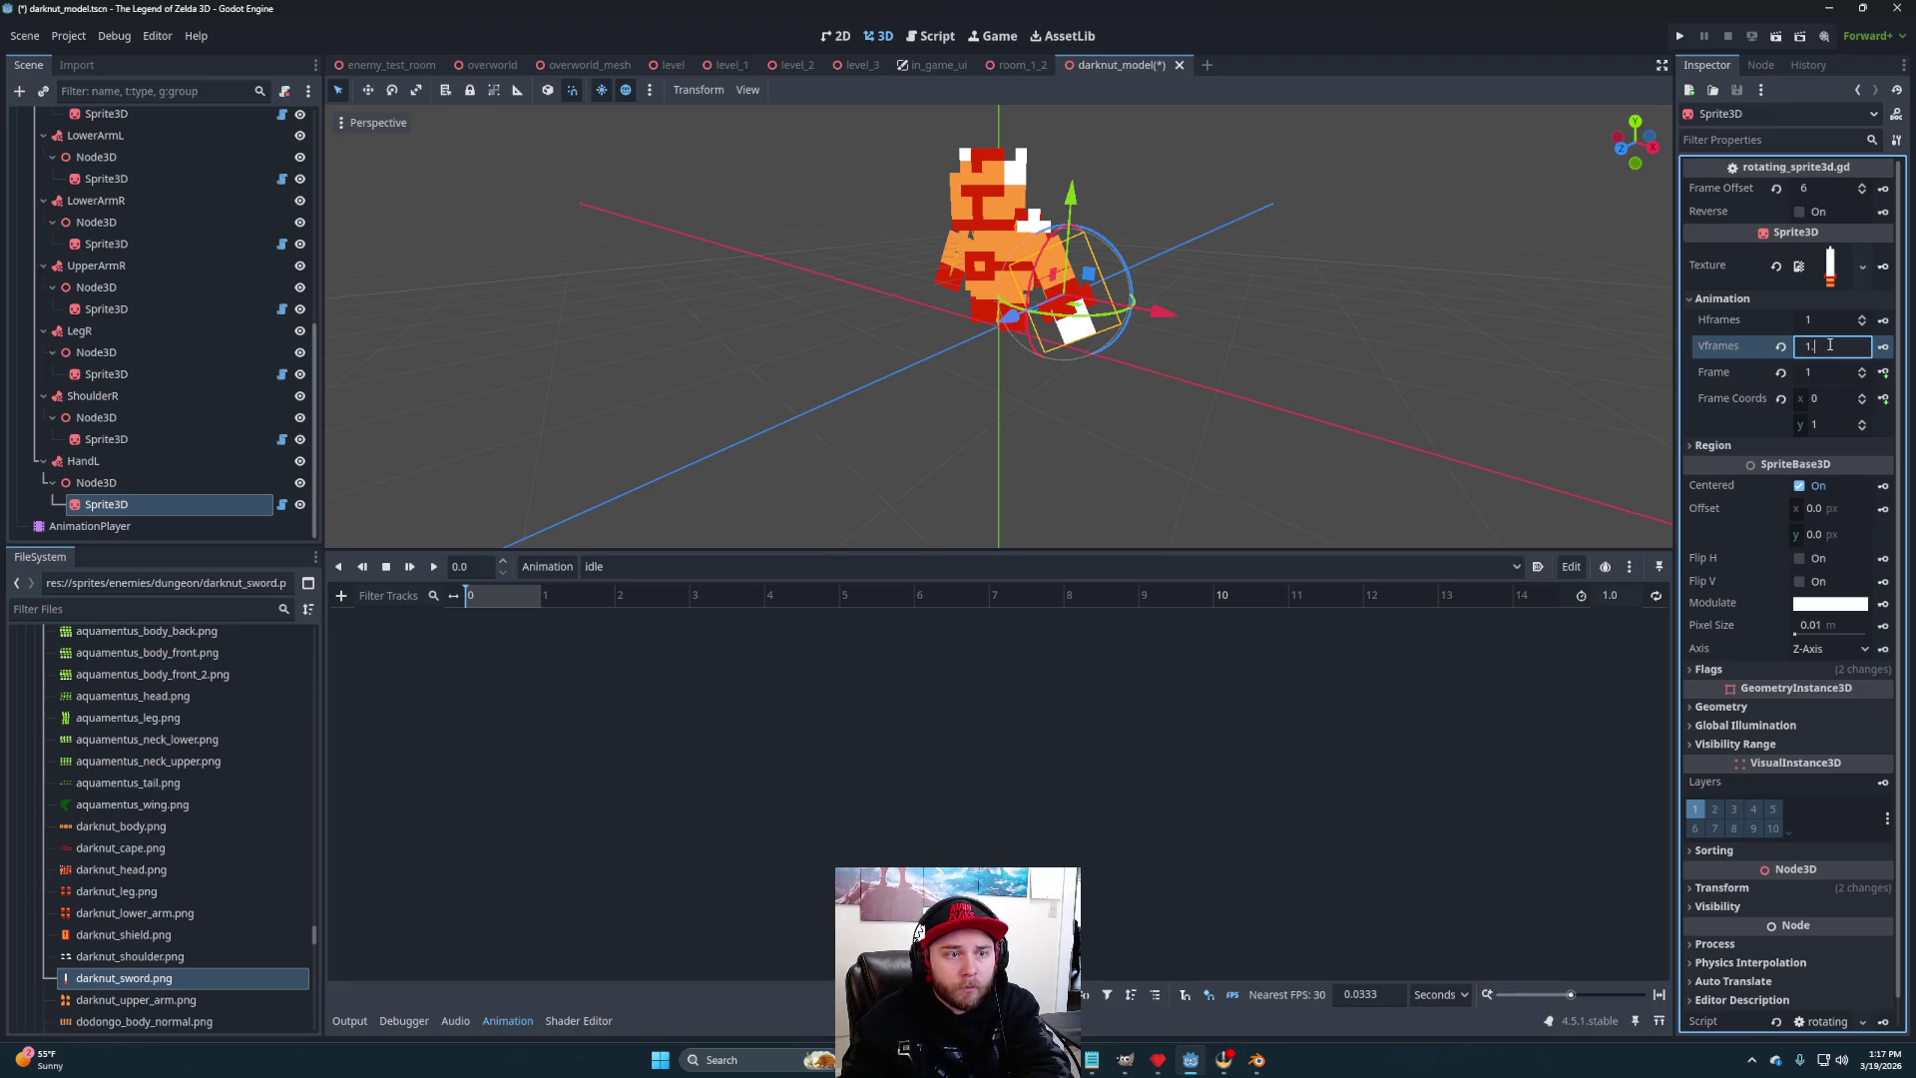
key(Return)
mouse_move(1177, 359)
mouse_down()
mouse_move(1265, 393)
mouse_move(1286, 391)
mouse_move(1278, 361)
mouse_move(1237, 369)
mouse_move(1297, 379)
mouse_move(1168, 355)
mouse_move(1315, 376)
mouse_up()
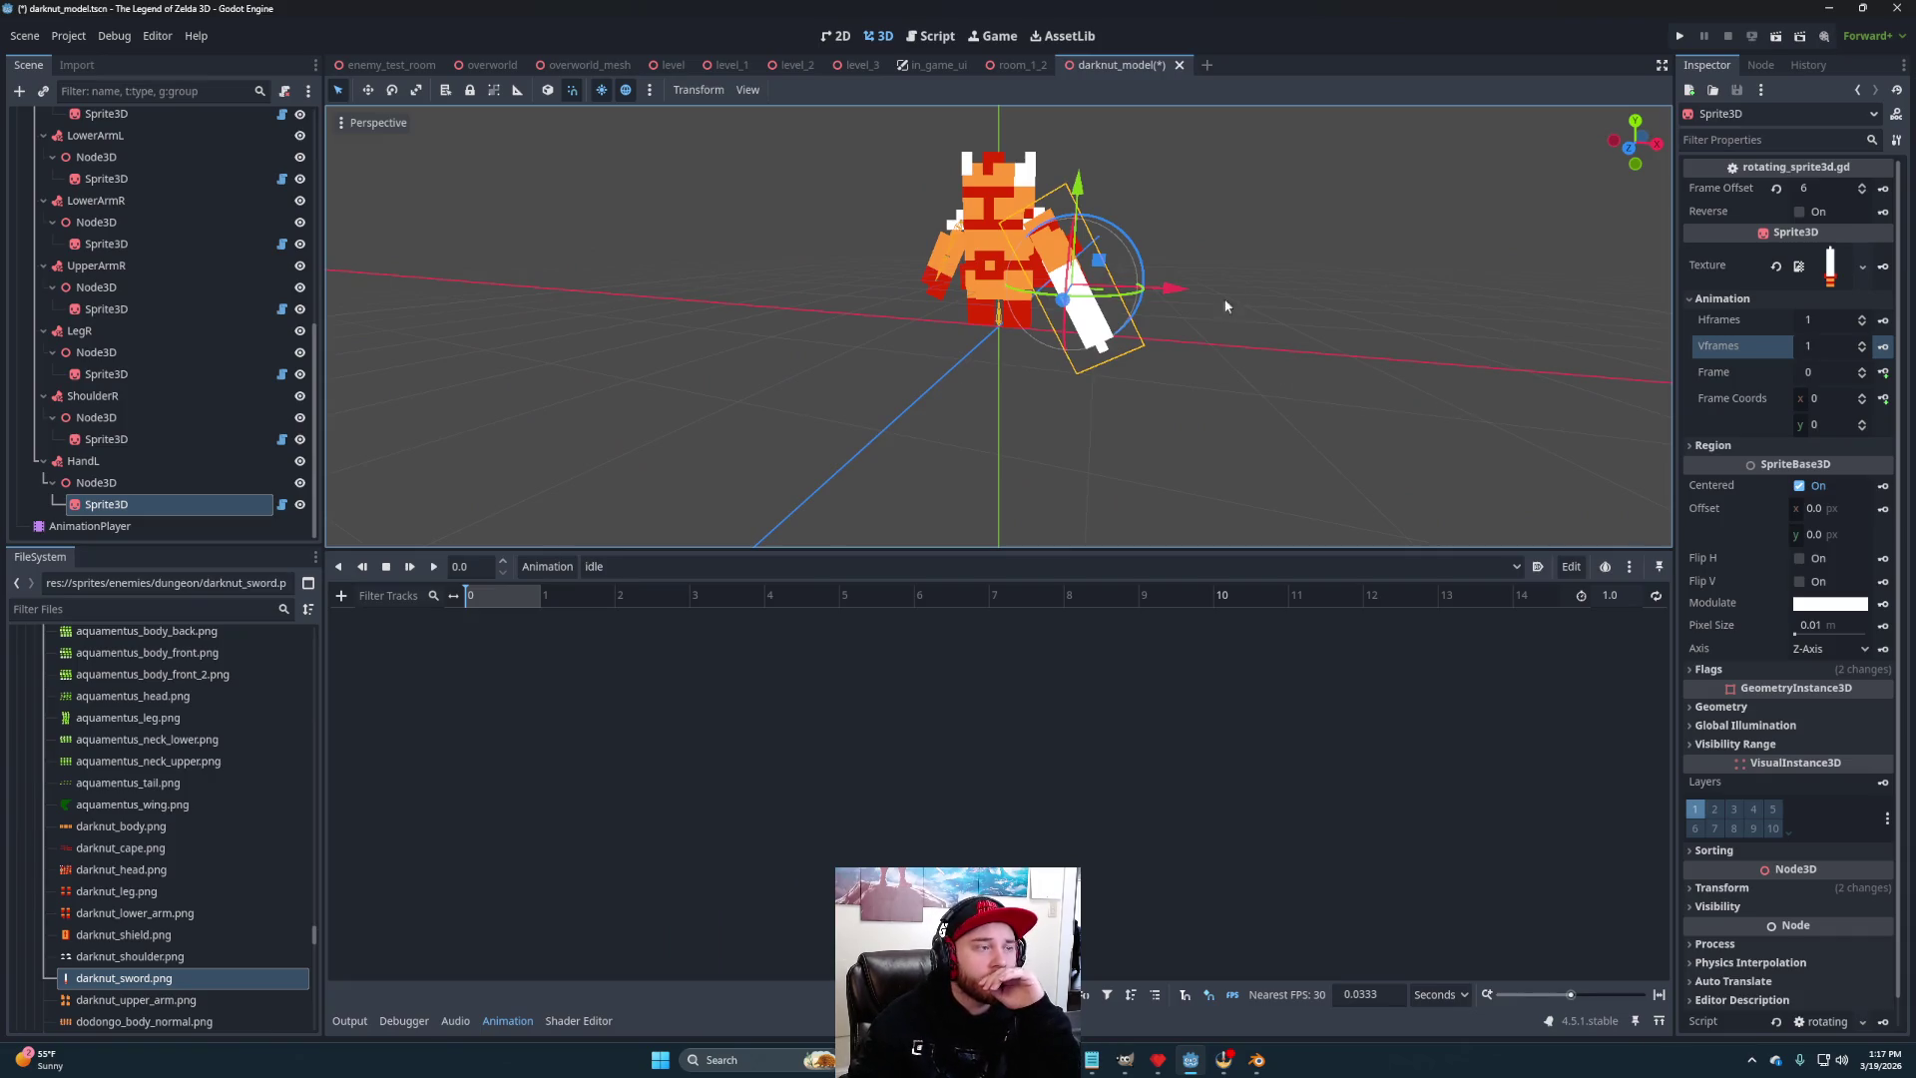
click(284, 92)
mouse_move(1457, 399)
mouse_down()
mouse_move(1159, 421)
mouse_move(1370, 418)
mouse_up()
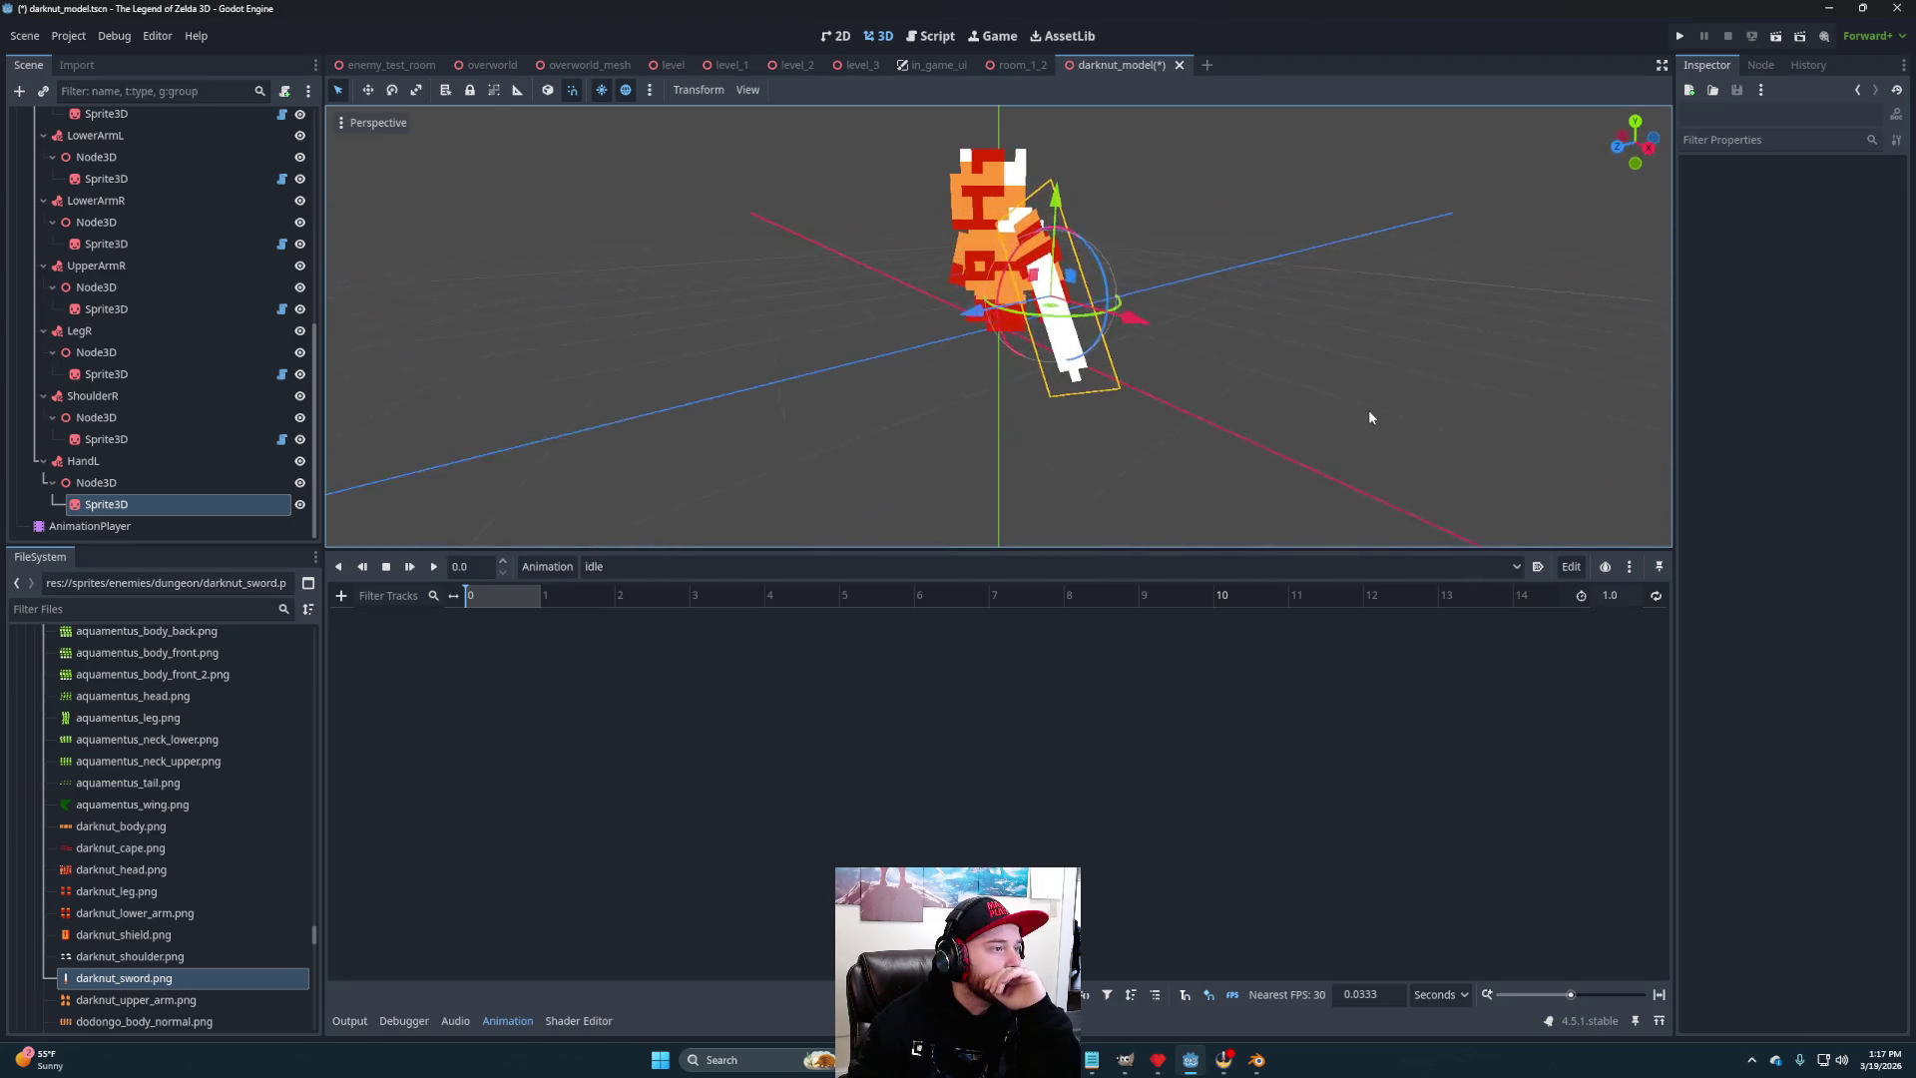
- Reset the HandL sword sprite's Y rotation to 0
click(128, 504)
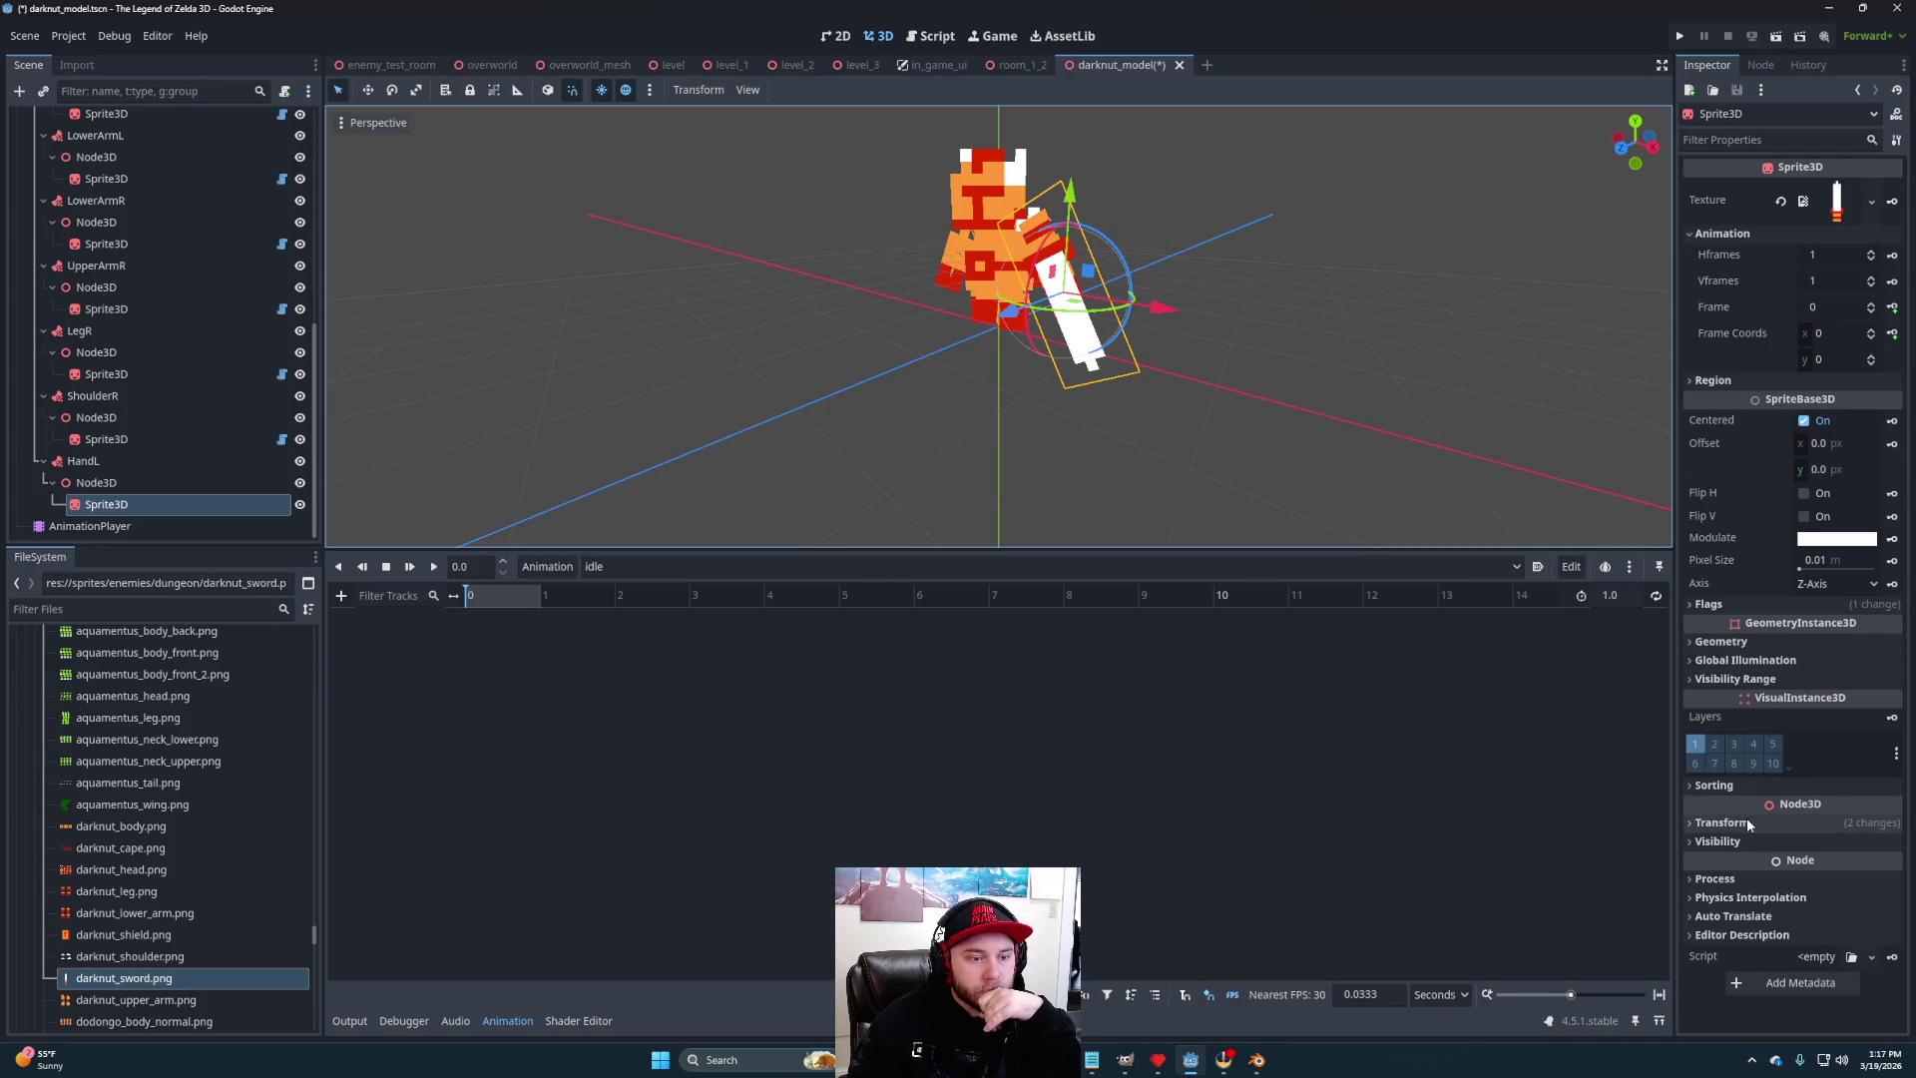
click(1856, 823)
click(1869, 890)
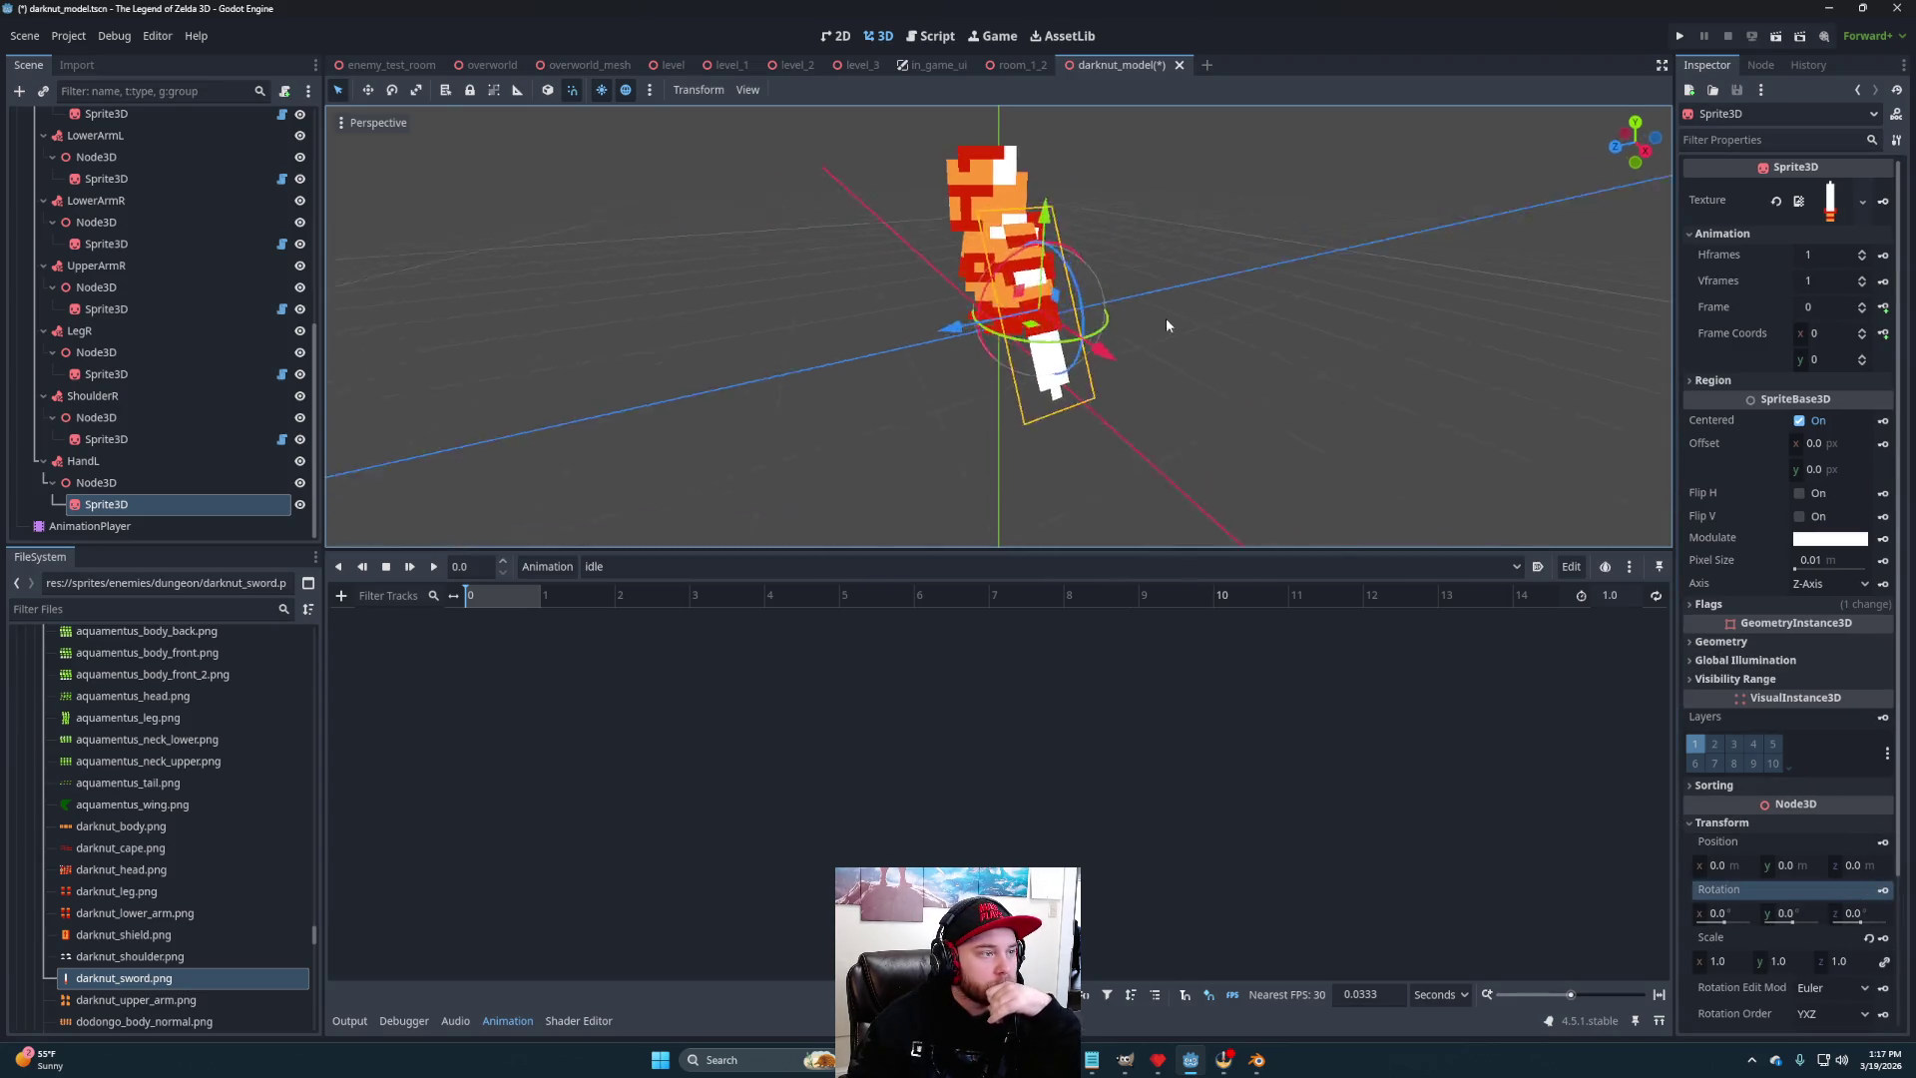
- Set the HandL holder node's rotation to 0, 0, 90
click(96, 482)
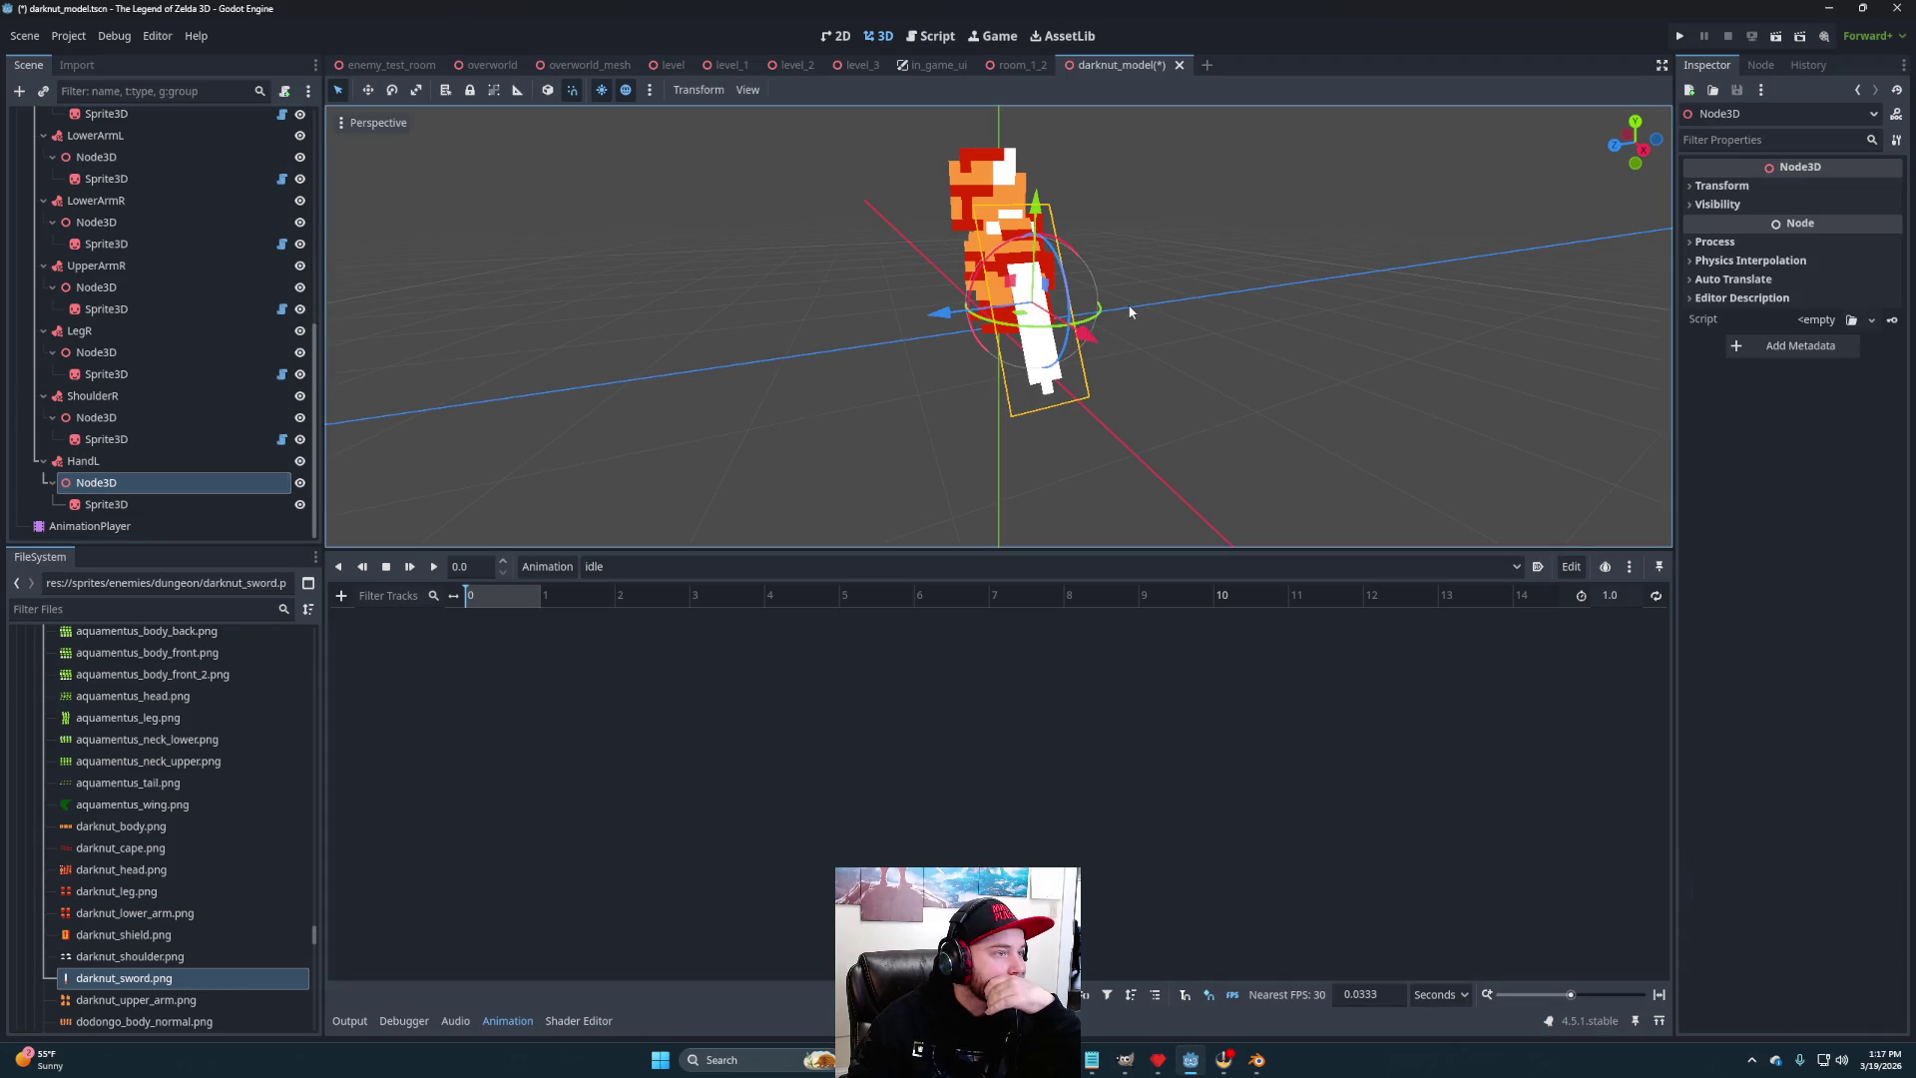
mouse_move(1115, 331)
mouse_down()
mouse_move(1111, 290)
mouse_move(1055, 261)
mouse_move(1121, 279)
mouse_move(1143, 388)
mouse_up()
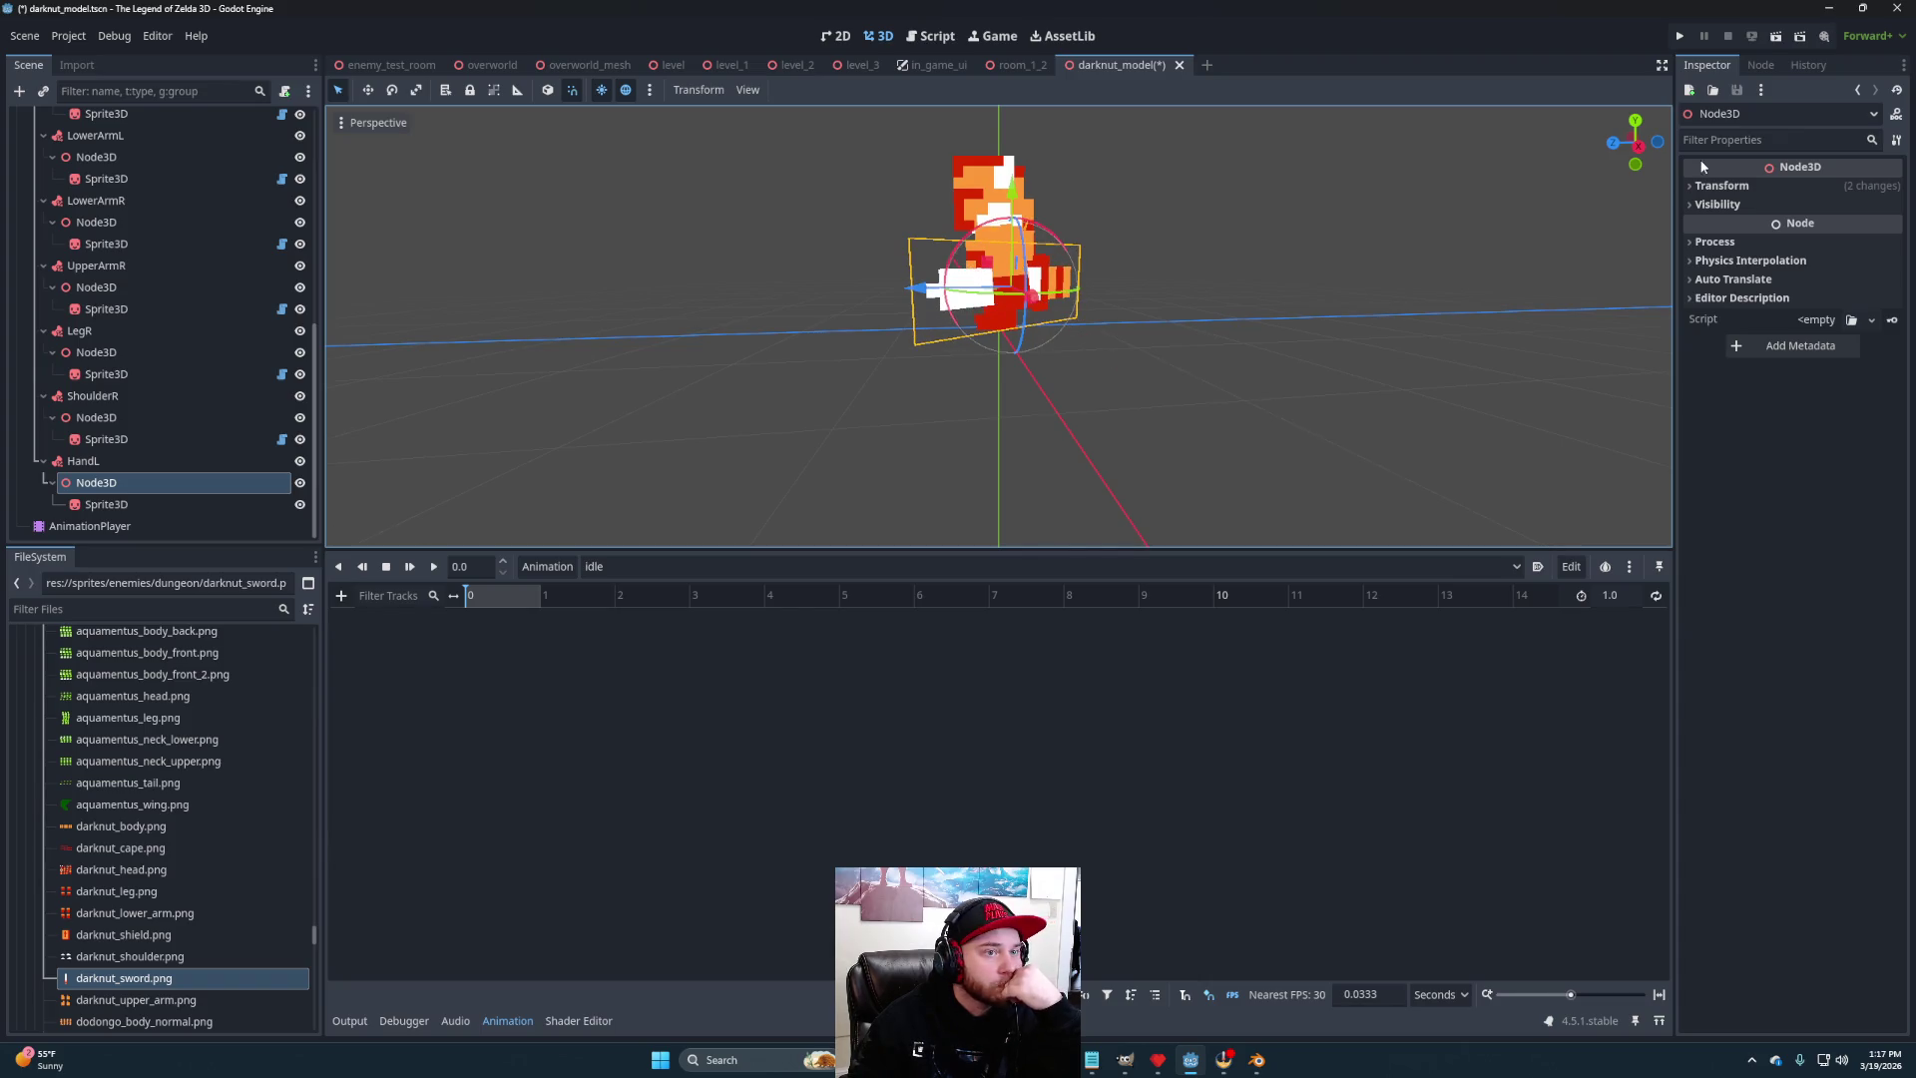
click(1723, 186)
drag(1018, 372, 1193, 410)
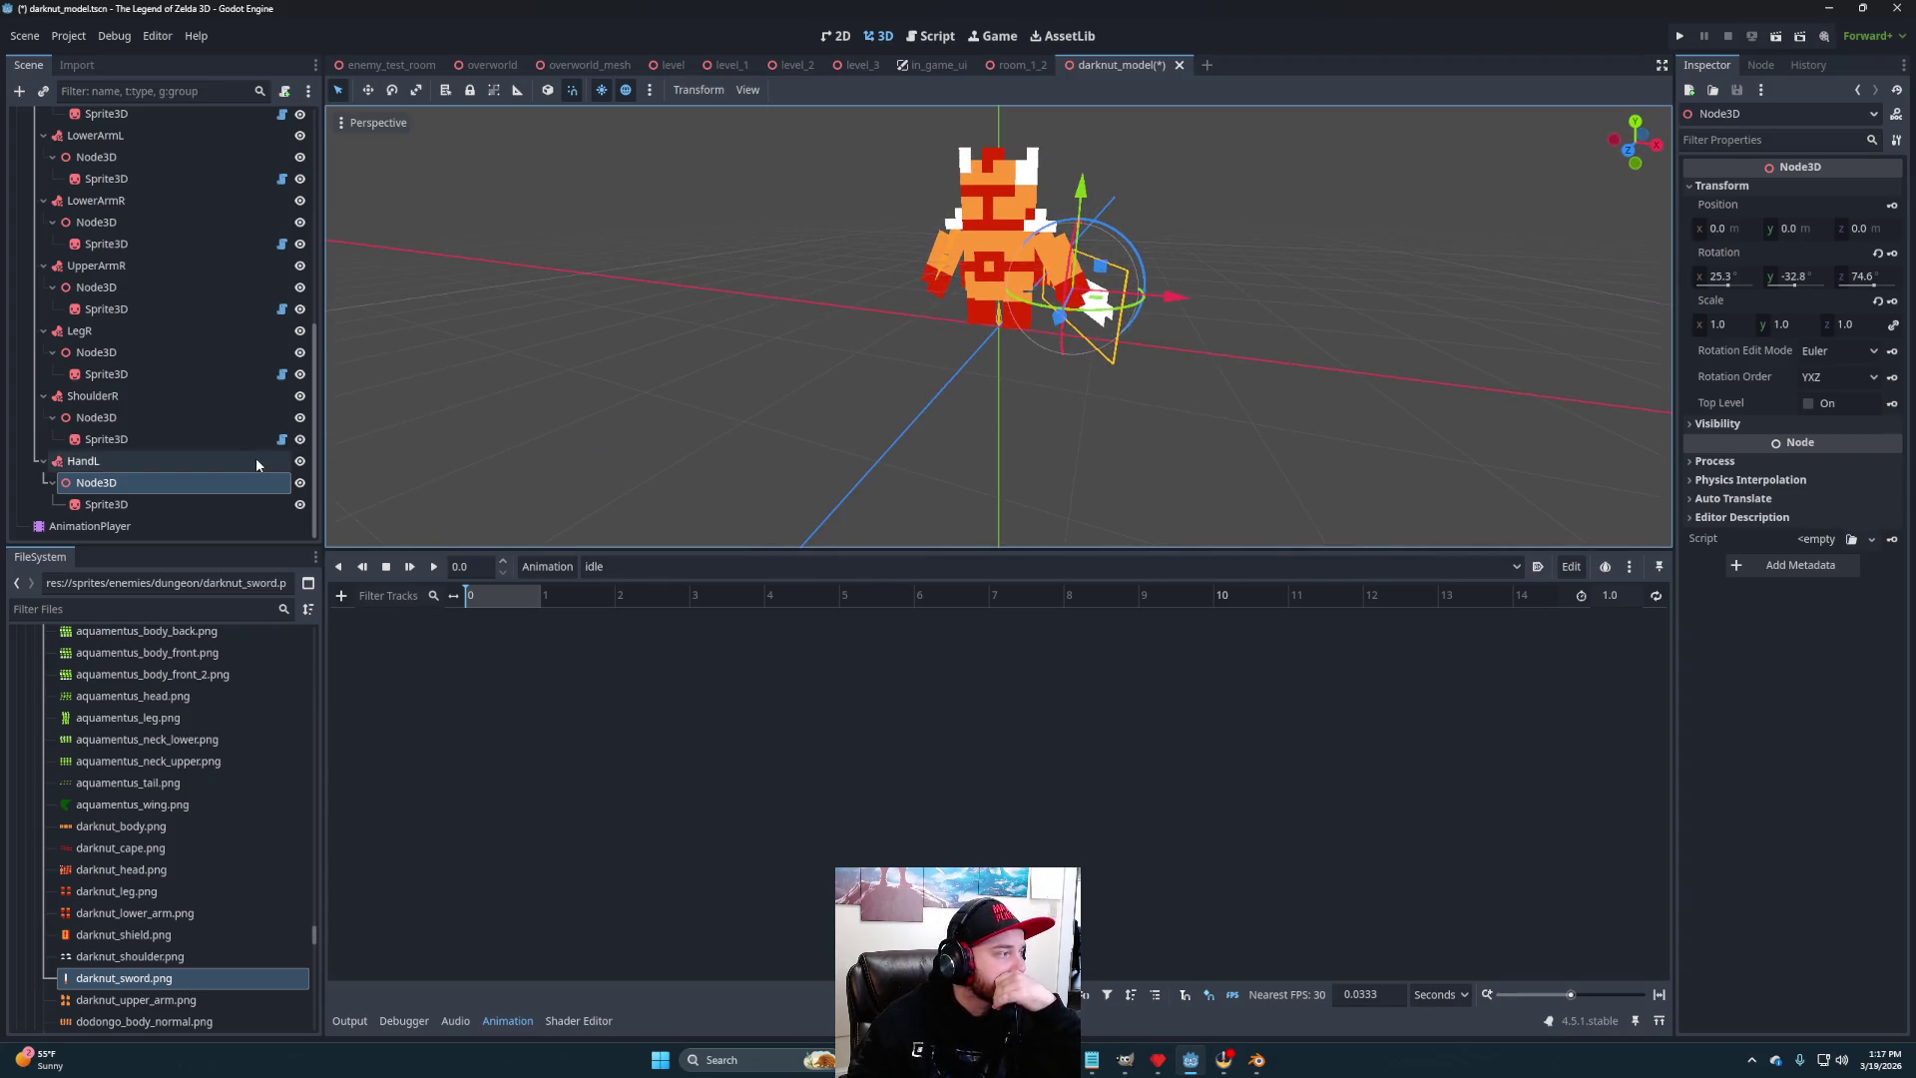
click(1740, 275)
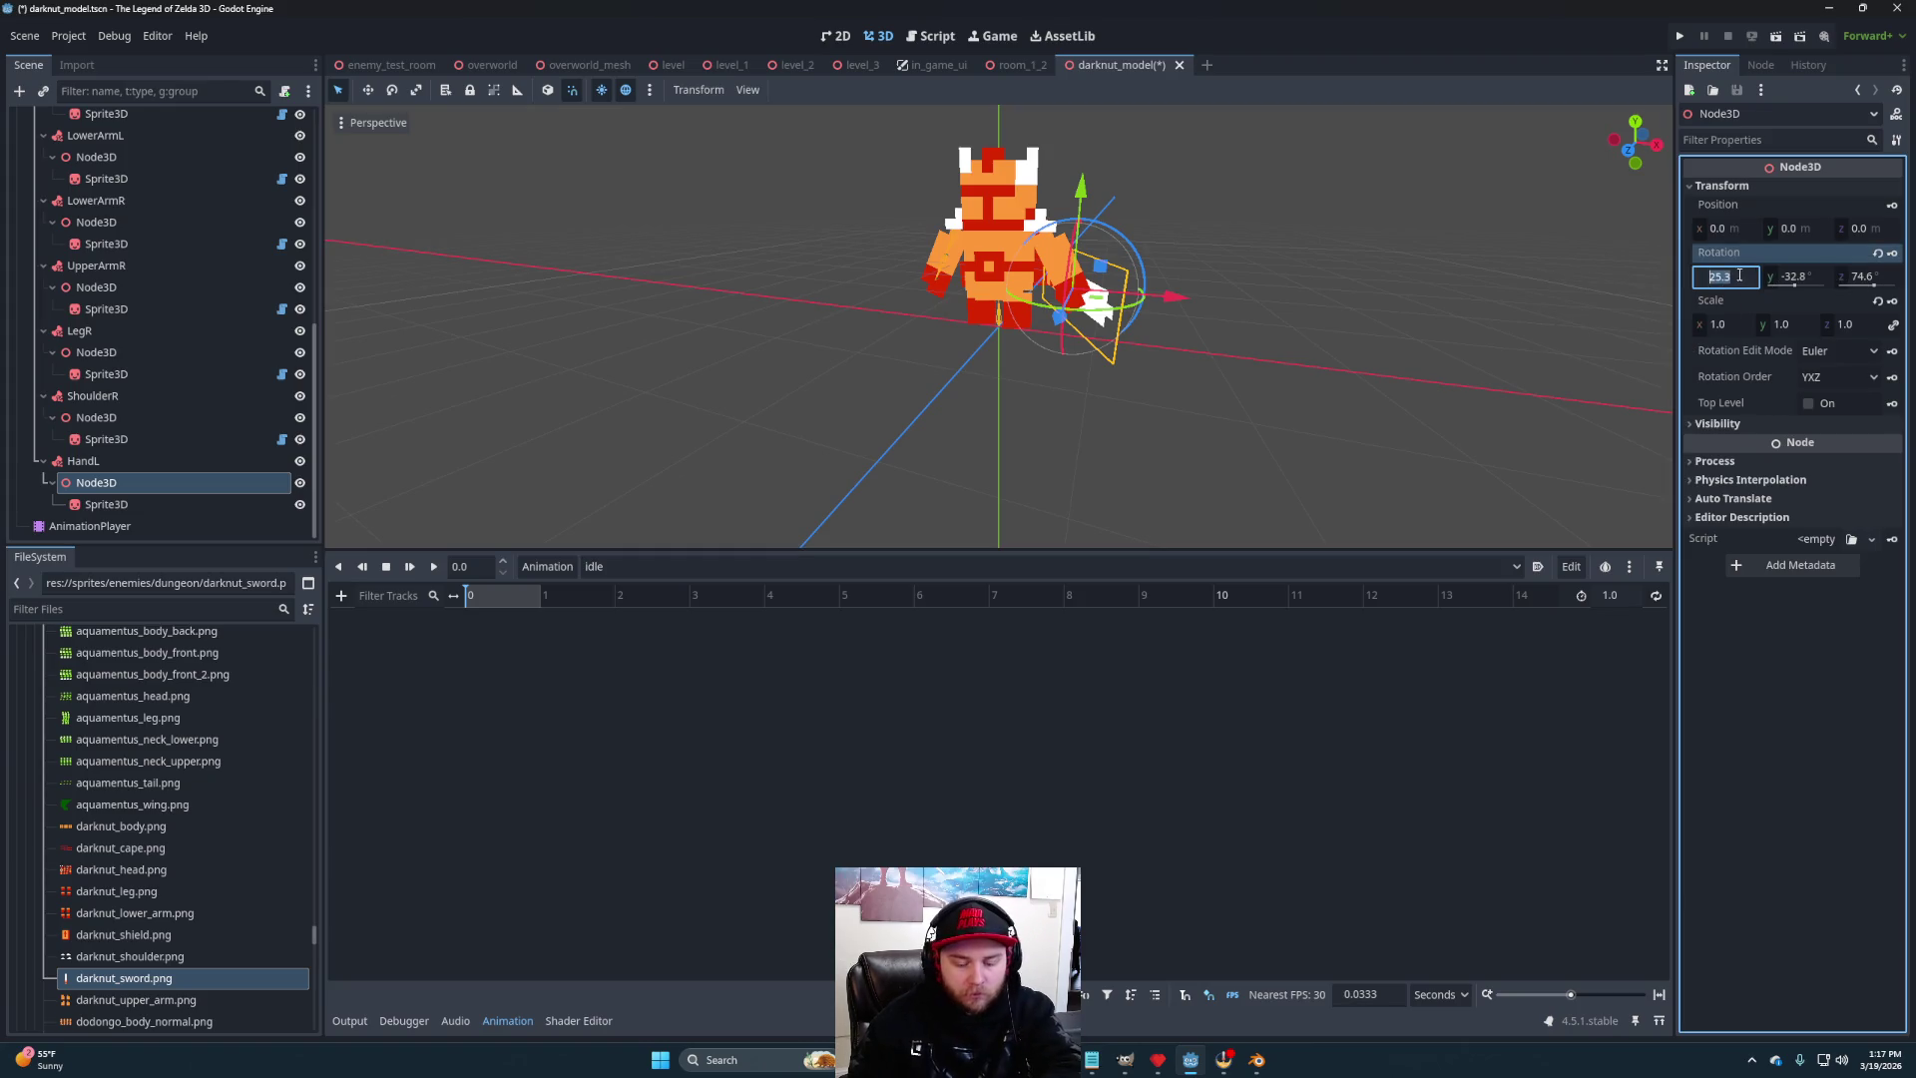
text(909)
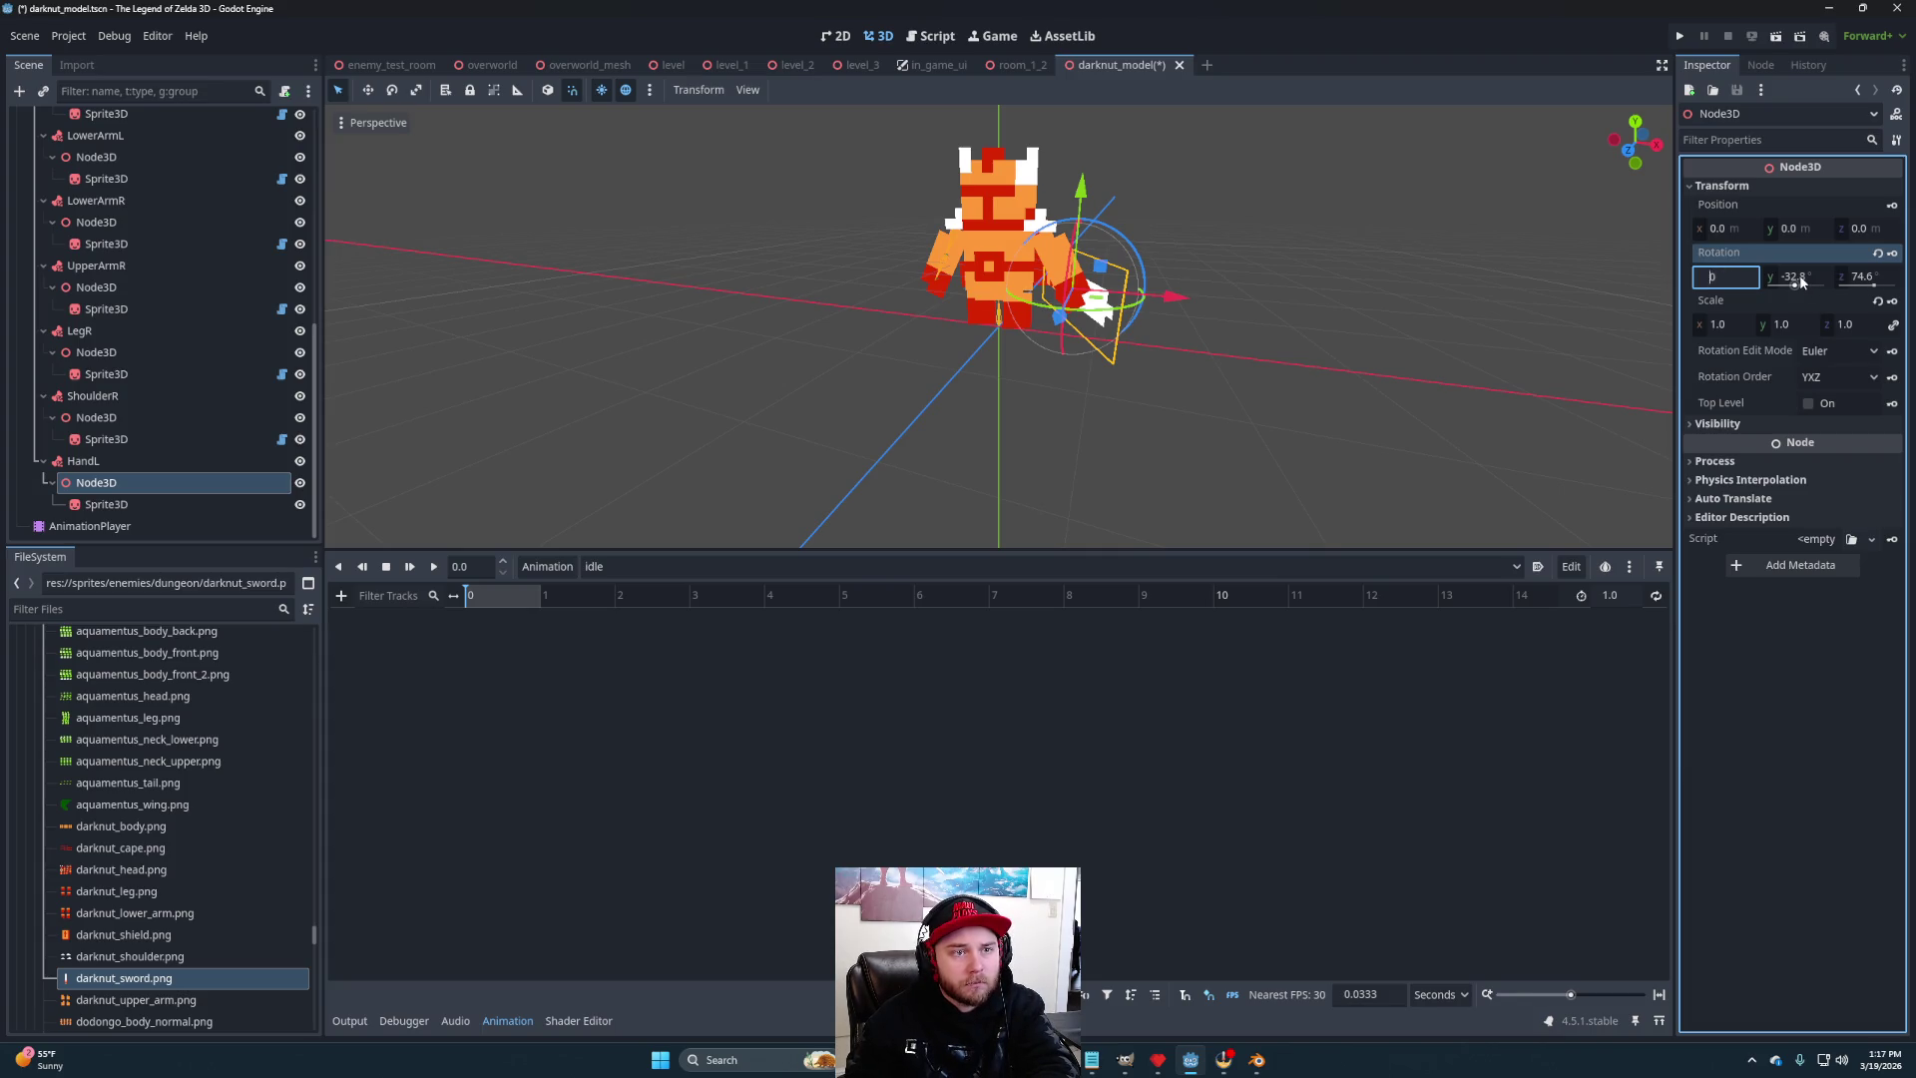
drag(1802, 282, 1794, 290)
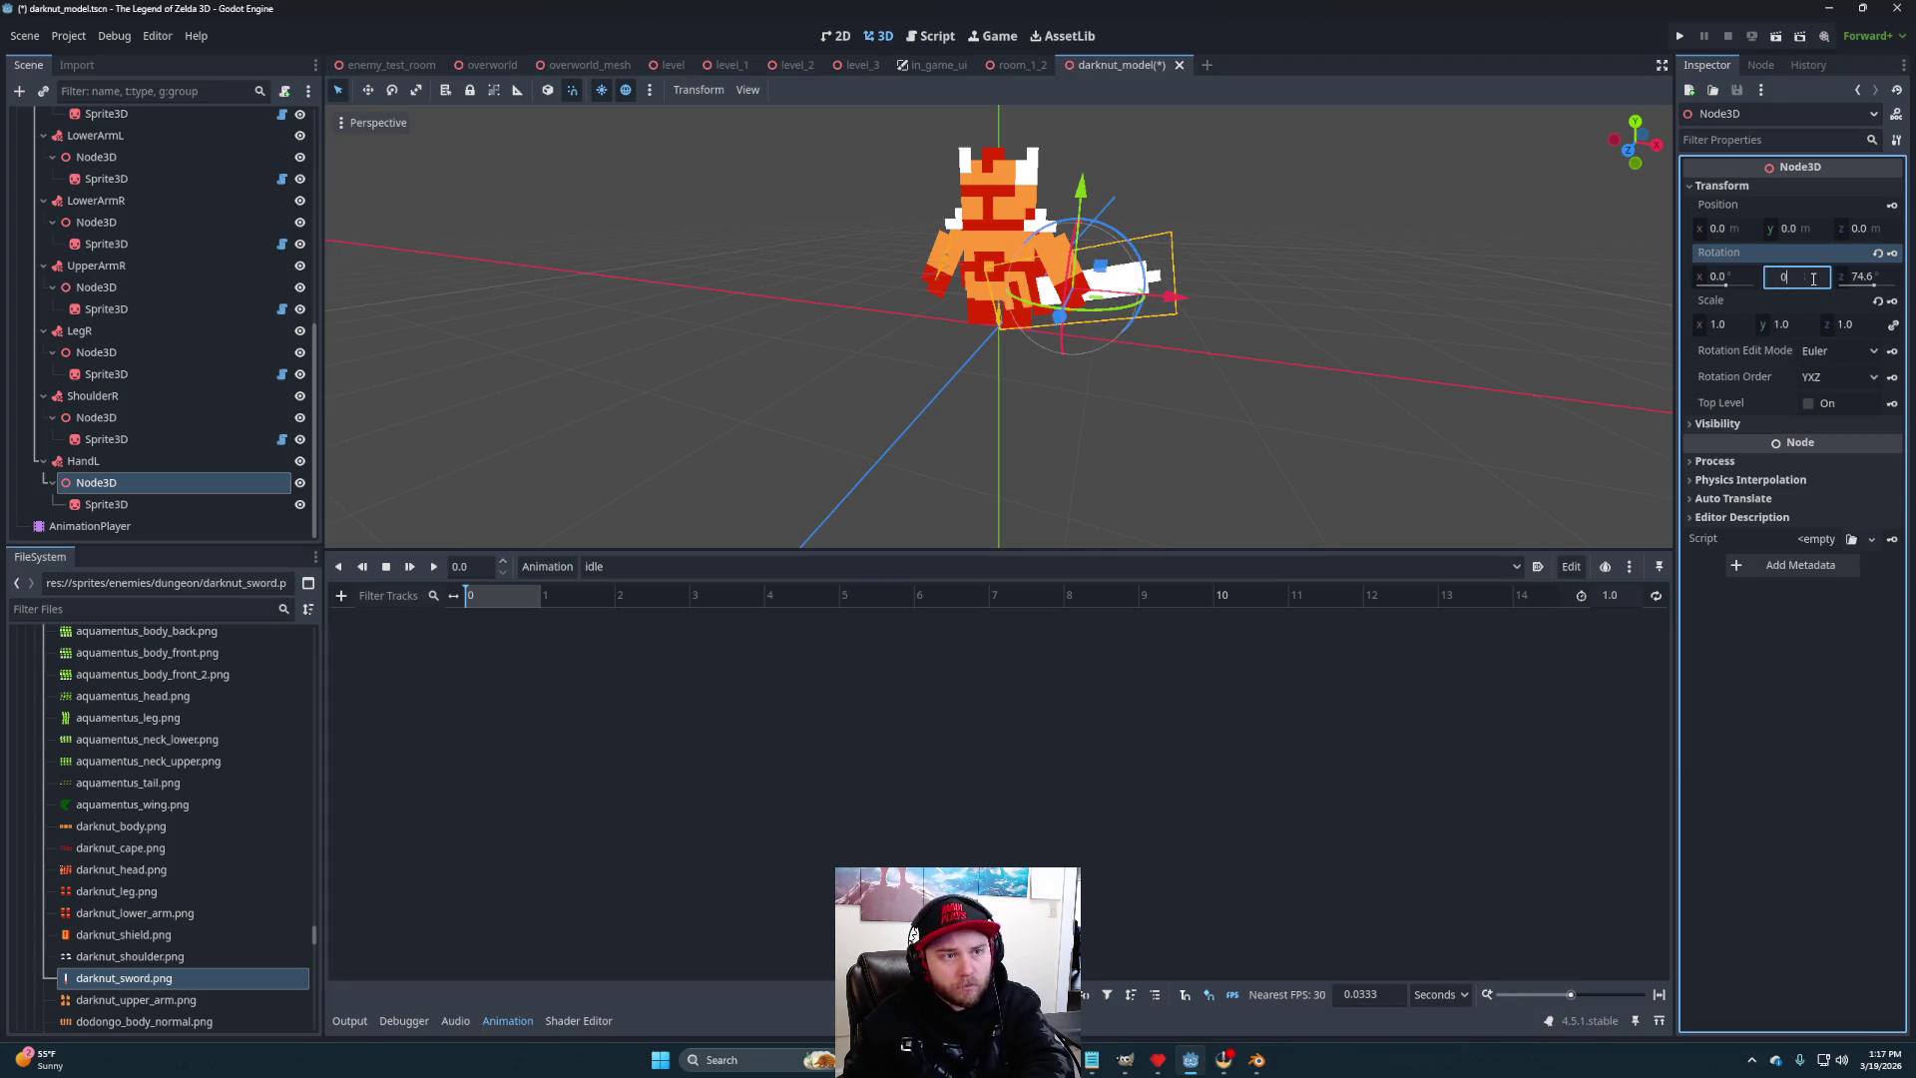
click(1875, 278)
text(90)
drag(1863, 228, 1700, 230)
key(ctrl+z)
- Set the holder's X position to -0.595 and check the sword's placement around the model
mouse_move(1309, 271)
mouse_down()
mouse_move(1347, 299)
mouse_move(1216, 307)
mouse_move(1283, 337)
mouse_move(1215, 393)
mouse_move(1069, 360)
mouse_move(1205, 352)
mouse_up()
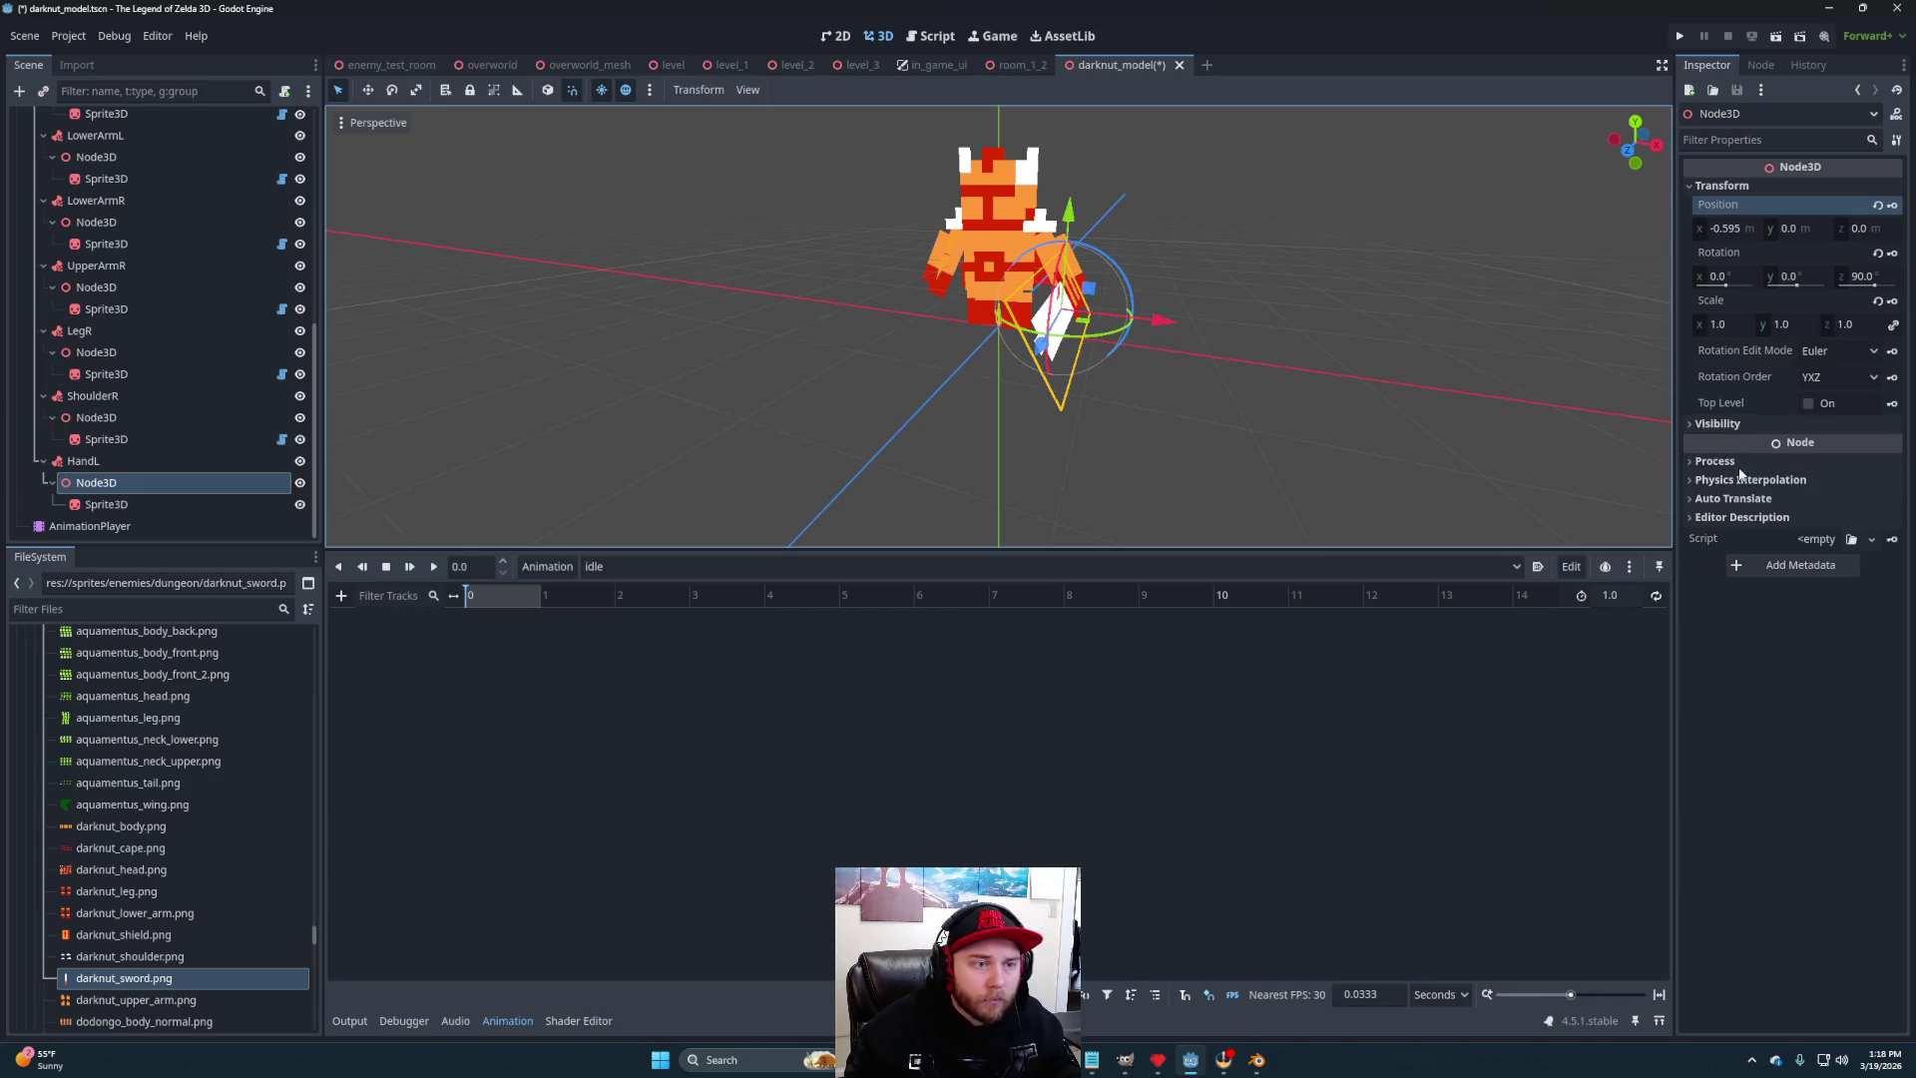
mouse_move(1219, 380)
mouse_down()
mouse_move(1405, 343)
mouse_move(1306, 408)
mouse_move(1352, 389)
mouse_move(975, 392)
mouse_move(1241, 355)
mouse_move(1231, 372)
mouse_move(975, 384)
mouse_move(1219, 368)
mouse_move(1220, 403)
mouse_move(1183, 421)
mouse_move(779, 437)
mouse_move(709, 462)
mouse_move(915, 398)
mouse_move(1047, 389)
mouse_move(1194, 410)
mouse_move(358, 472)
mouse_up()
click(1219, 402)
click(161, 499)
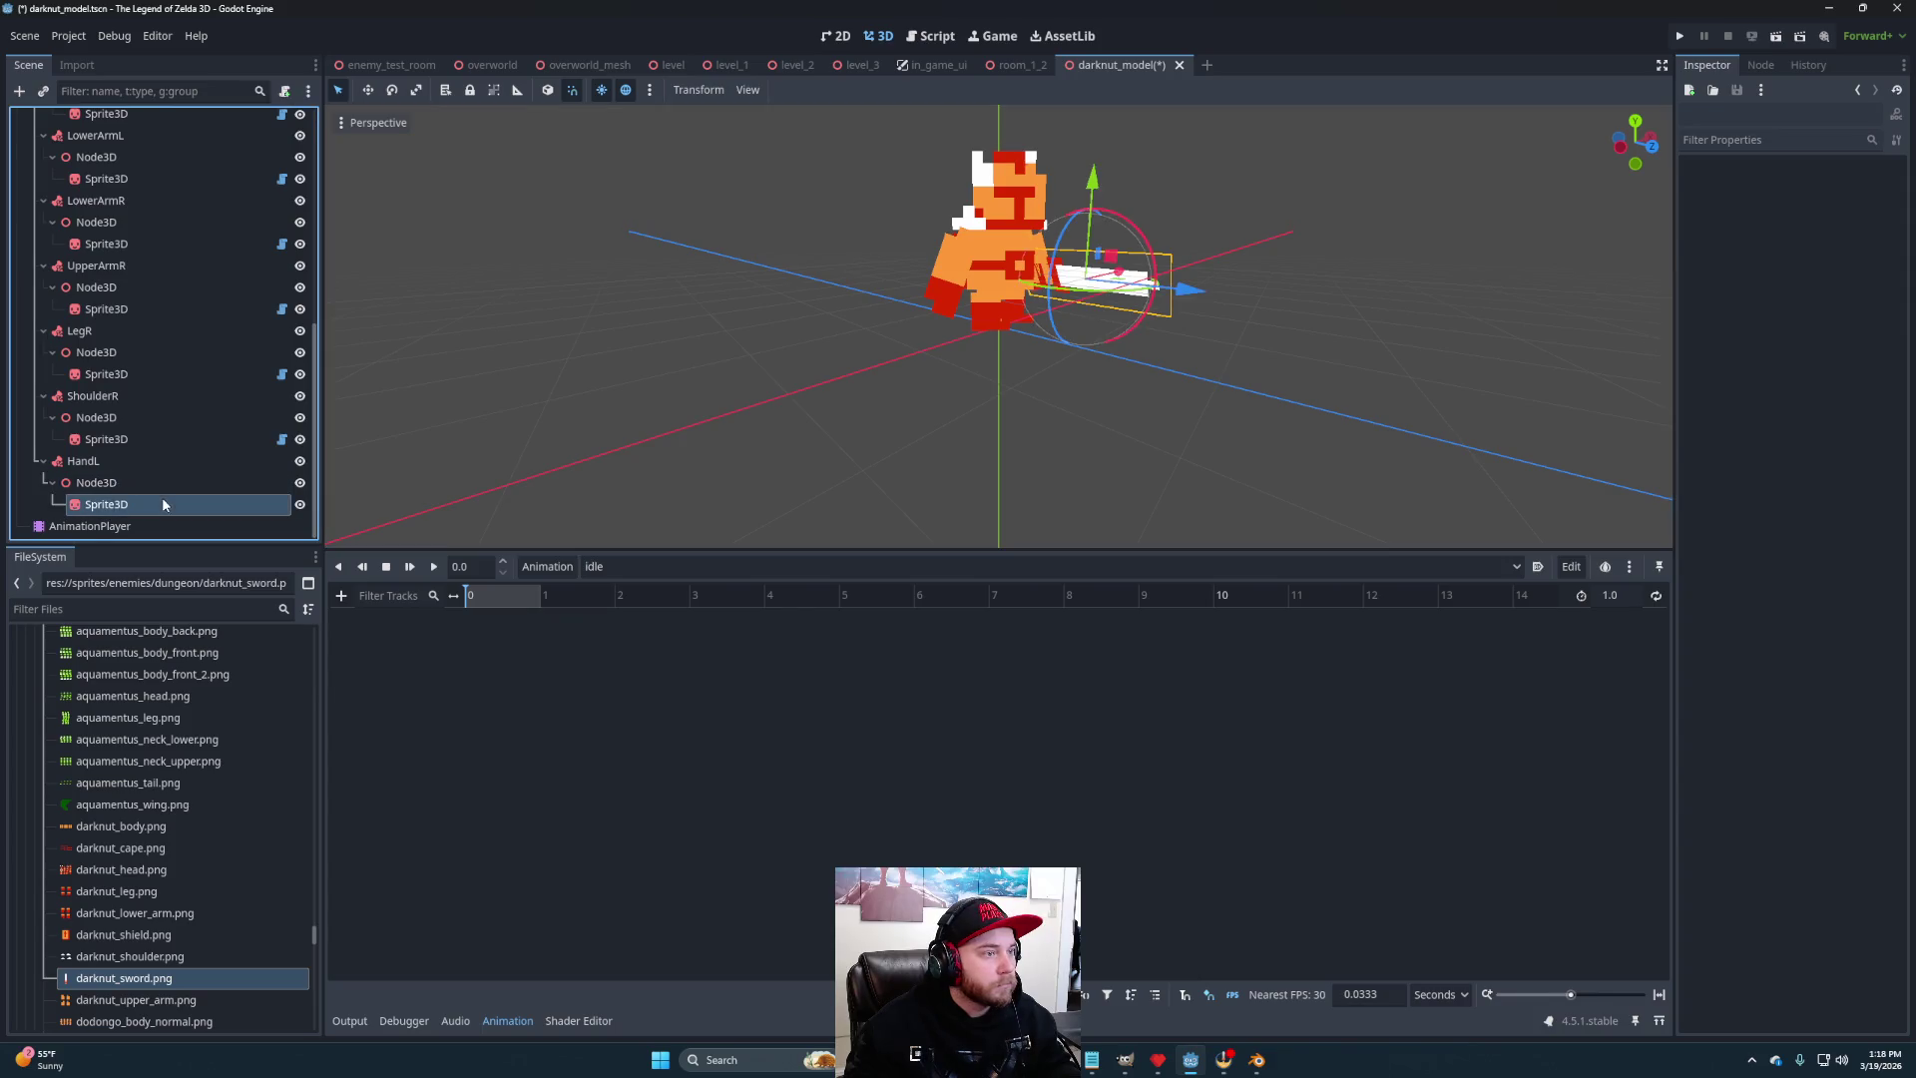
drag(1093, 419, 1210, 406)
click(1350, 415)
mouse_move(1349, 415)
mouse_down()
mouse_move(937, 419)
mouse_move(1228, 397)
mouse_move(1198, 403)
mouse_move(1219, 375)
mouse_move(1135, 440)
mouse_move(1052, 457)
mouse_move(926, 433)
mouse_move(824, 469)
mouse_move(1168, 406)
mouse_move(873, 330)
mouse_move(402, 412)
mouse_up()
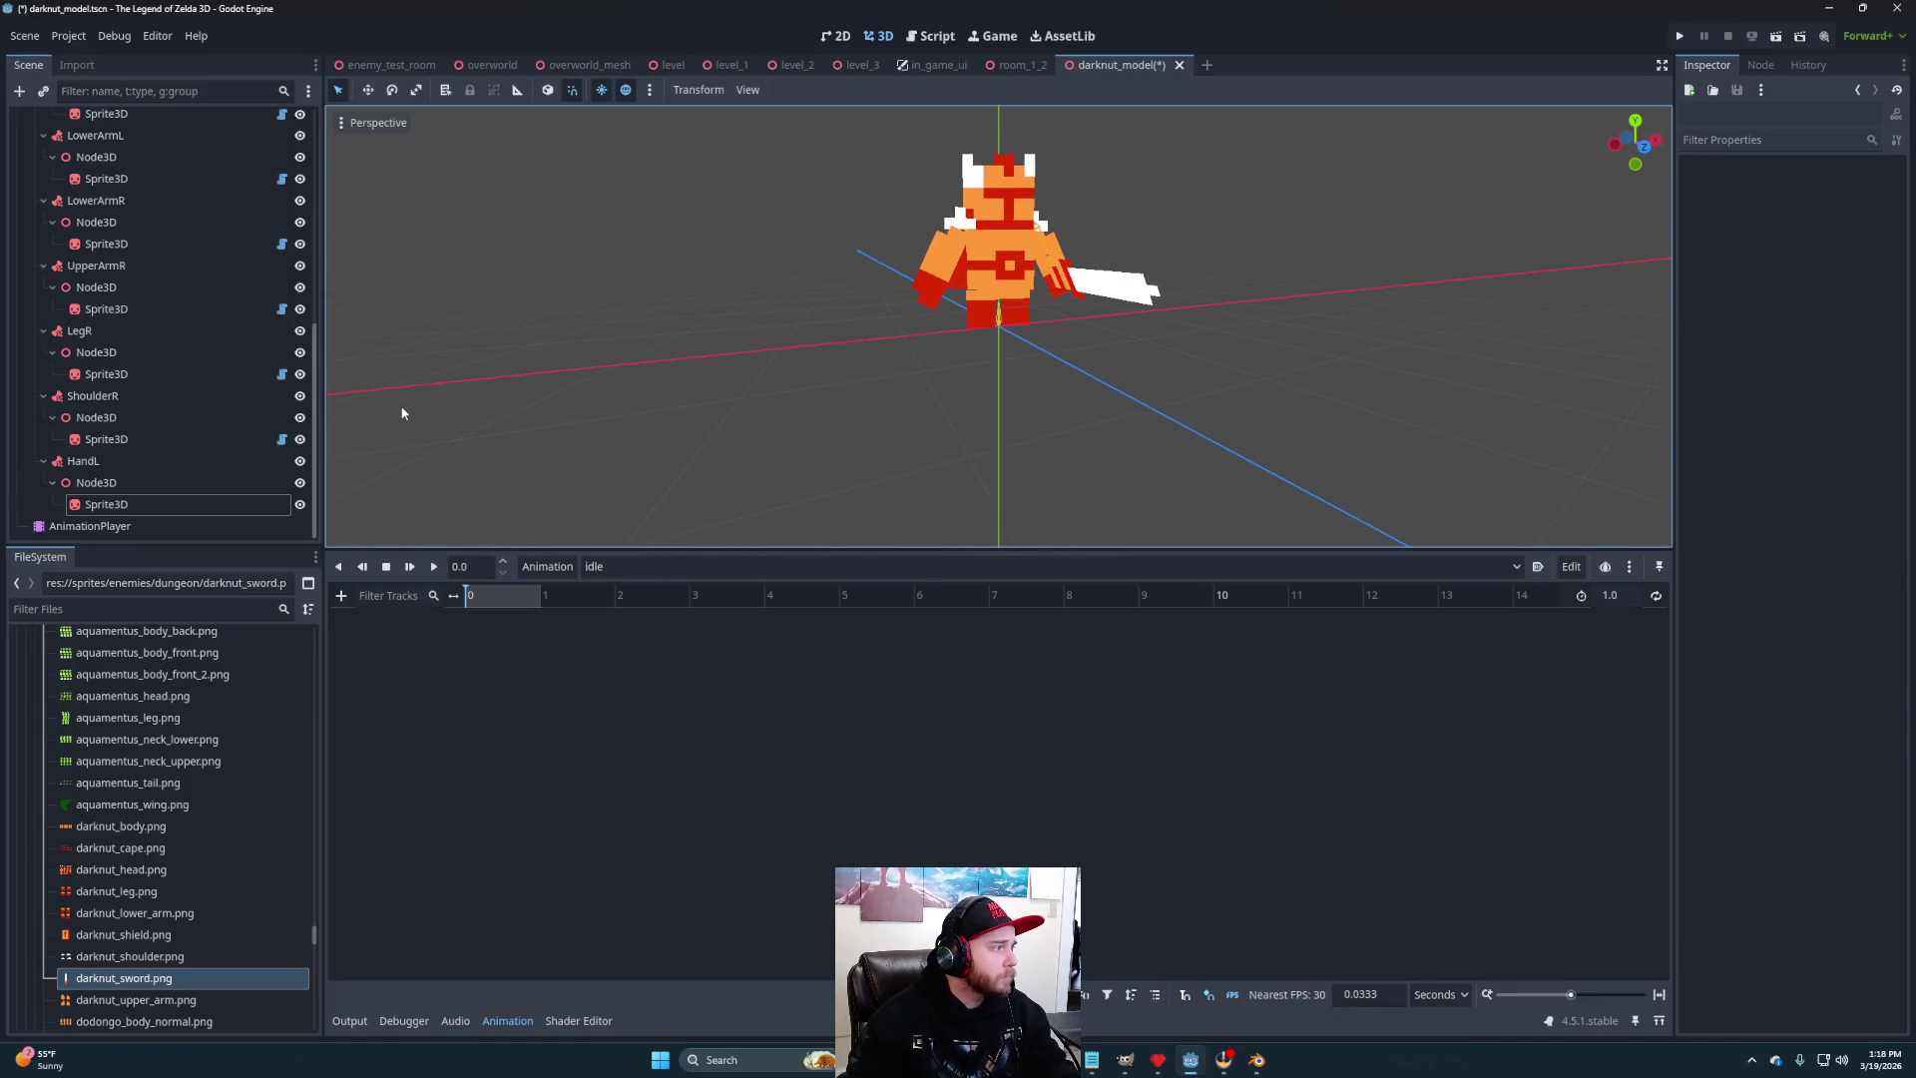
- Duplicate the HandL attachment and rename its holder node to Sword
click(100, 459)
key(ctrl+d)
scroll(150, 499, down, 2)
click(129, 417)
click(130, 416)
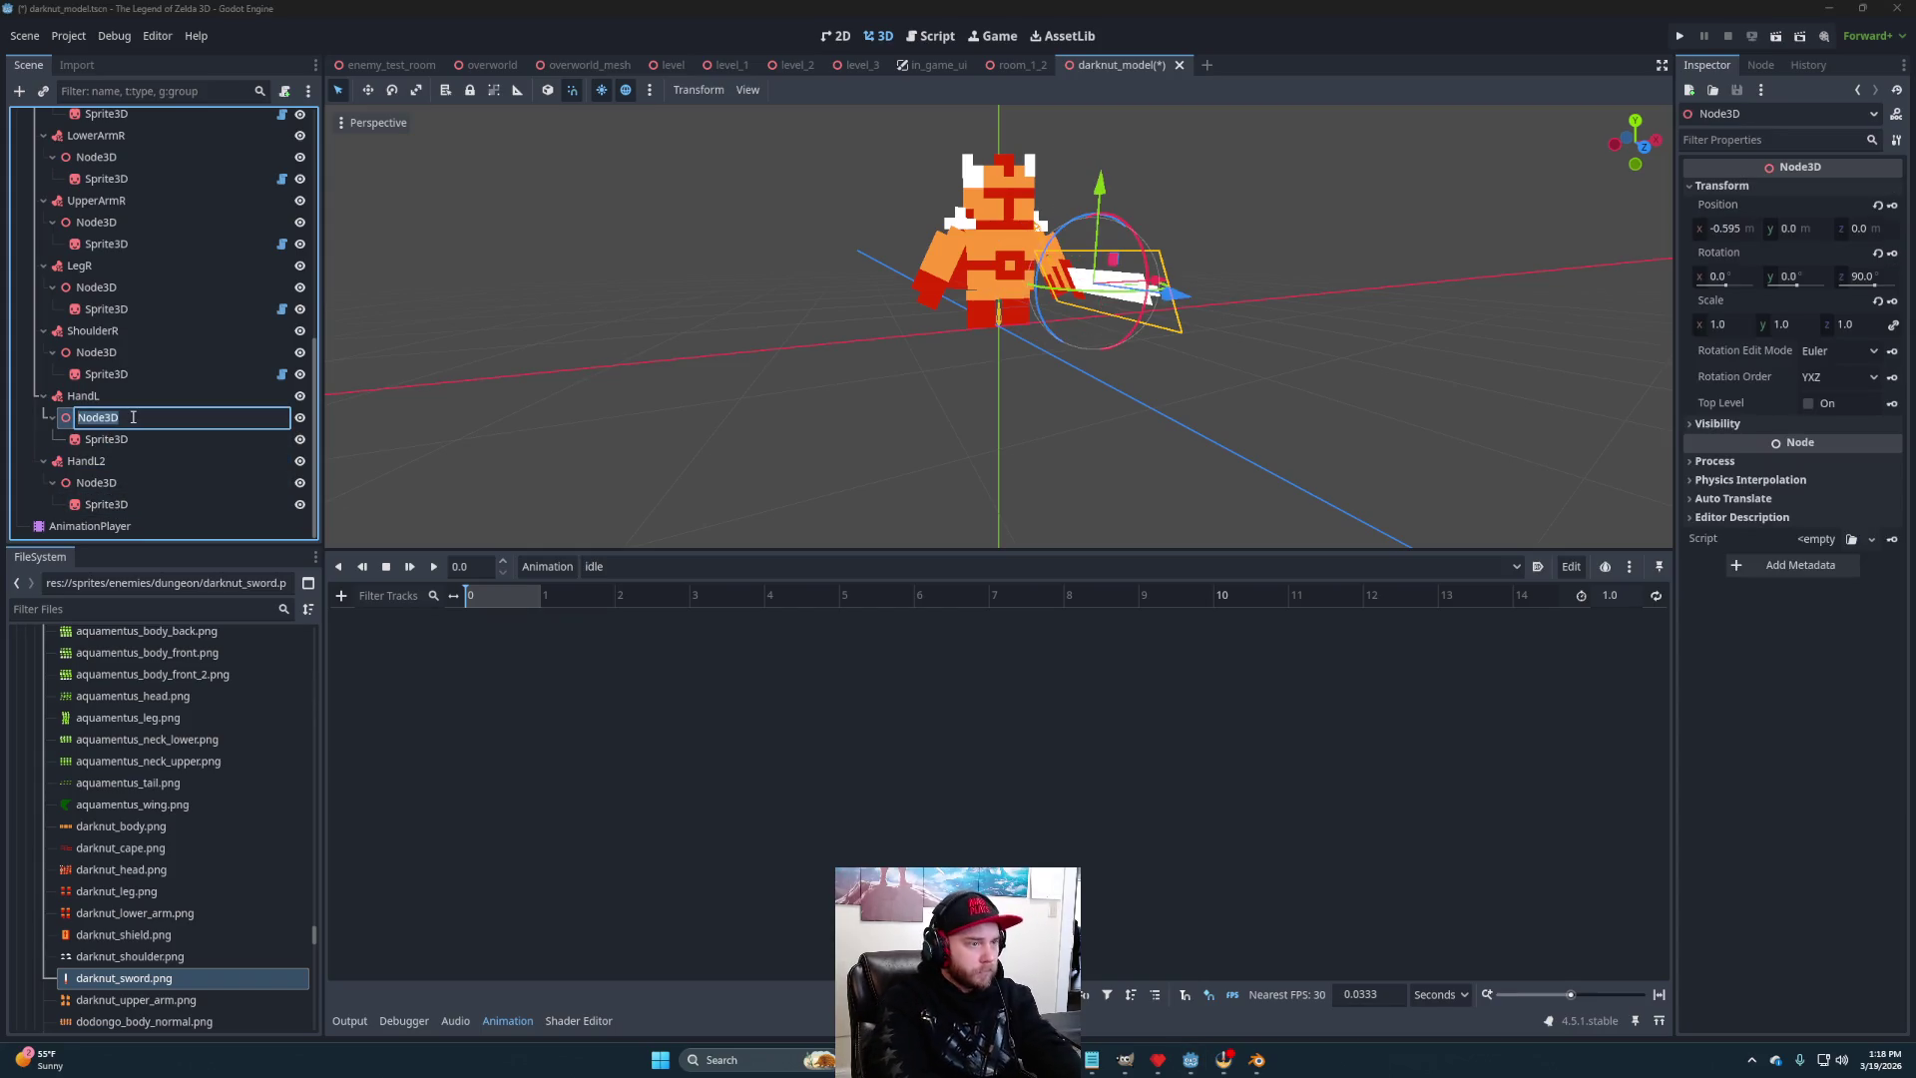
text(Sword)
key(Return)
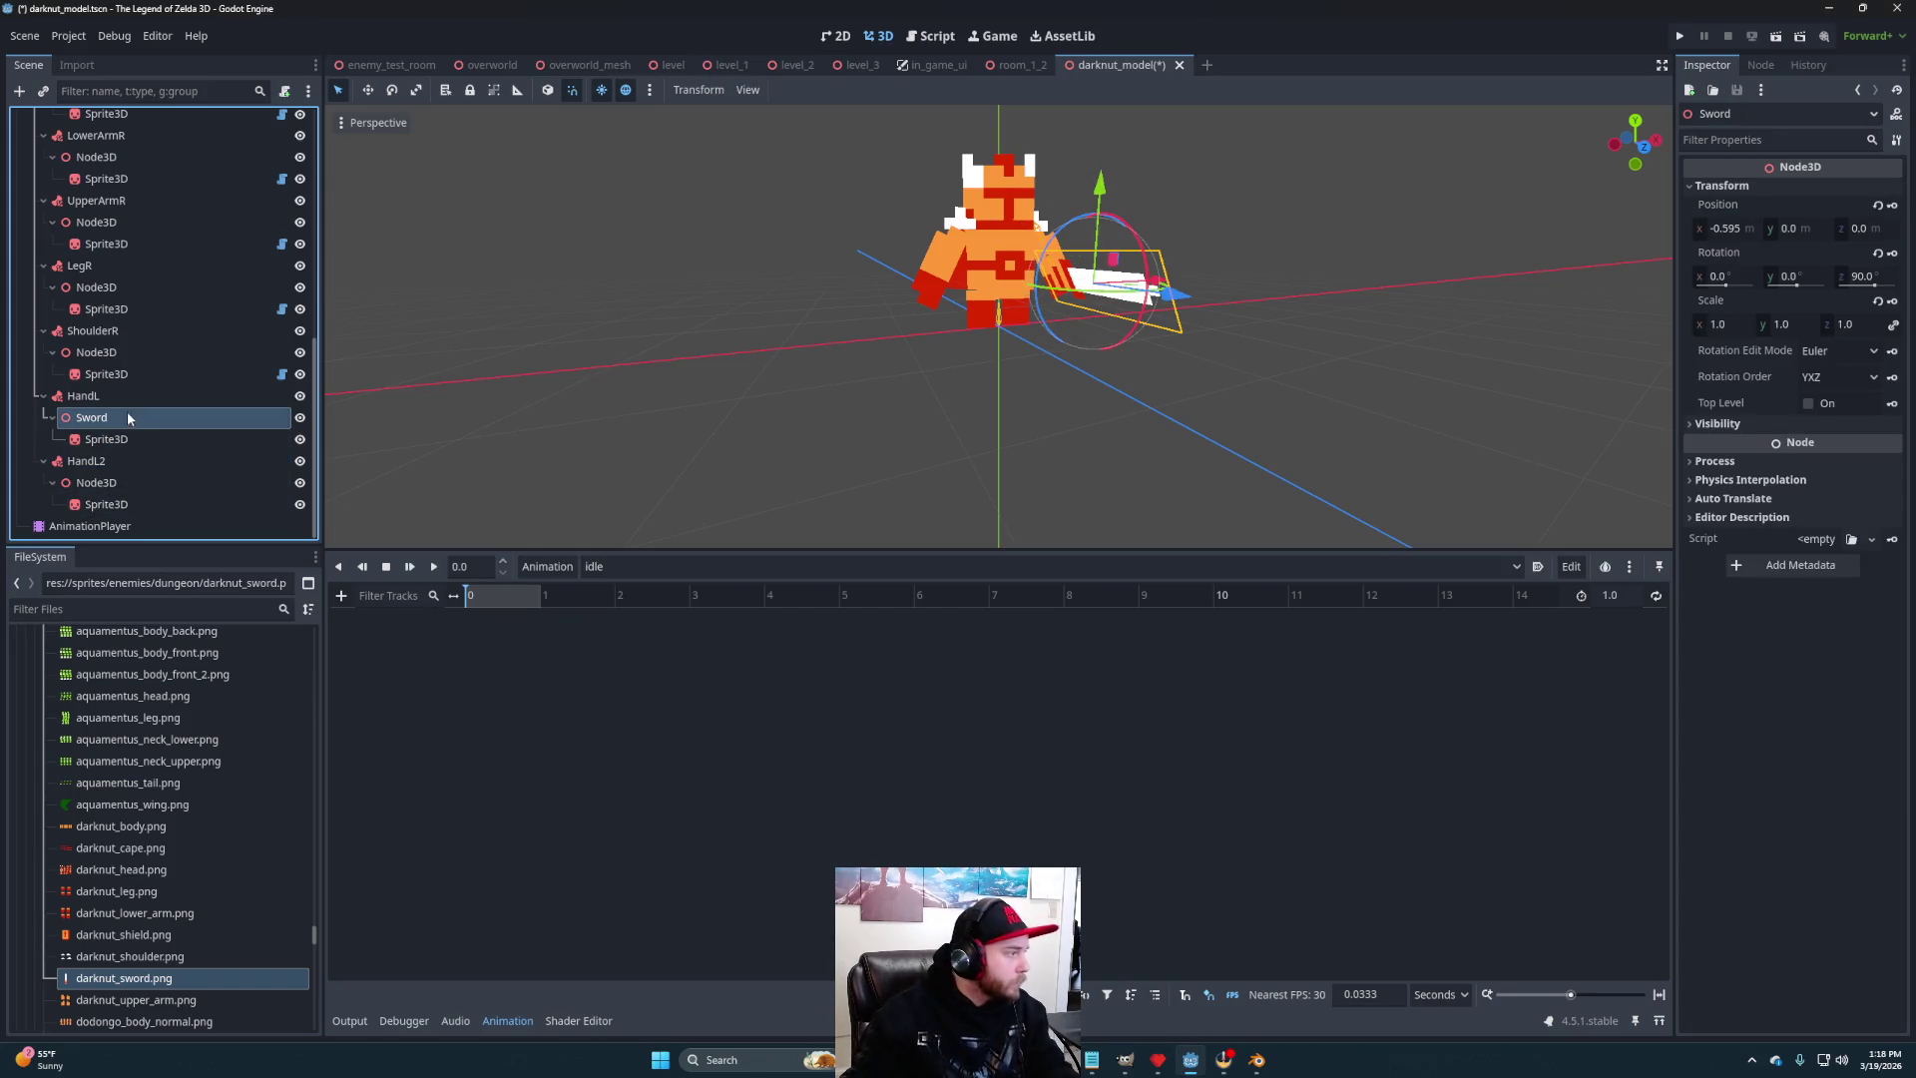
- Rename the duplicated HandL2 attachment to HandR
click(123, 460)
click(123, 460)
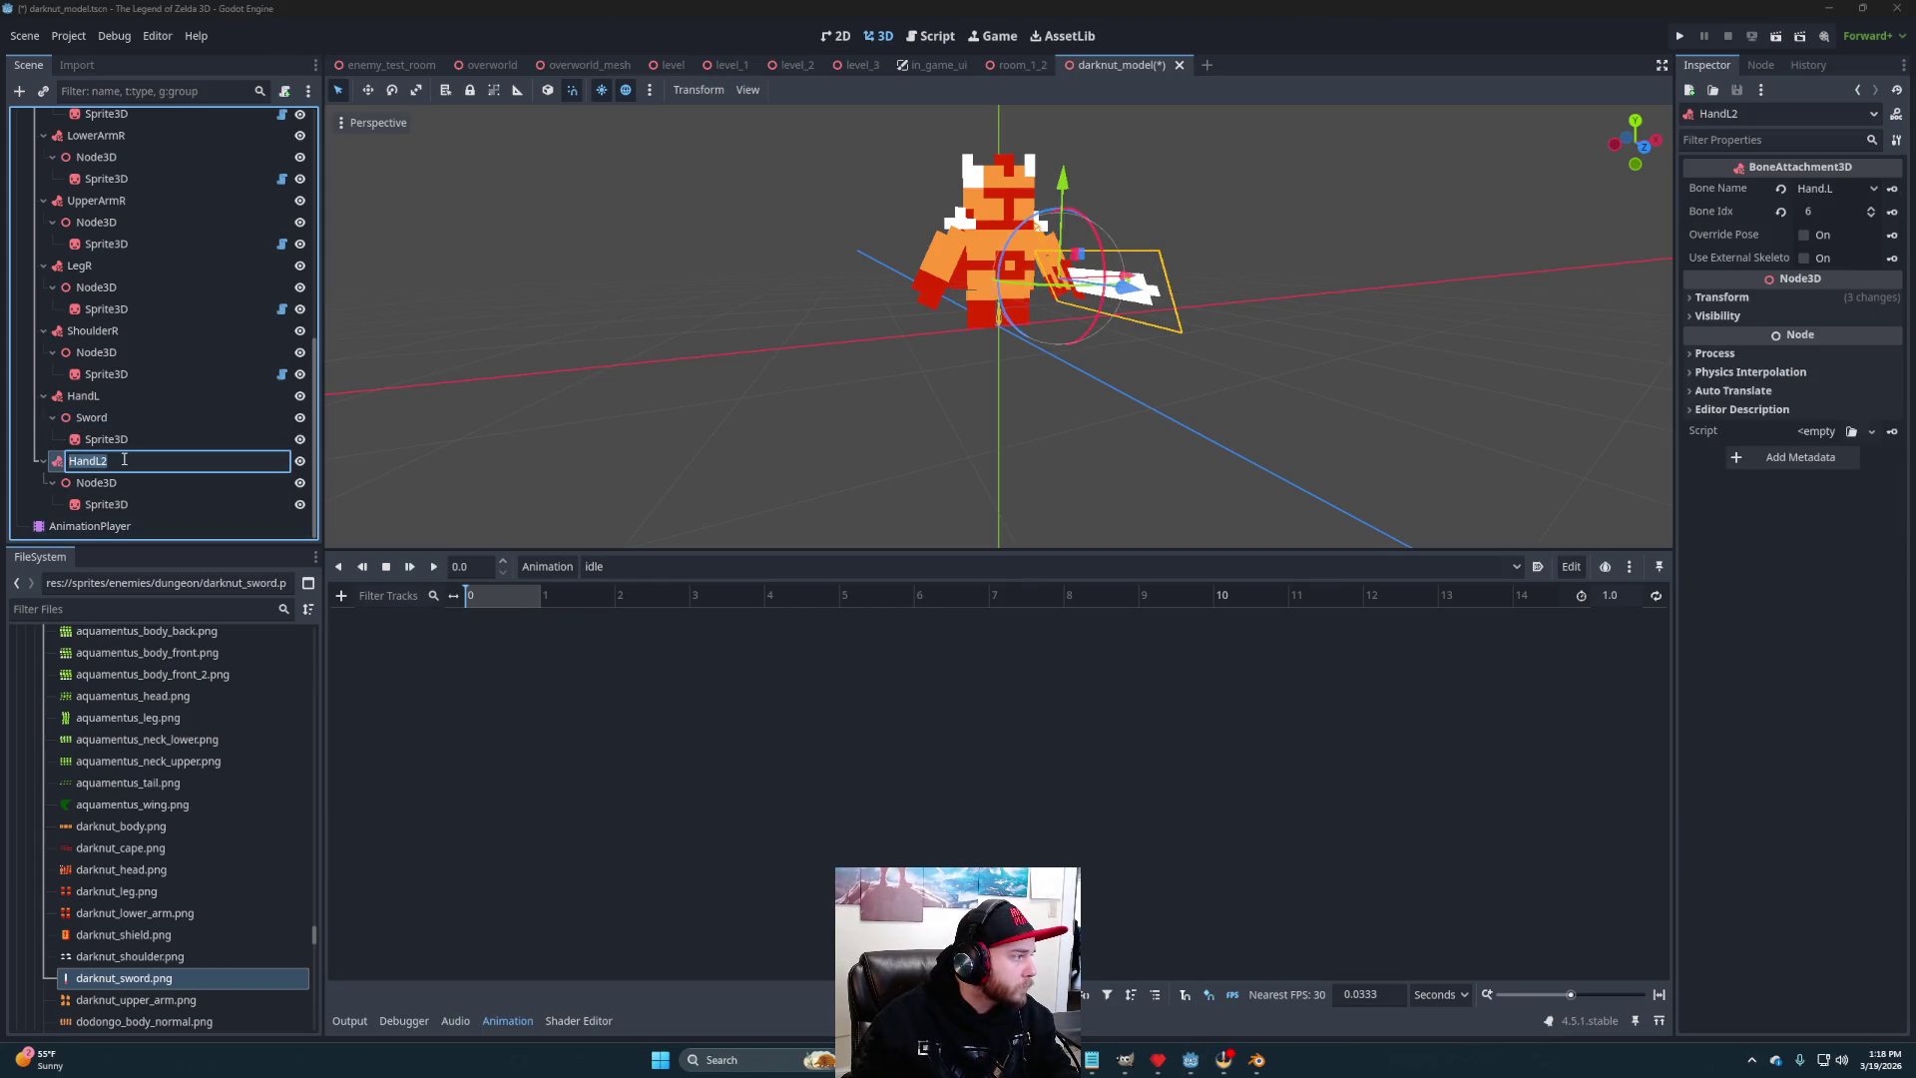
key(Escape)
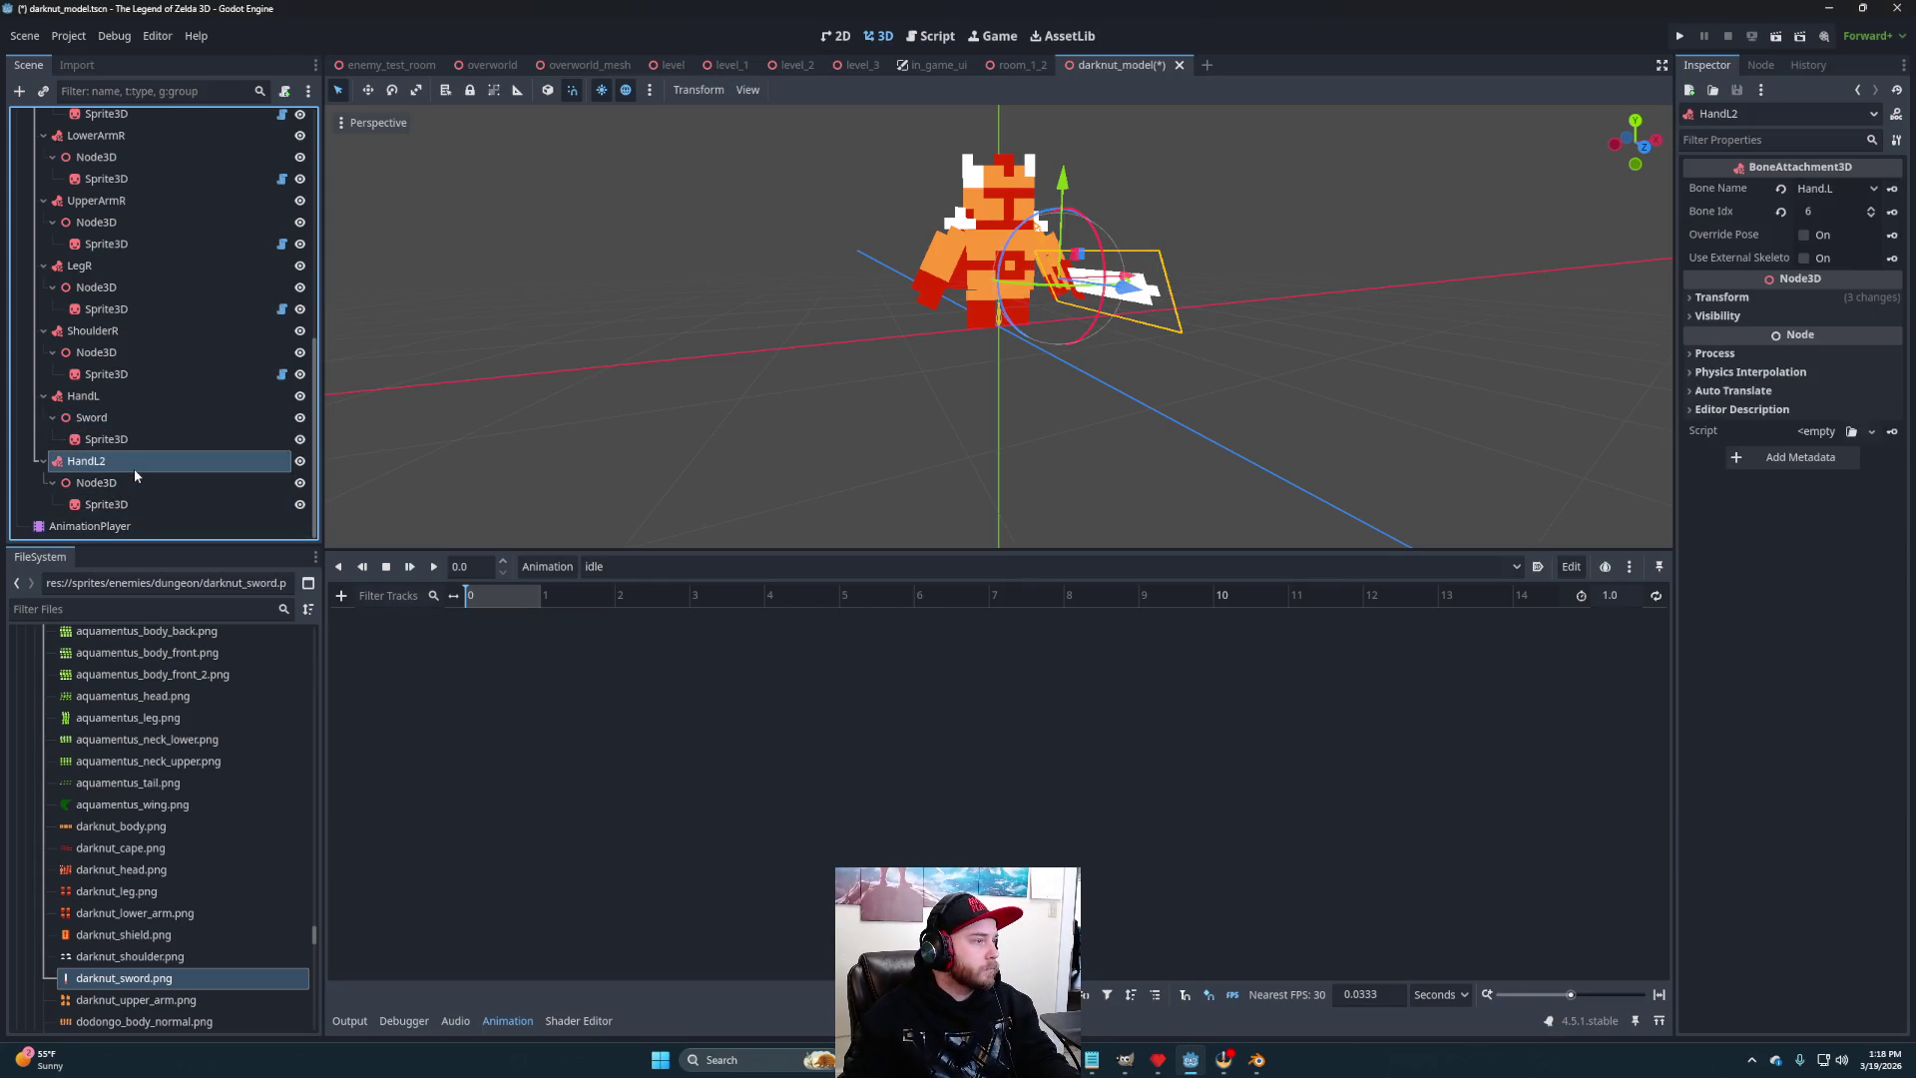
click(134, 460)
text(Shie)
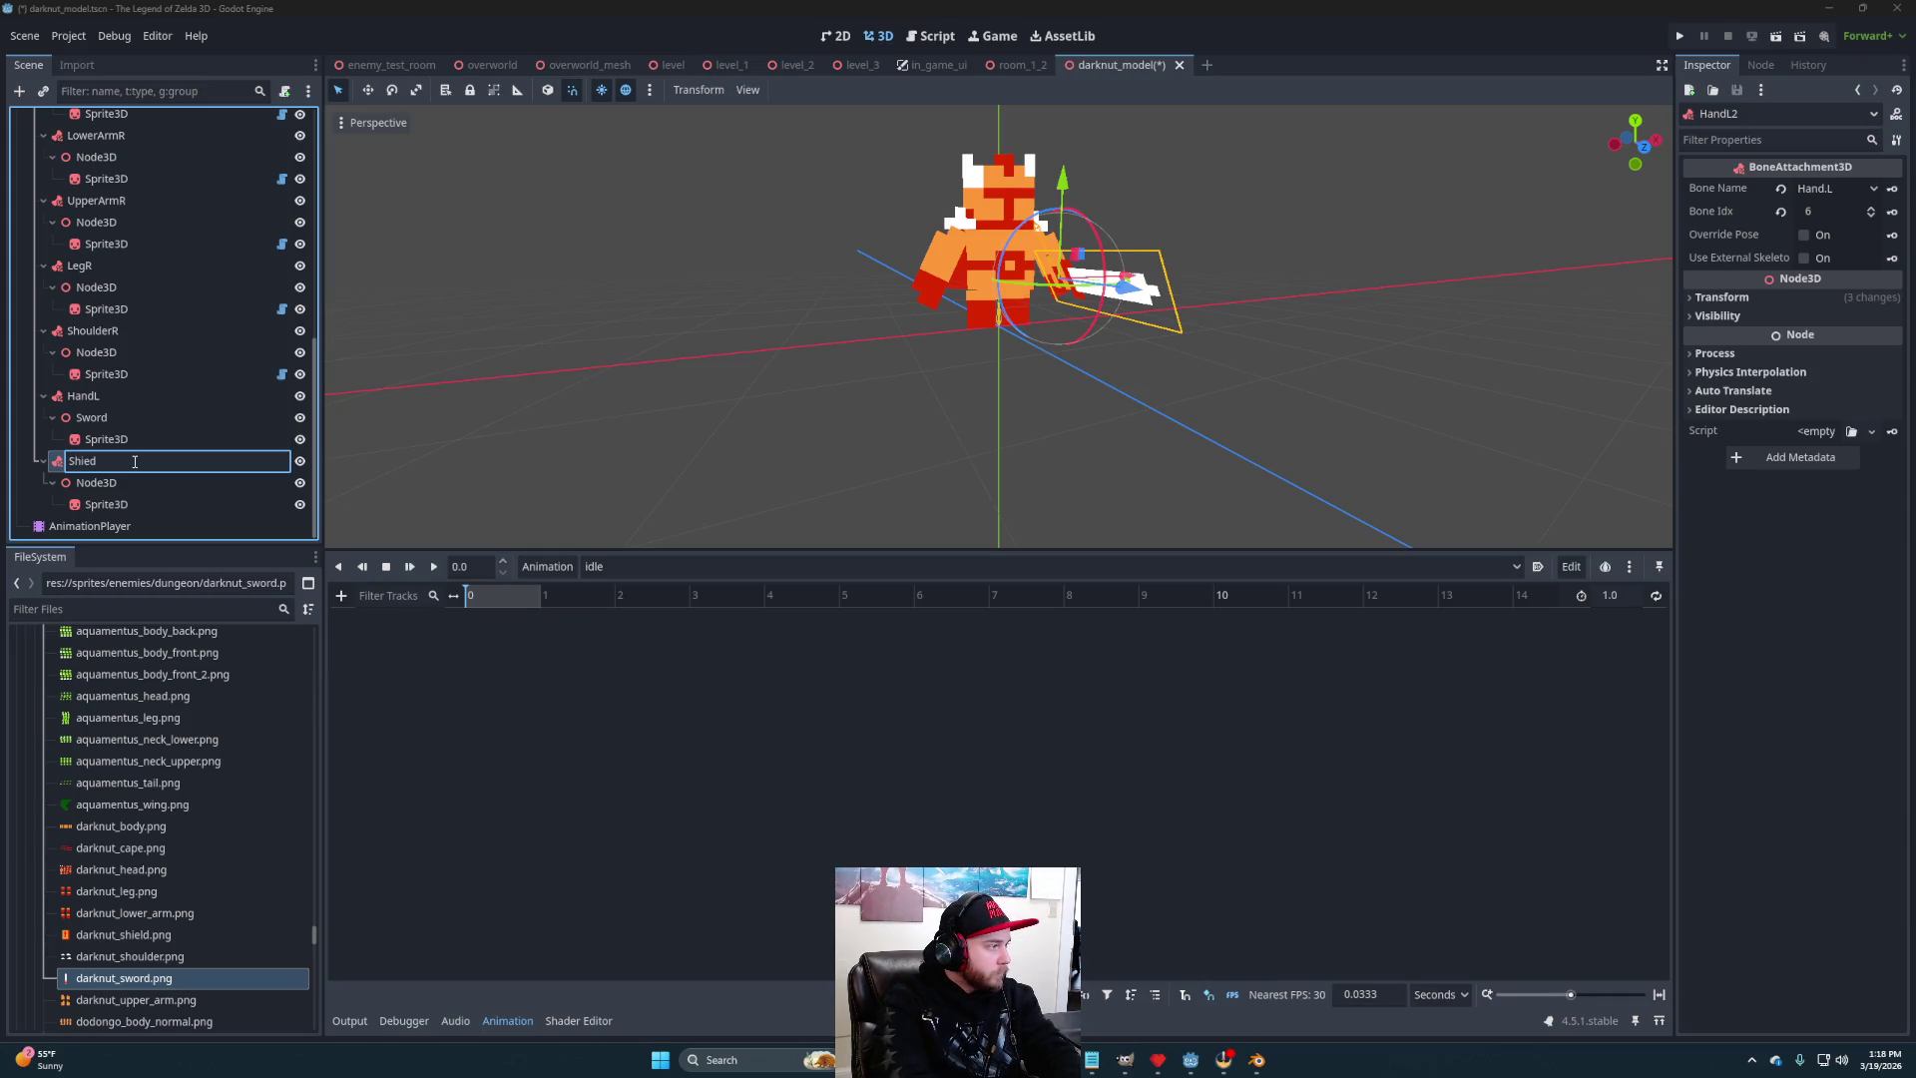
text(ld)
key(Return)
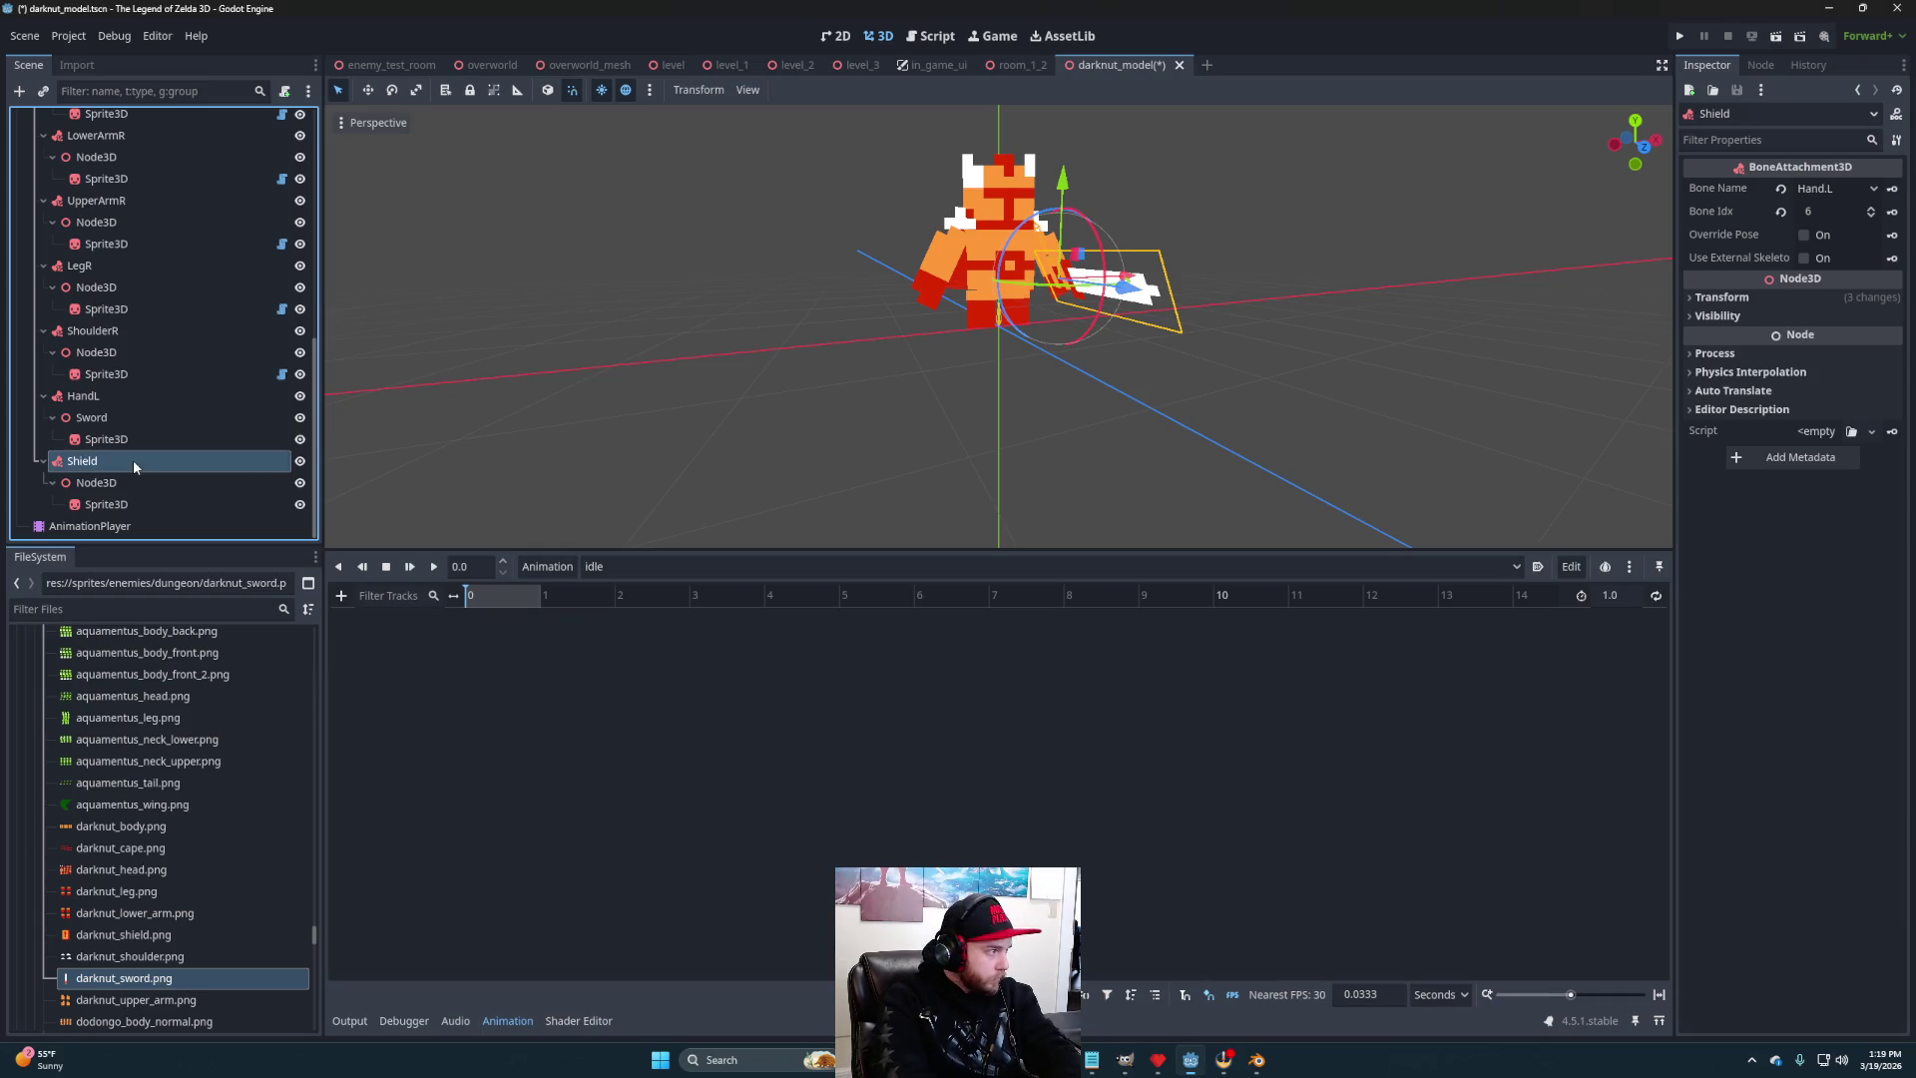
click(147, 505)
click(109, 461)
click(110, 459)
key(F2)
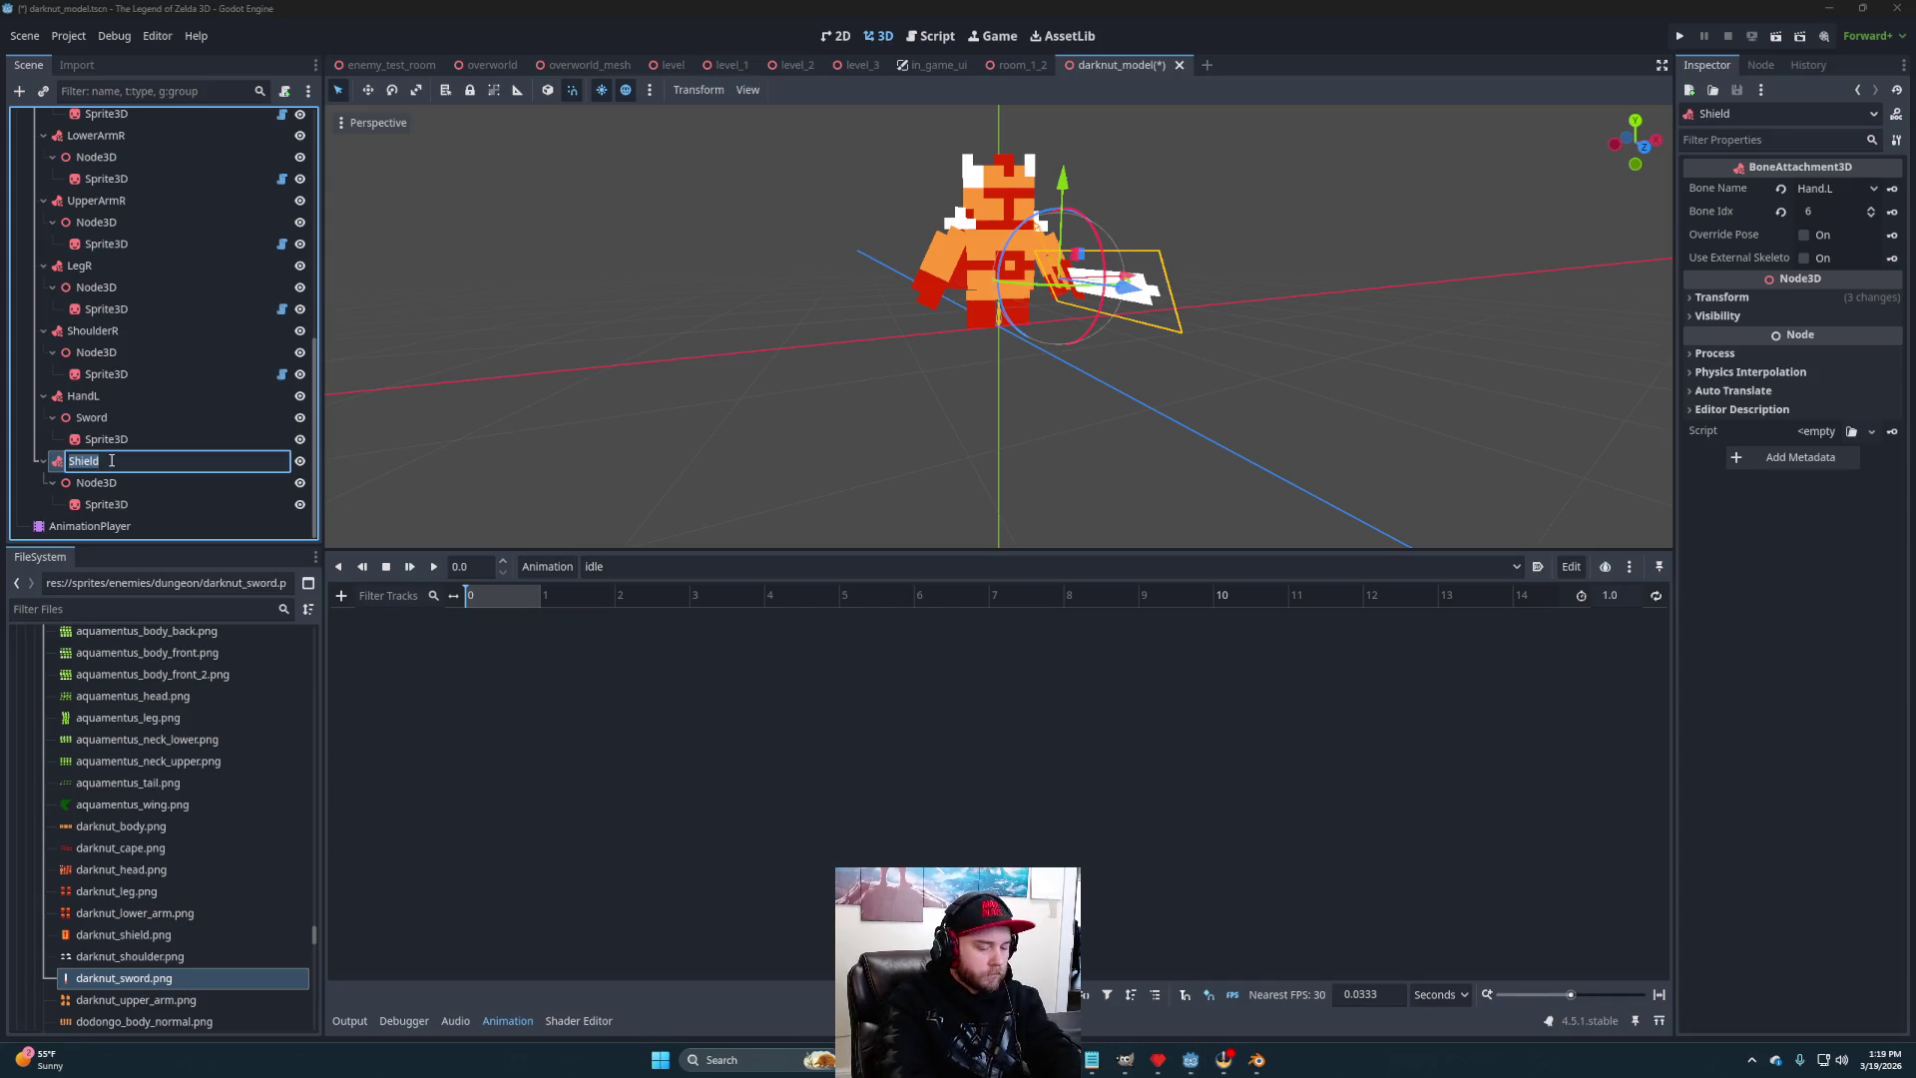
text(HandR)
key(Return)
- Rename the holder node under HandR to Shield, fixing a typo
double_click(129, 482)
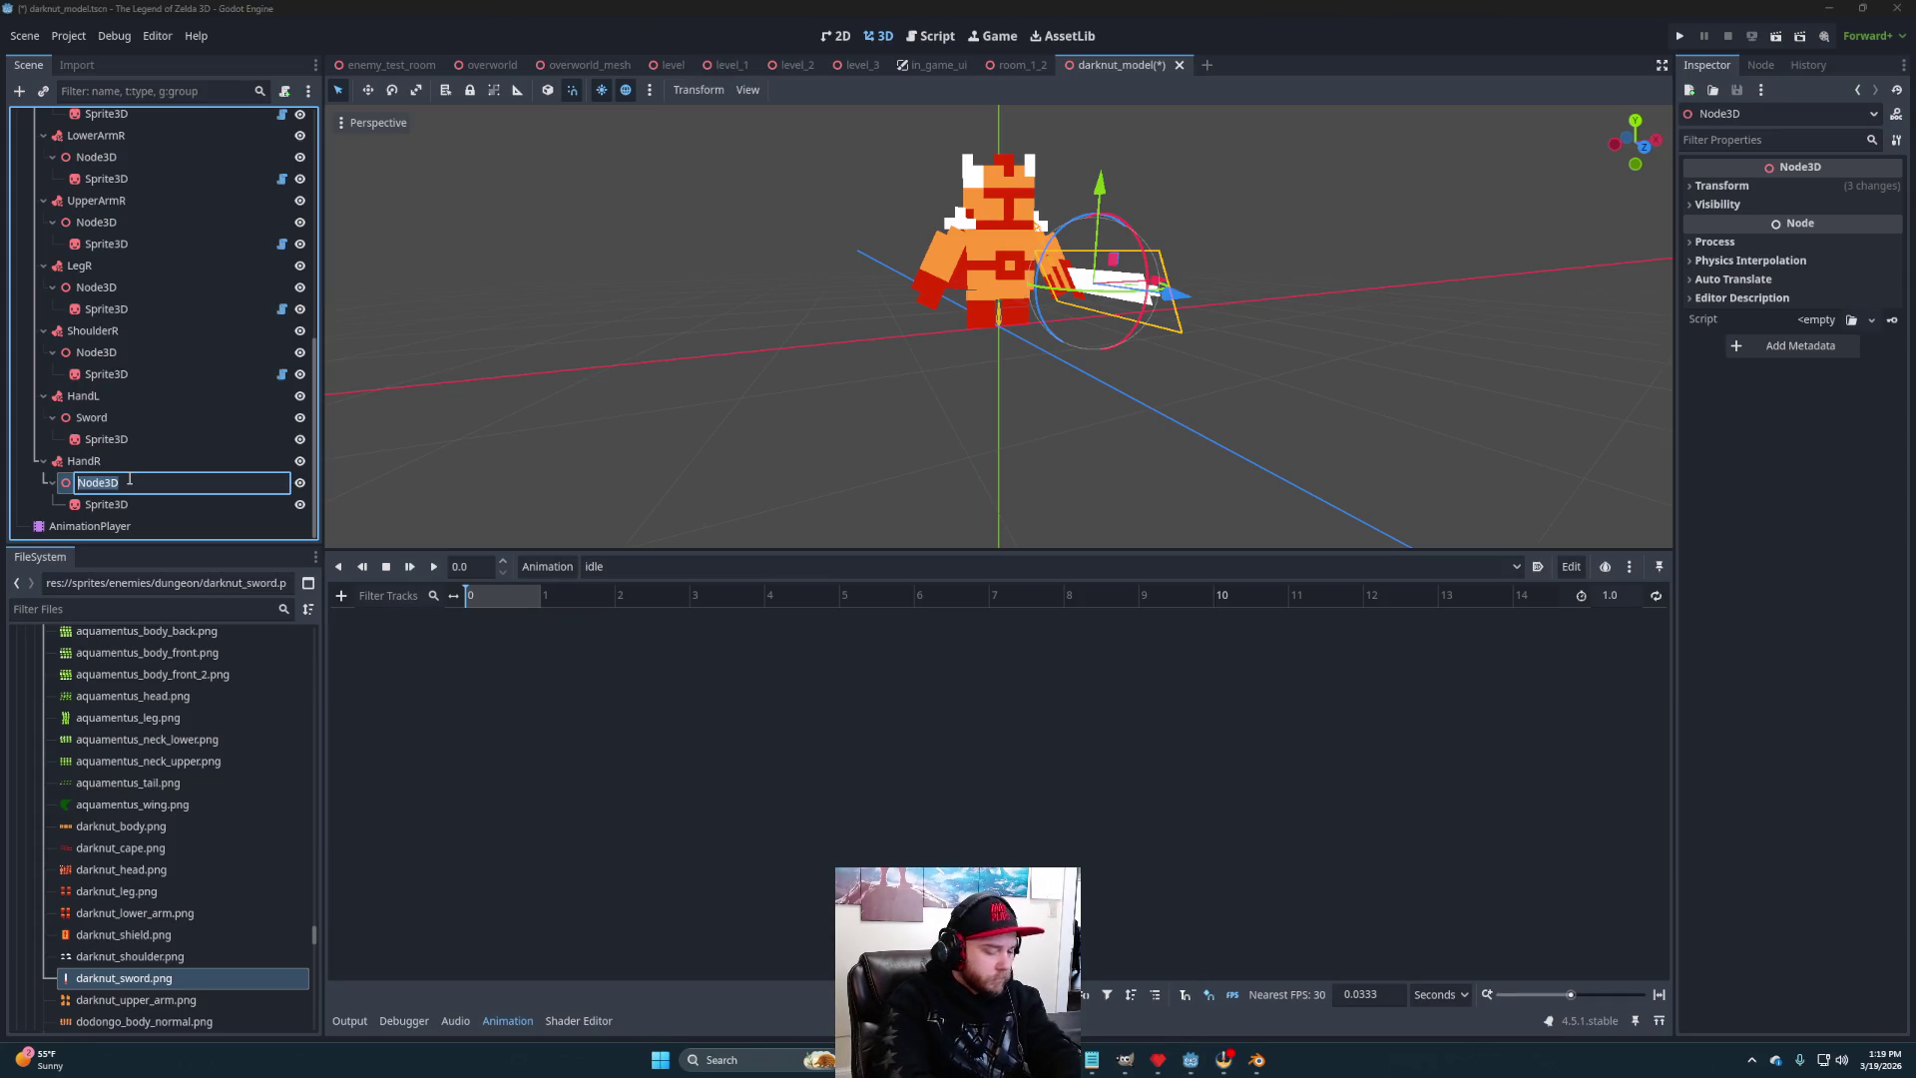
text(Shielcdx)
key(Return)
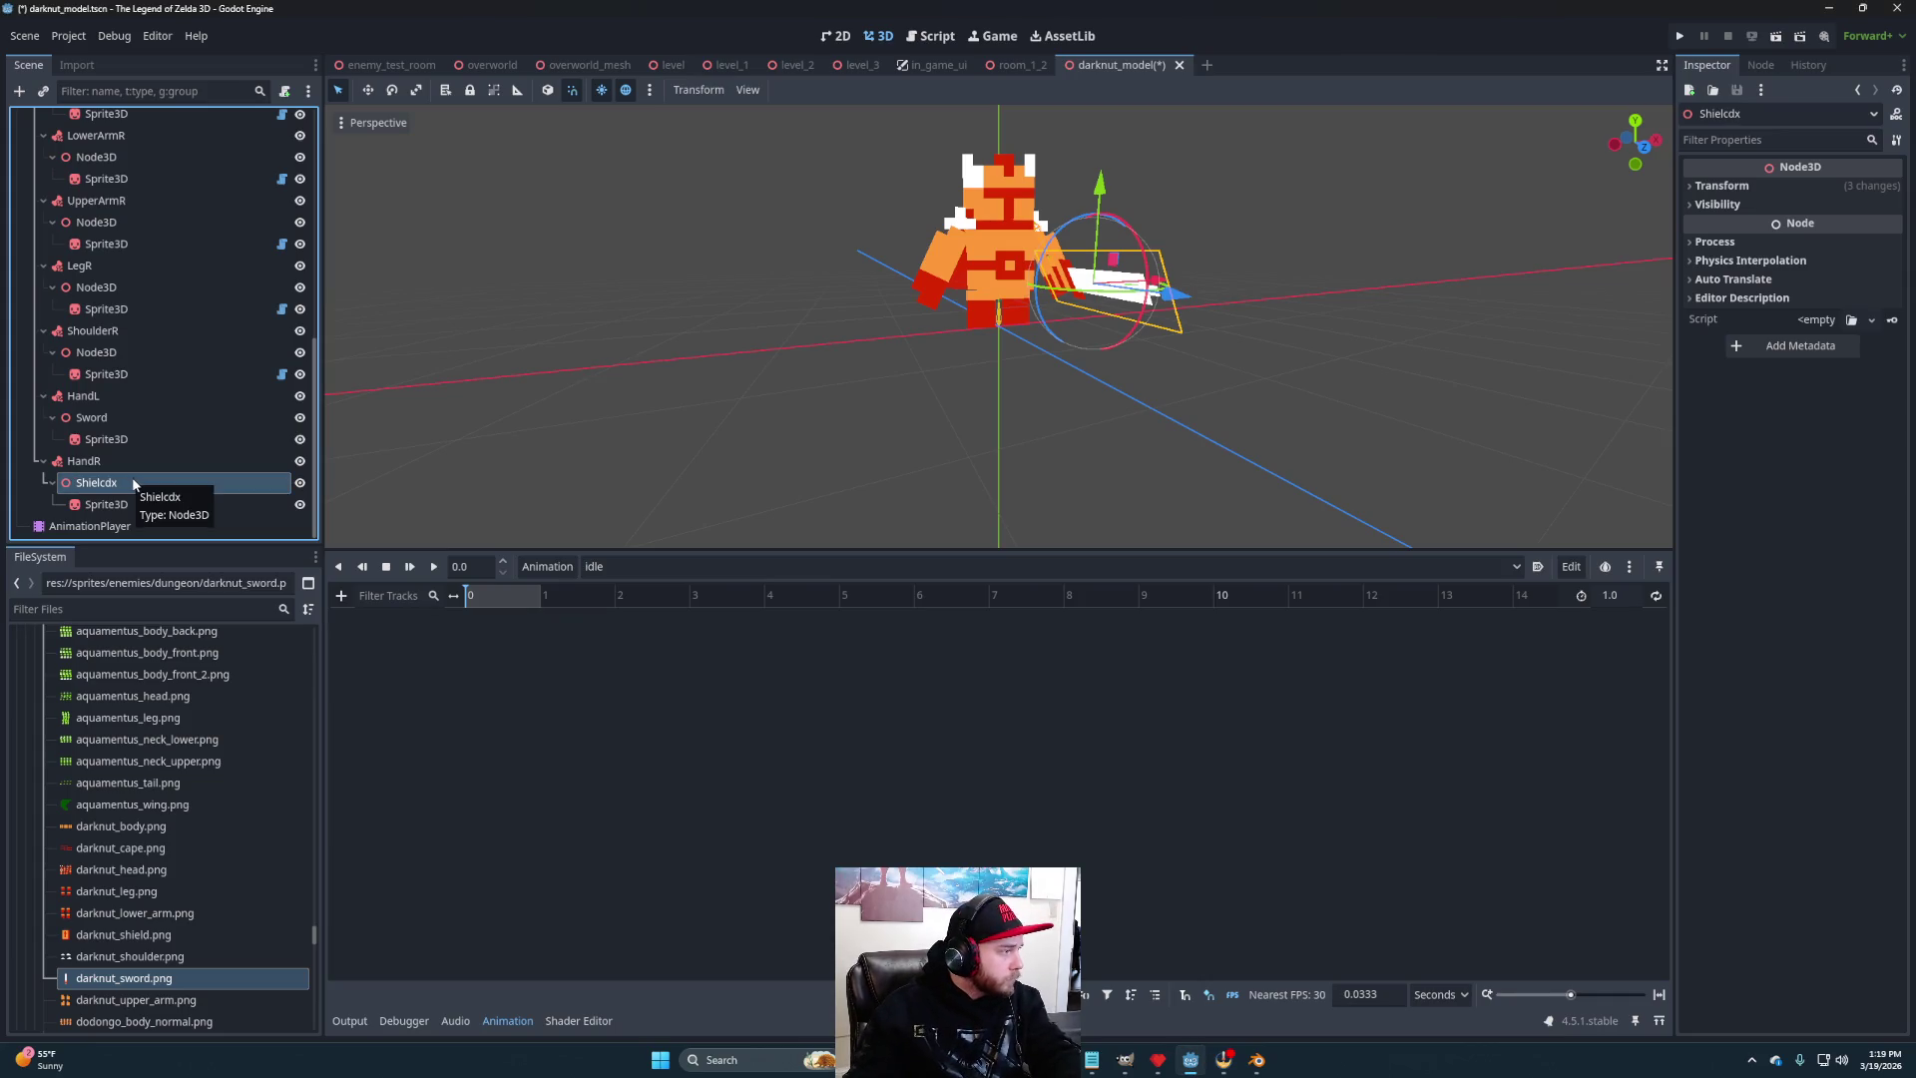
double_click(134, 480)
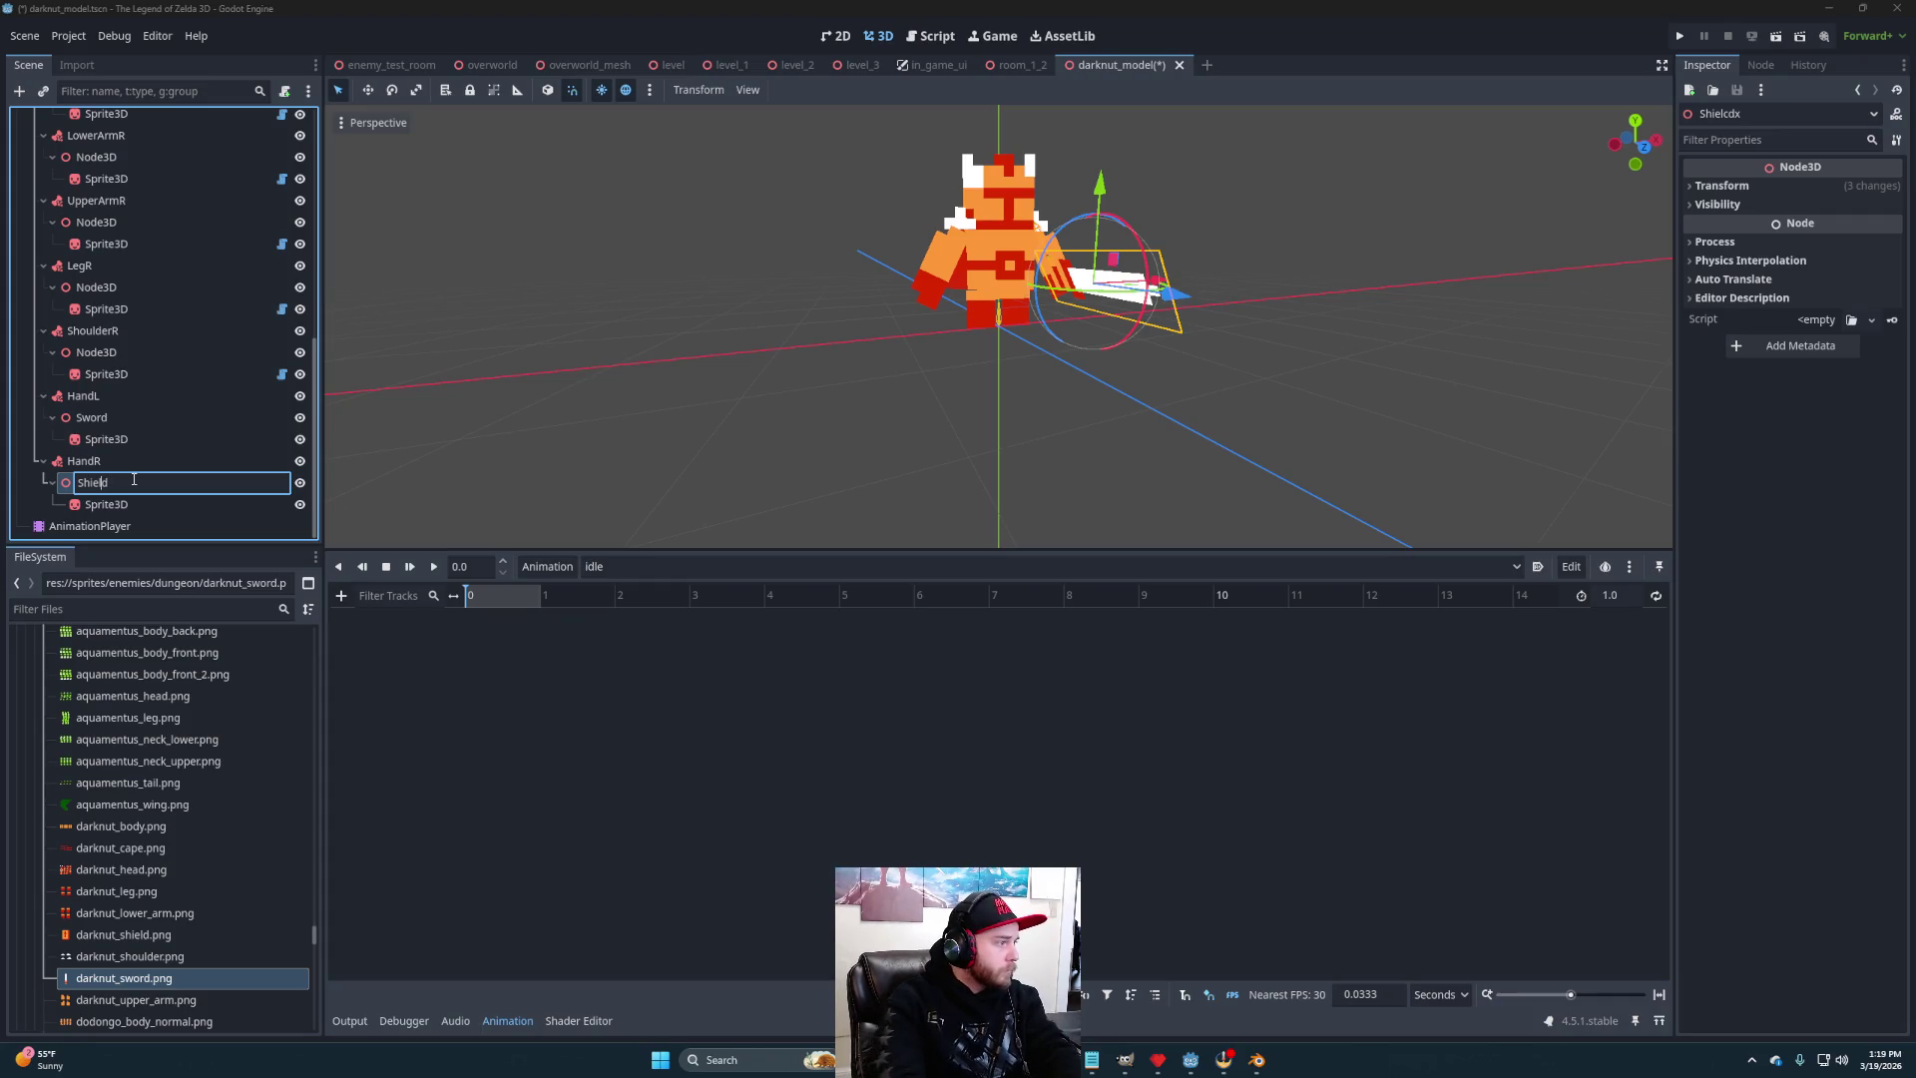
key(BackSpace)
key(BackSpace)
text(d)
key(Return)
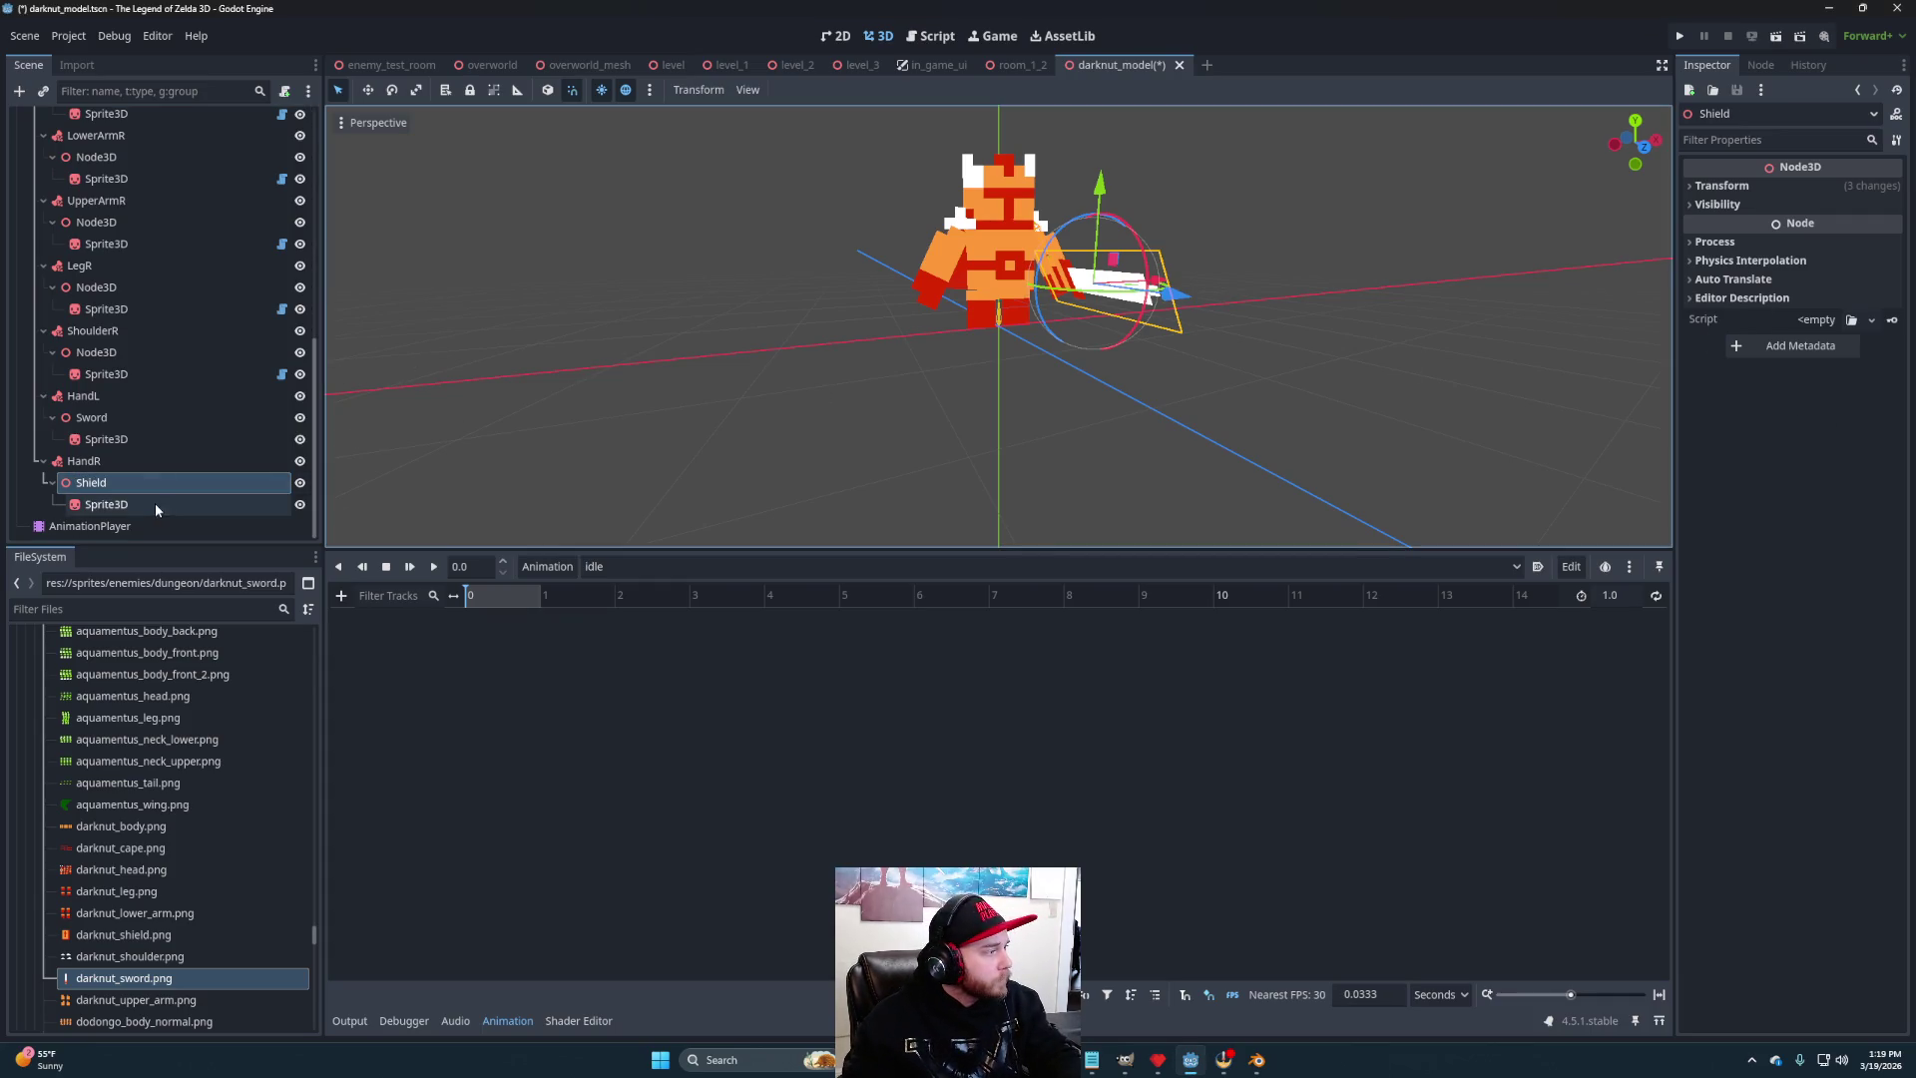
- Attach HandR to the Hand.R bone
click(135, 462)
click(1825, 191)
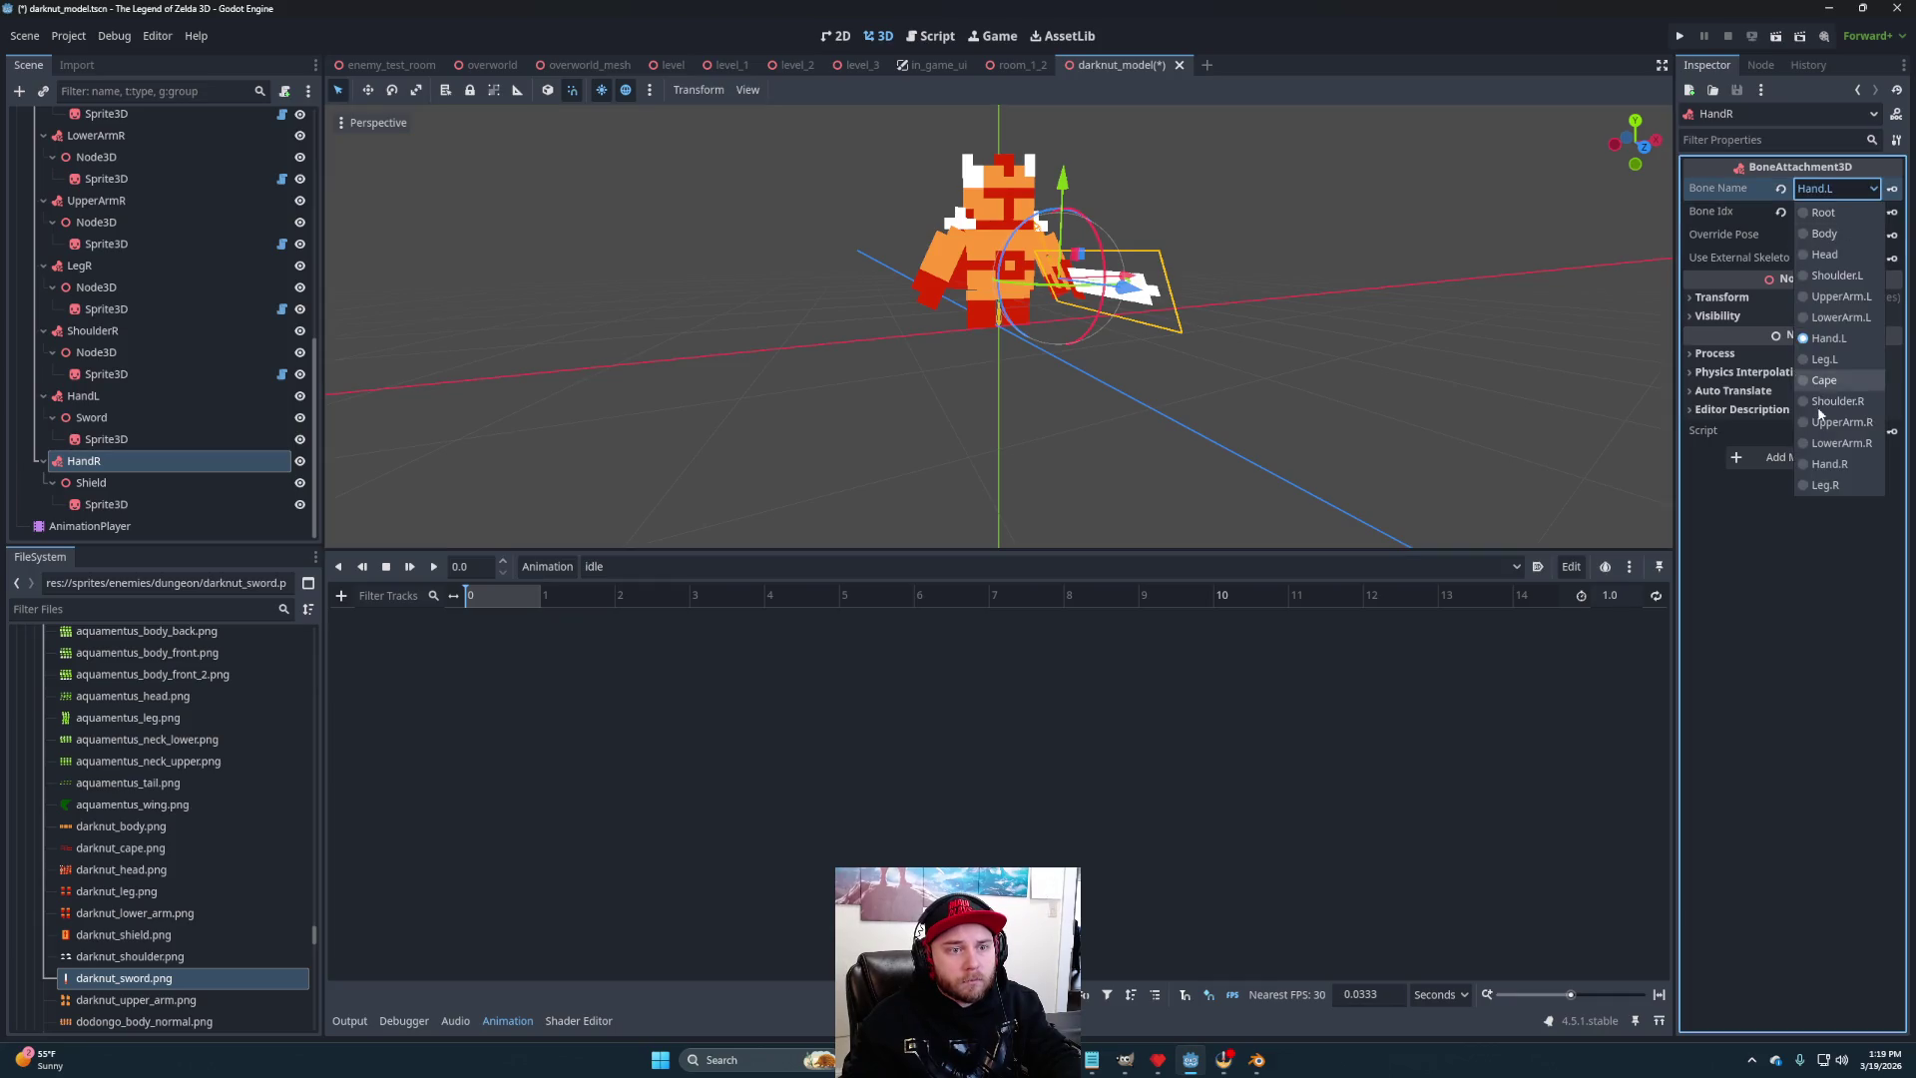
click(1822, 463)
mouse_move(1234, 324)
mouse_down()
mouse_move(1070, 329)
mouse_move(1020, 374)
mouse_move(1040, 362)
mouse_up()
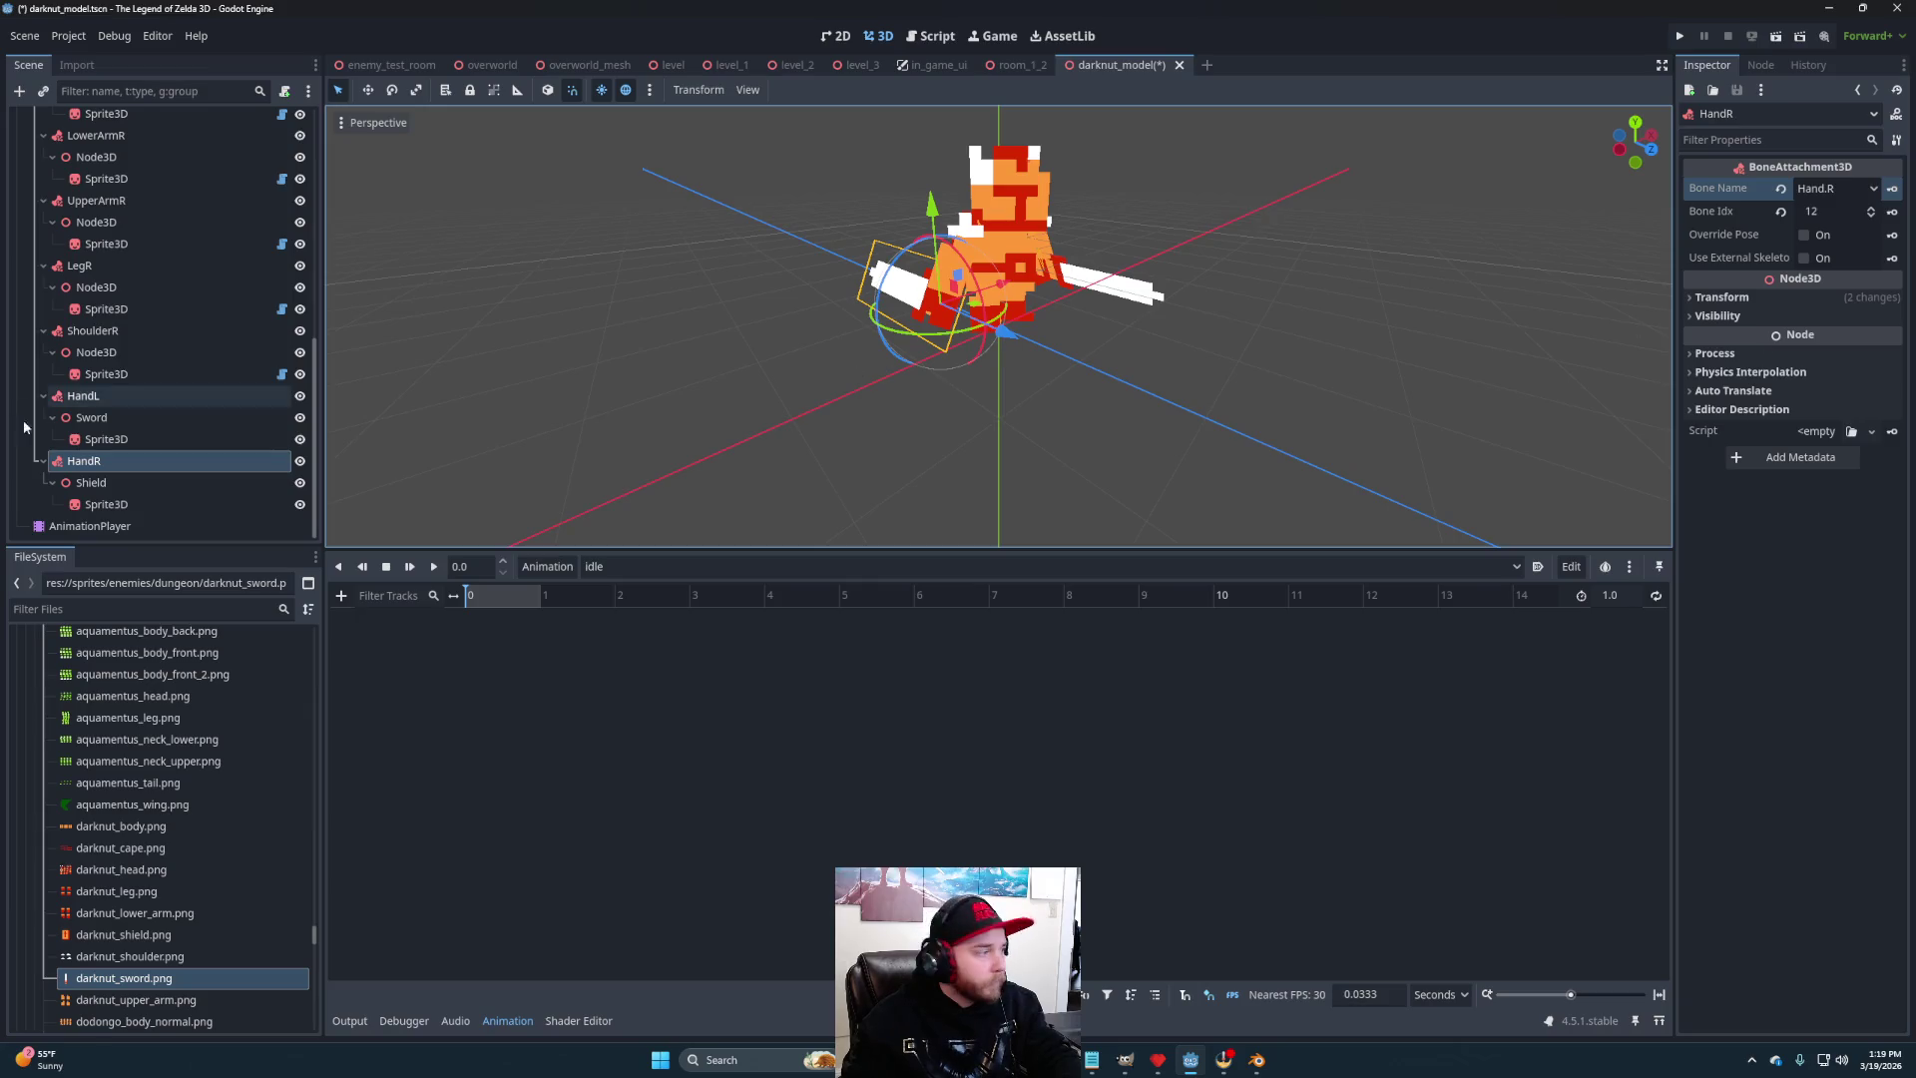
- Reset the Shield holder's position to zero
click(90, 505)
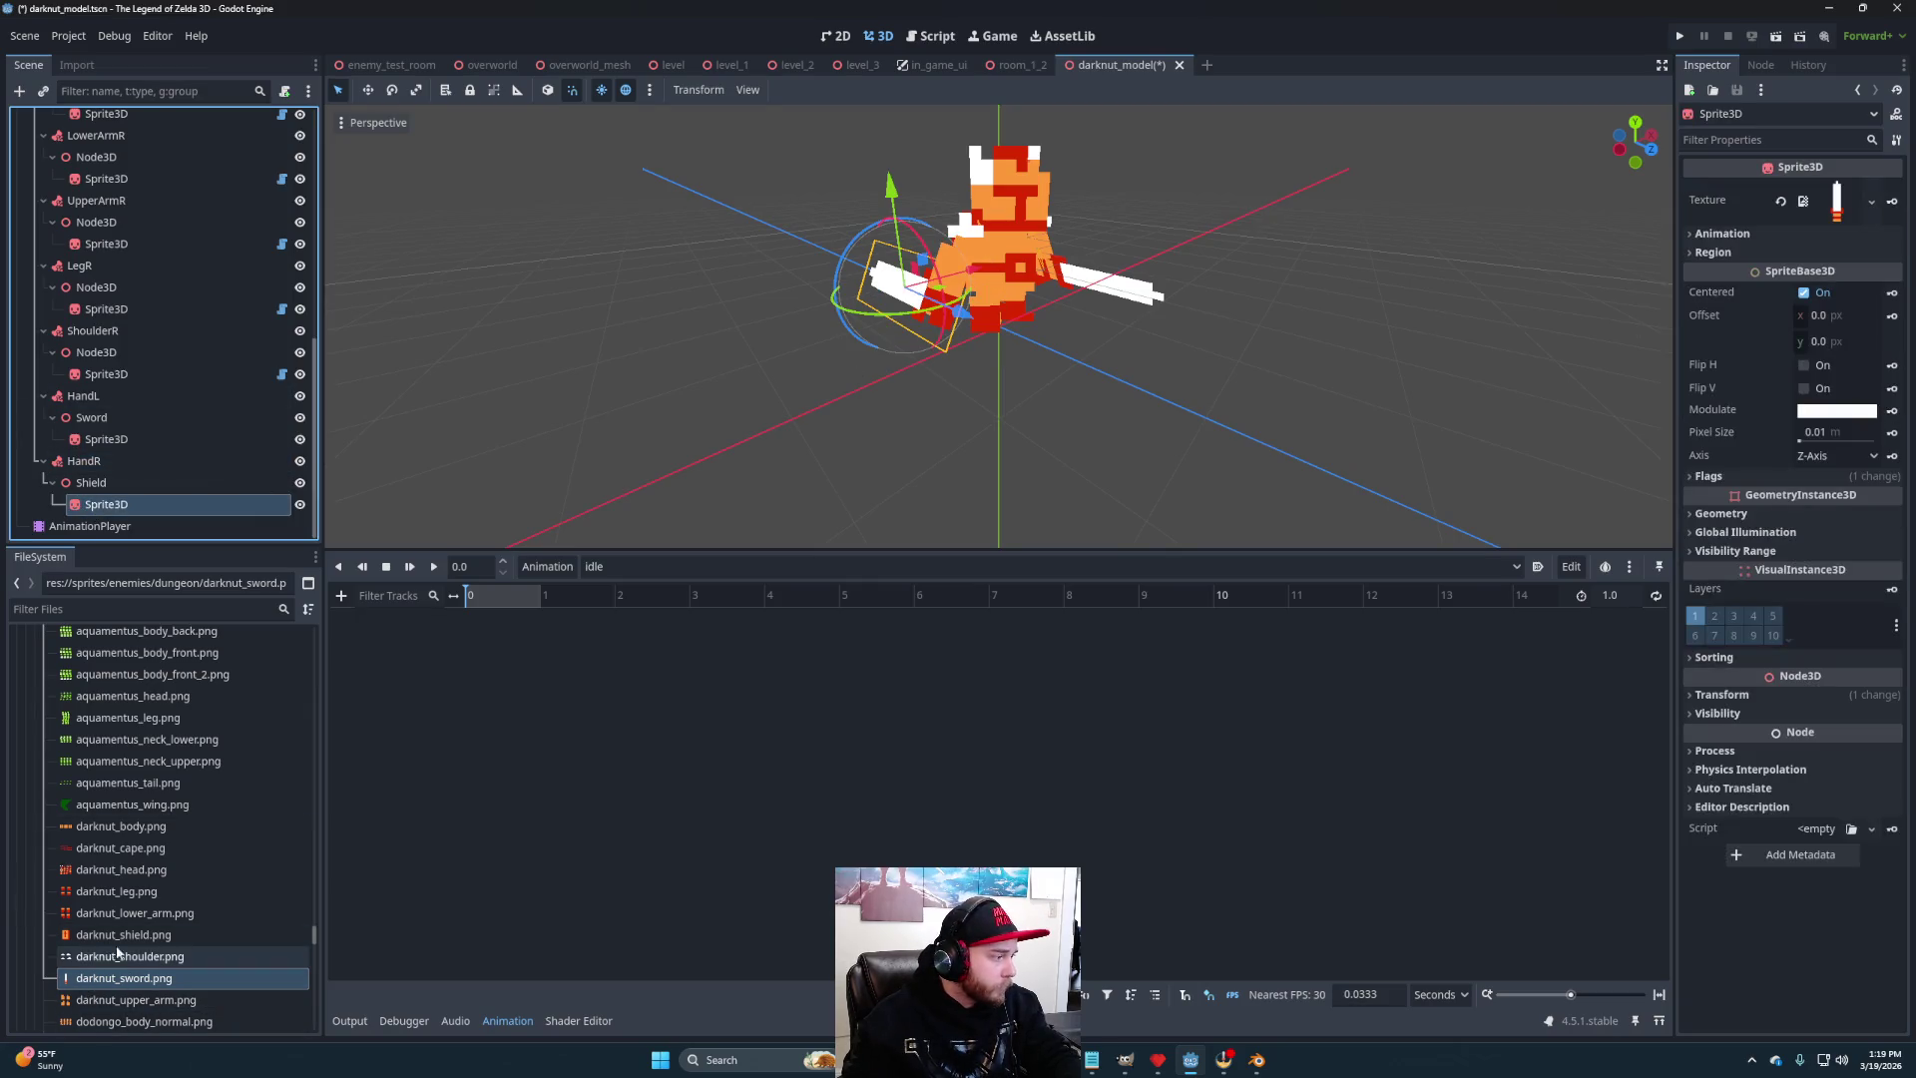
click(167, 481)
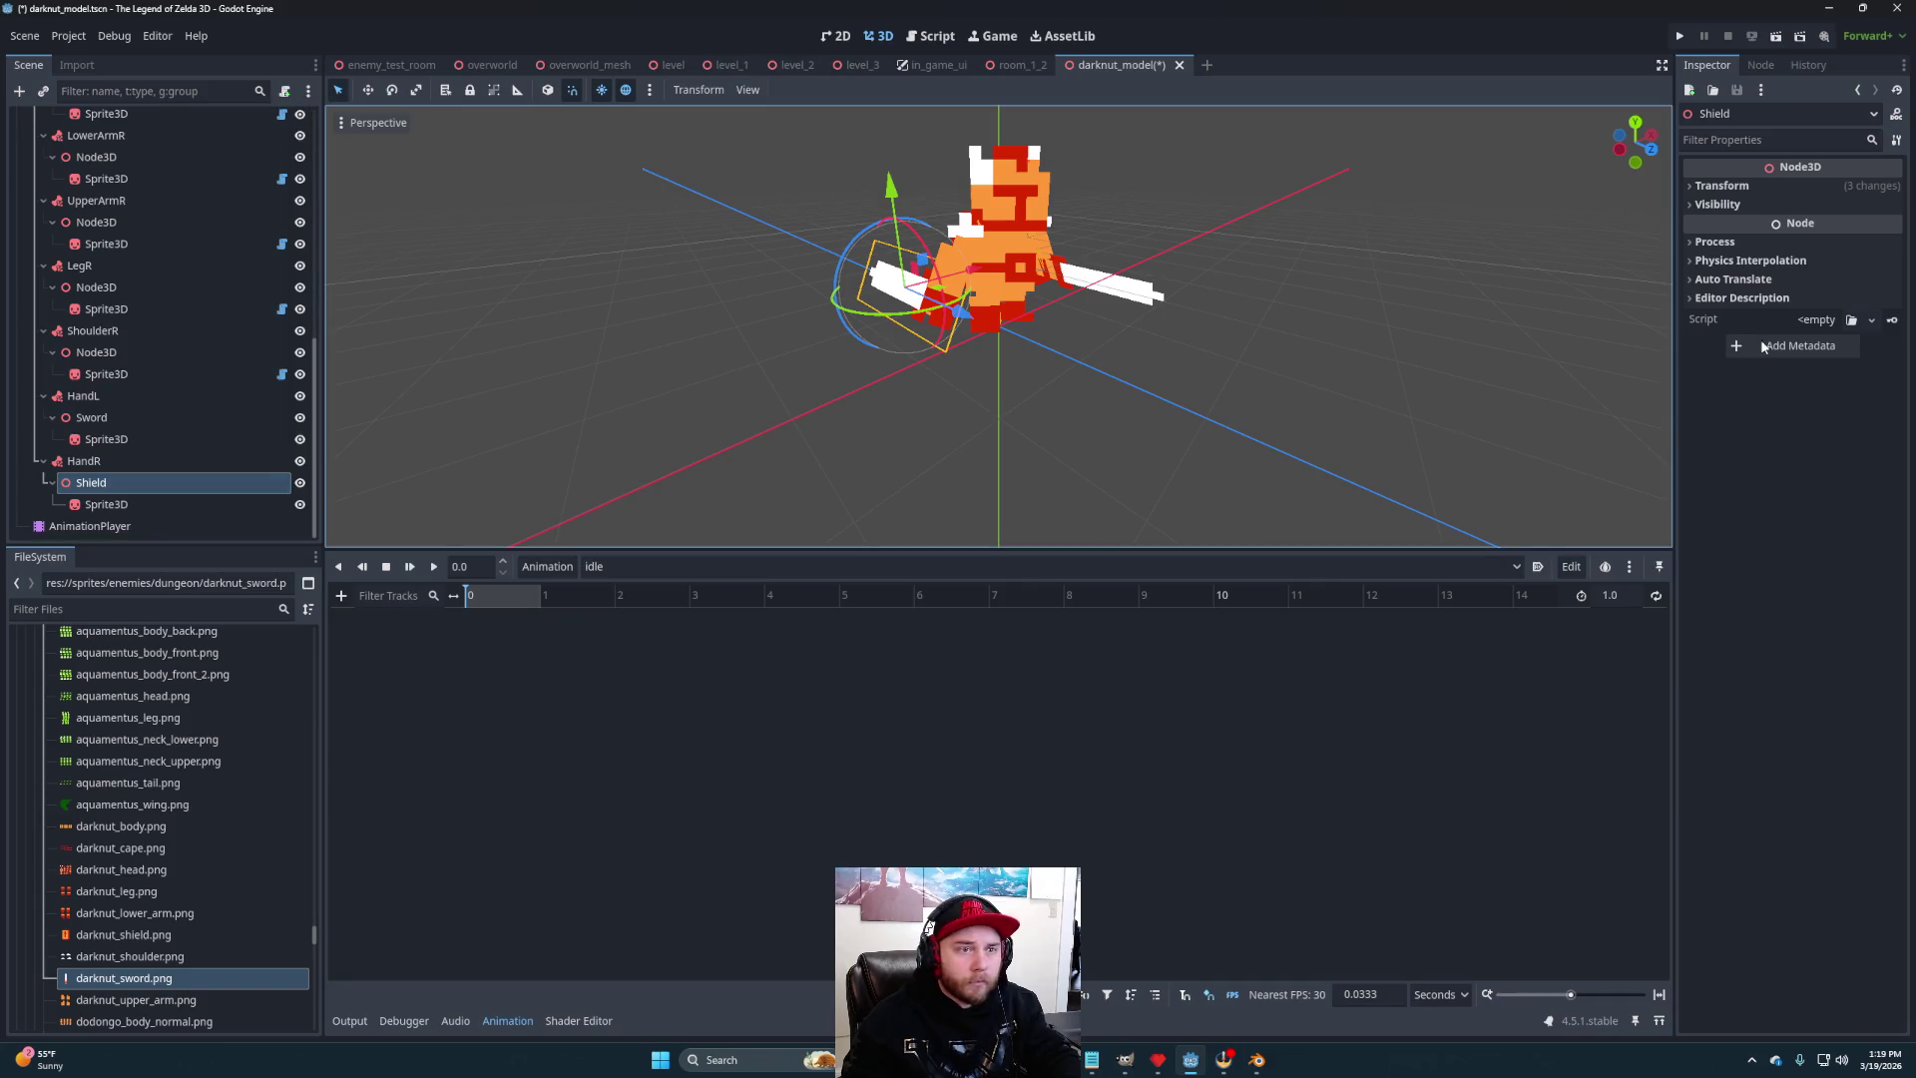
click(1817, 188)
click(1875, 204)
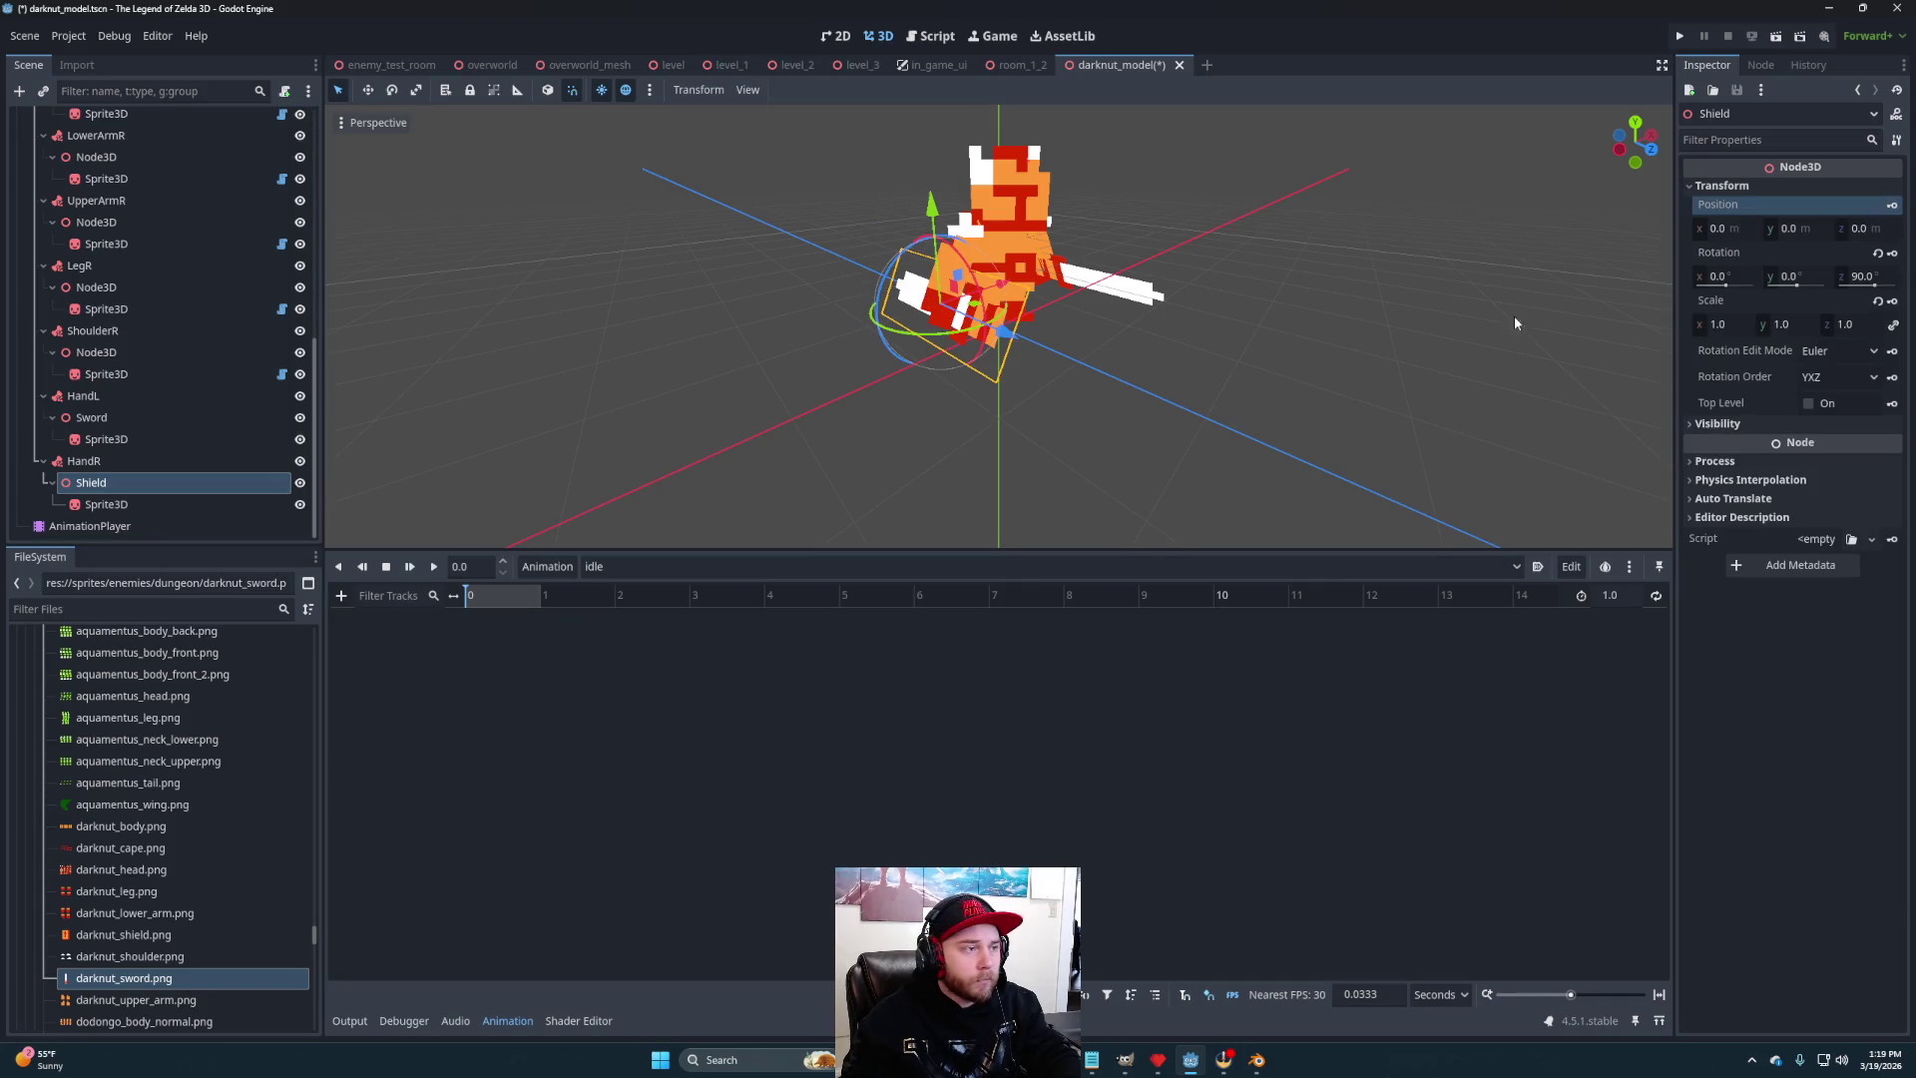
- Assign darknut_shield.png as the Shield sprite's Texture
mouse_move(1058, 403)
mouse_down()
mouse_move(979, 385)
mouse_move(865, 591)
mouse_up()
scroll(122, 871, down, 2)
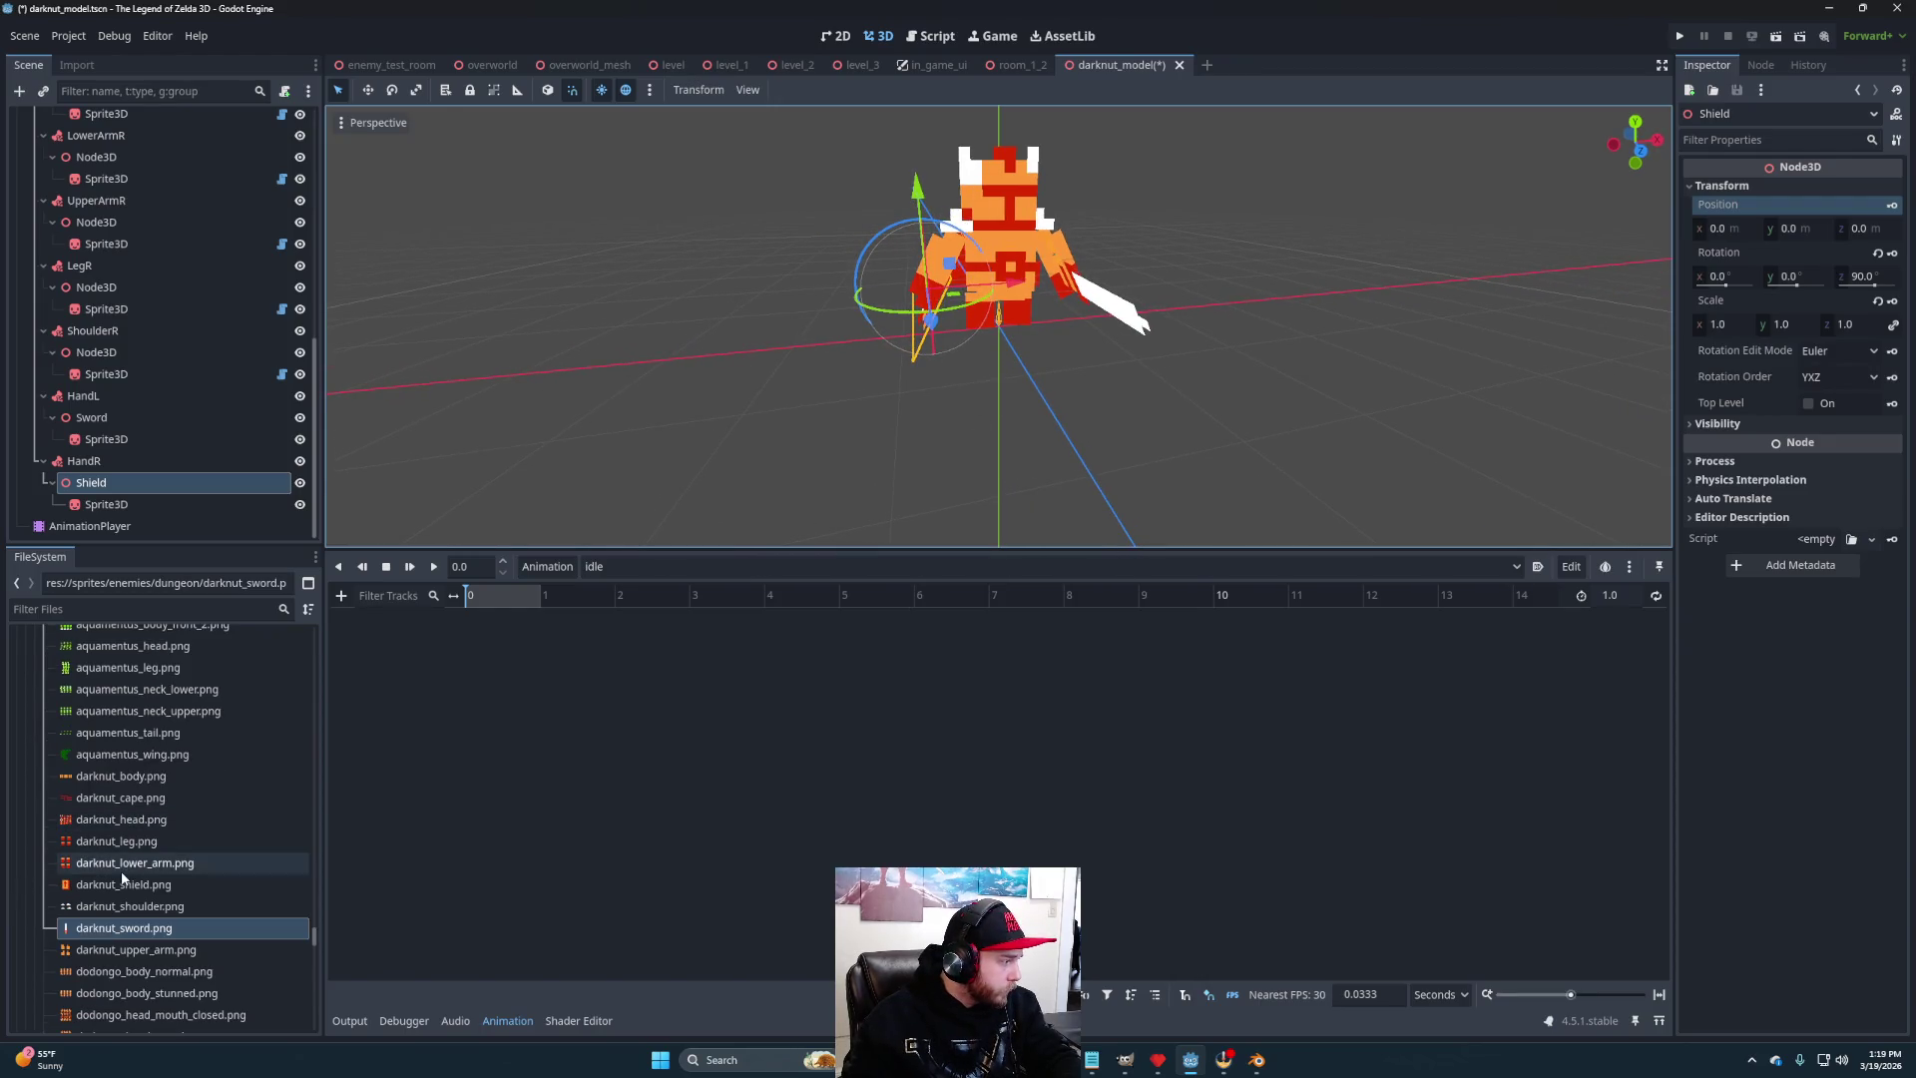
mouse_move(122, 884)
mouse_down()
mouse_move(1487, 484)
mouse_move(212, 513)
mouse_up()
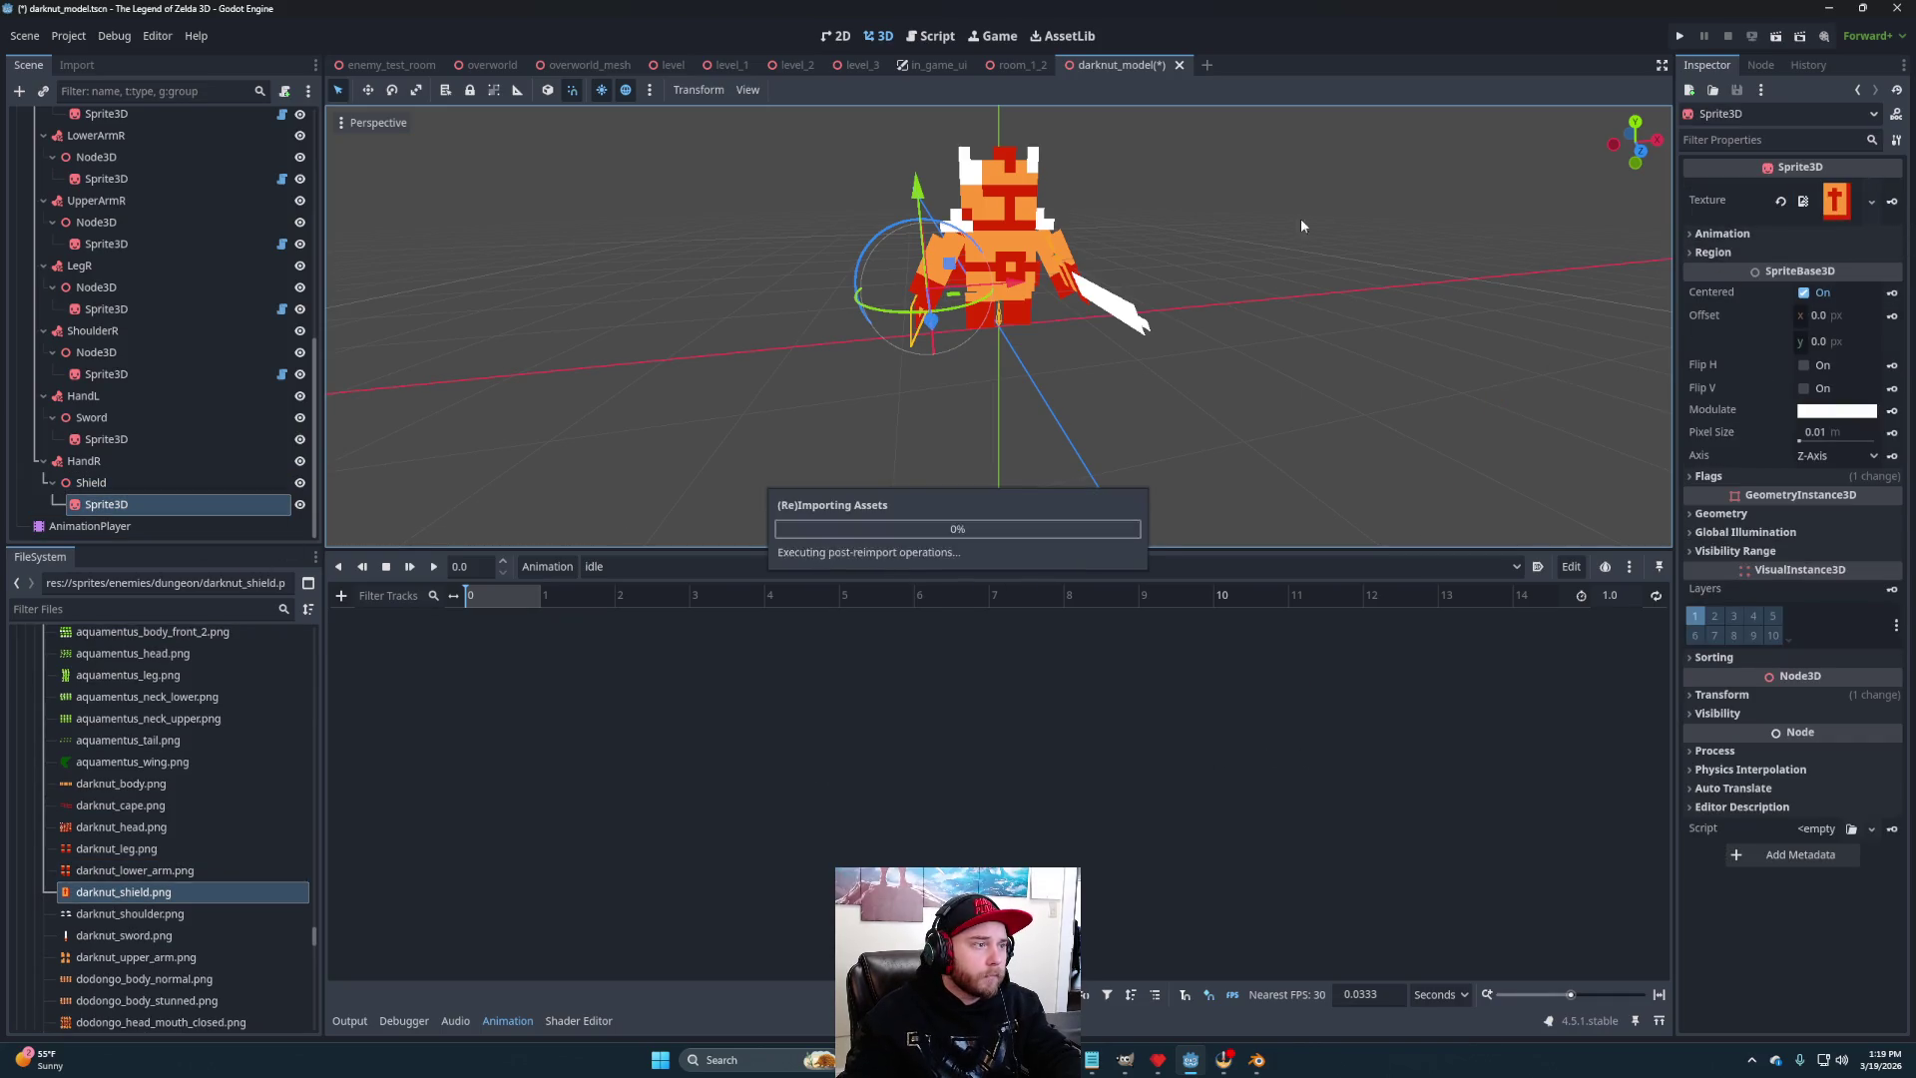
- Adjust the Shield holder's position, undoing a trial X shift and moving it along Z
scroll(1128, 393, up, 5)
mouse_move(1128, 394)
mouse_down()
mouse_move(1056, 422)
mouse_move(1057, 342)
mouse_move(1218, 342)
mouse_move(1134, 389)
mouse_move(857, 313)
mouse_move(1121, 381)
mouse_move(1099, 385)
mouse_move(1128, 375)
mouse_up()
scroll(1218, 342, down, 3)
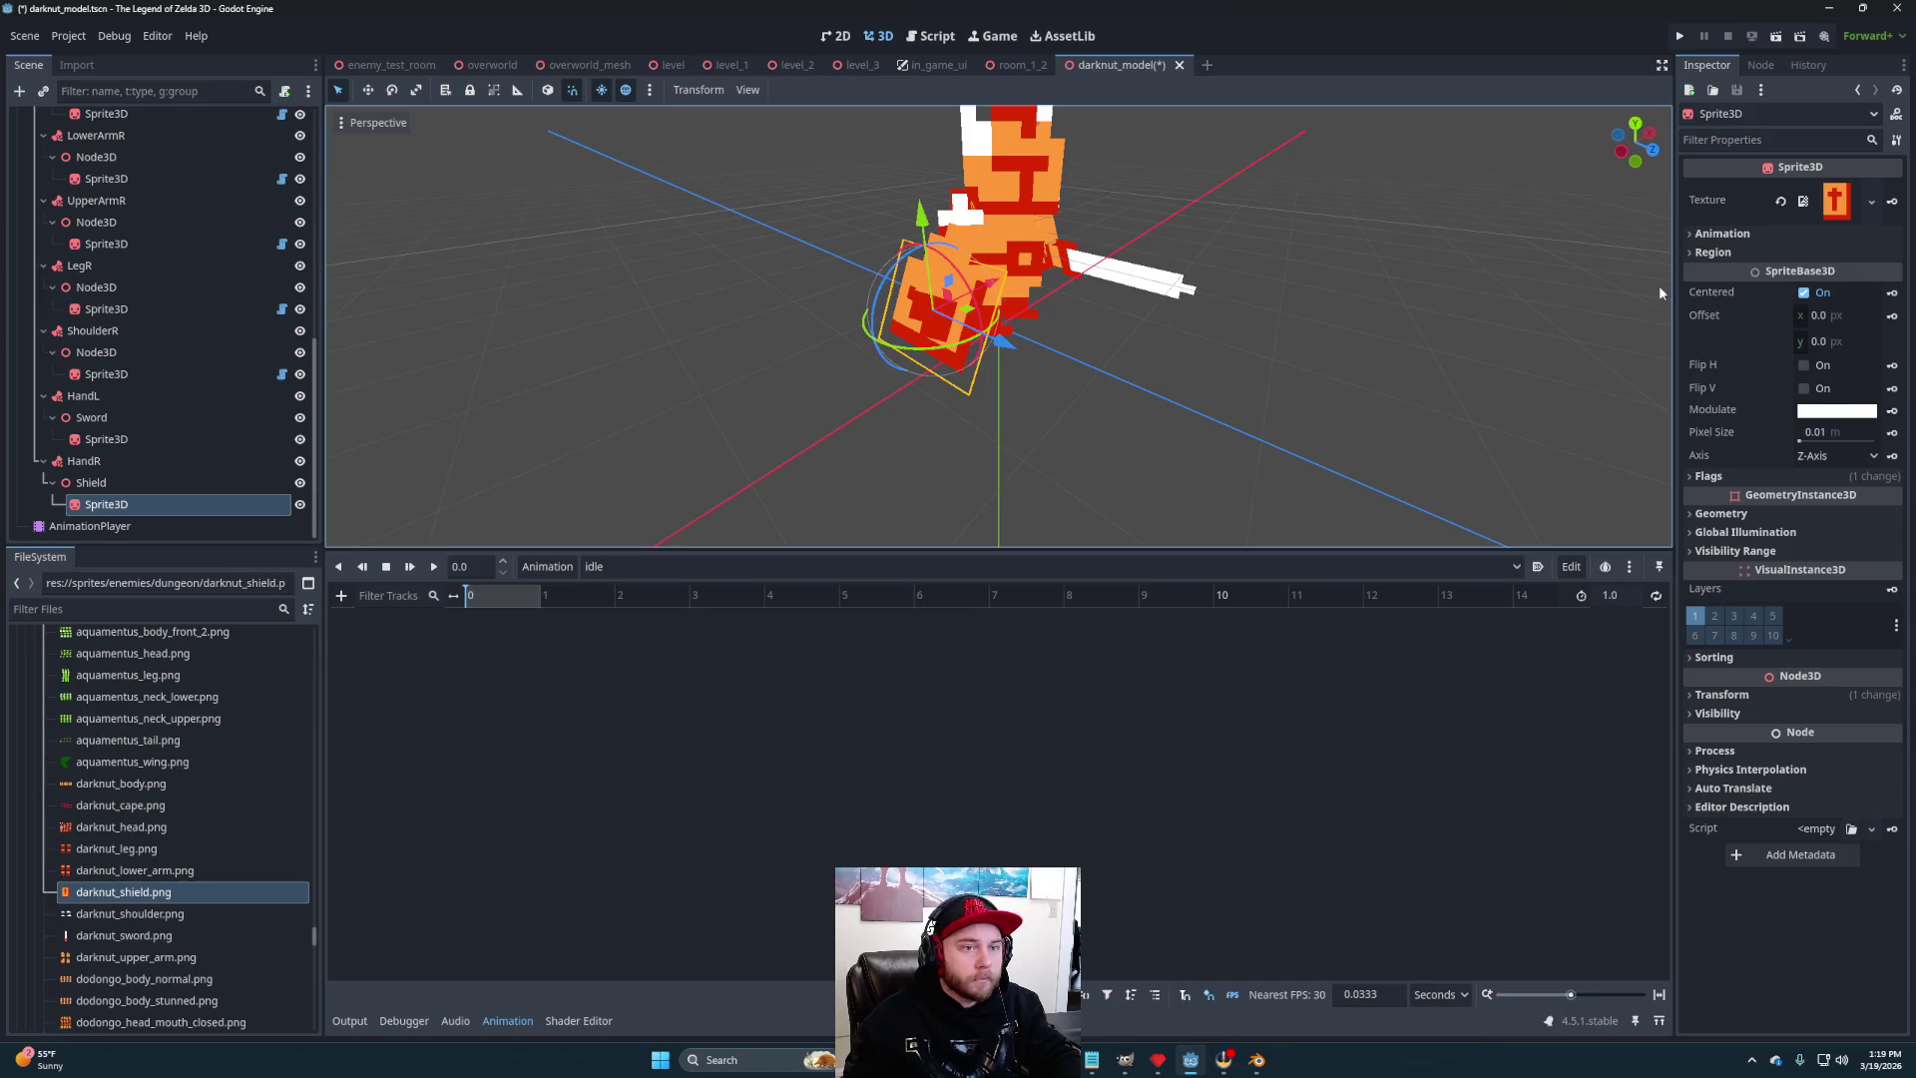
click(100, 483)
drag(1716, 229, 1741, 229)
drag(1195, 398, 1103, 376)
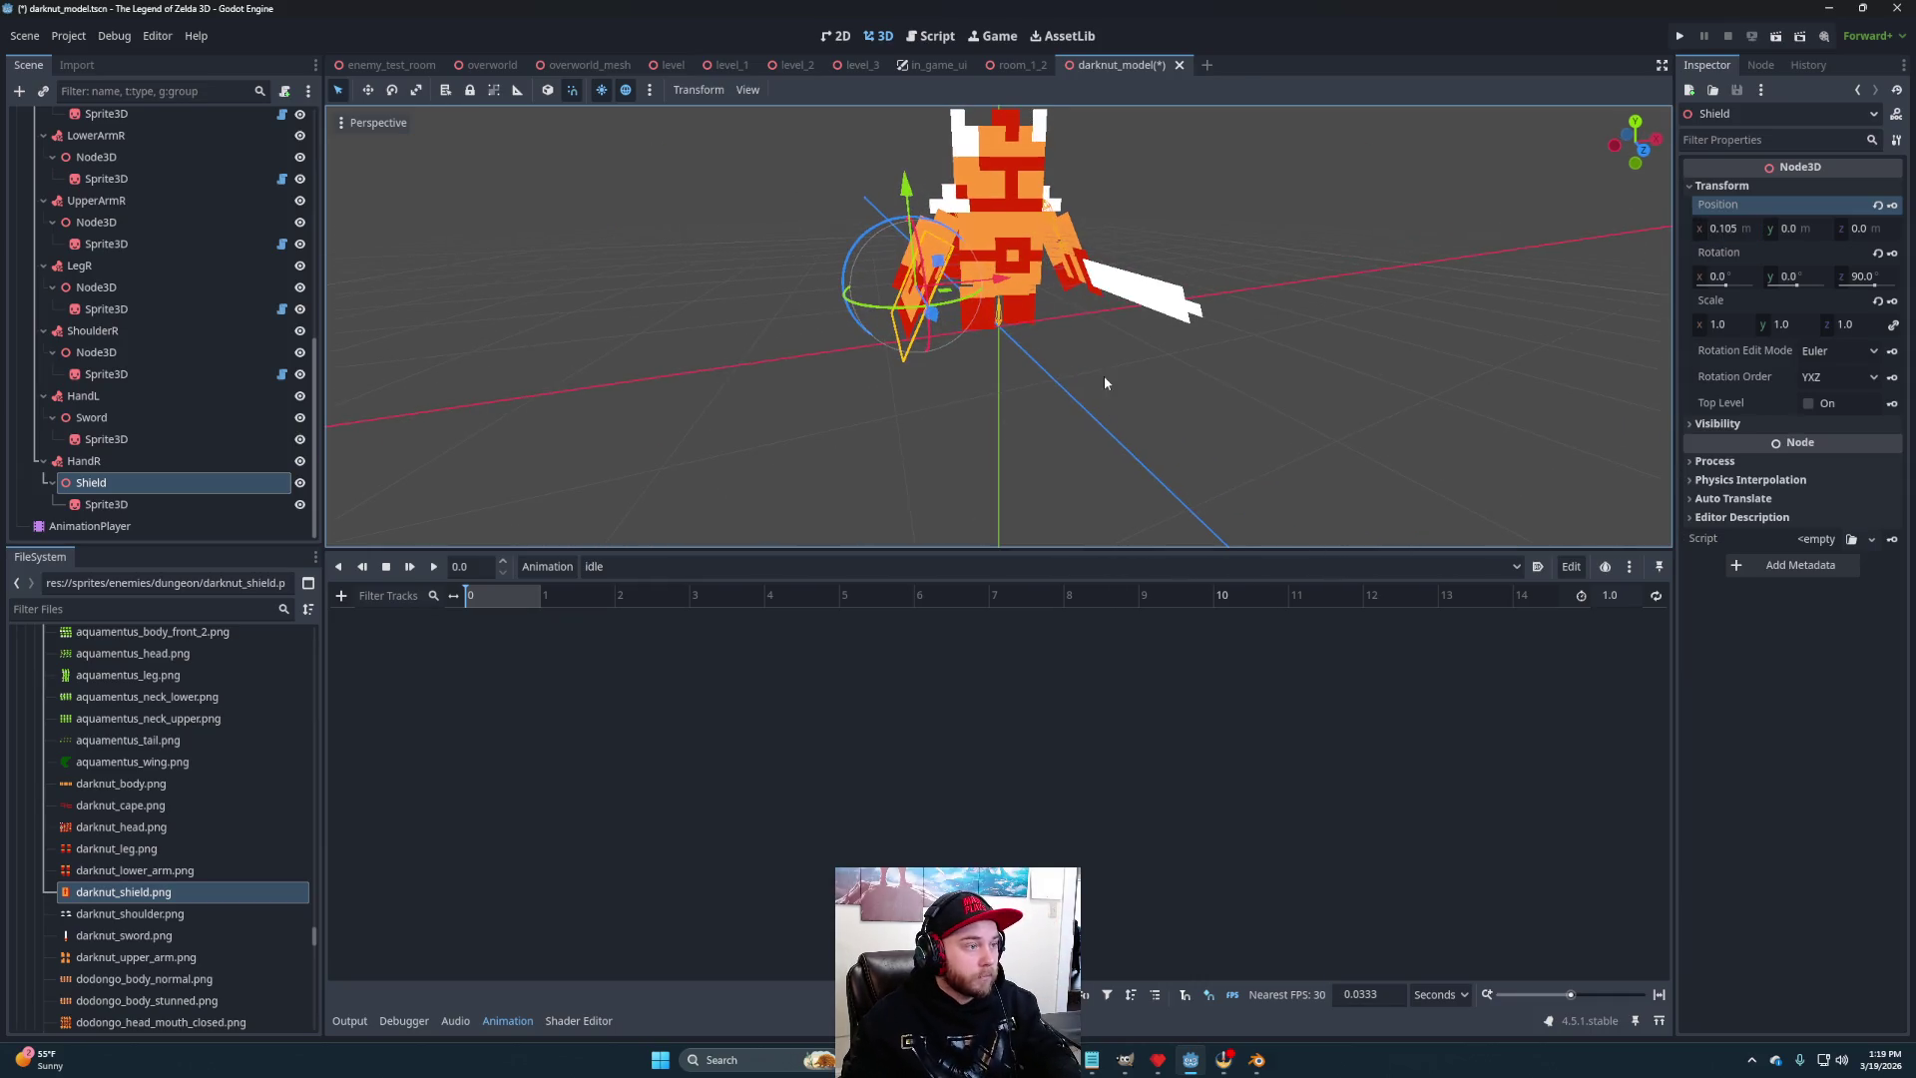
key(ctrl+z)
click(1802, 229)
drag(1861, 232, 1831, 232)
mouse_move(1298, 379)
mouse_down()
mouse_move(1467, 368)
mouse_move(1390, 398)
mouse_move(1165, 338)
mouse_move(1367, 369)
mouse_move(1313, 359)
mouse_move(1337, 352)
mouse_up()
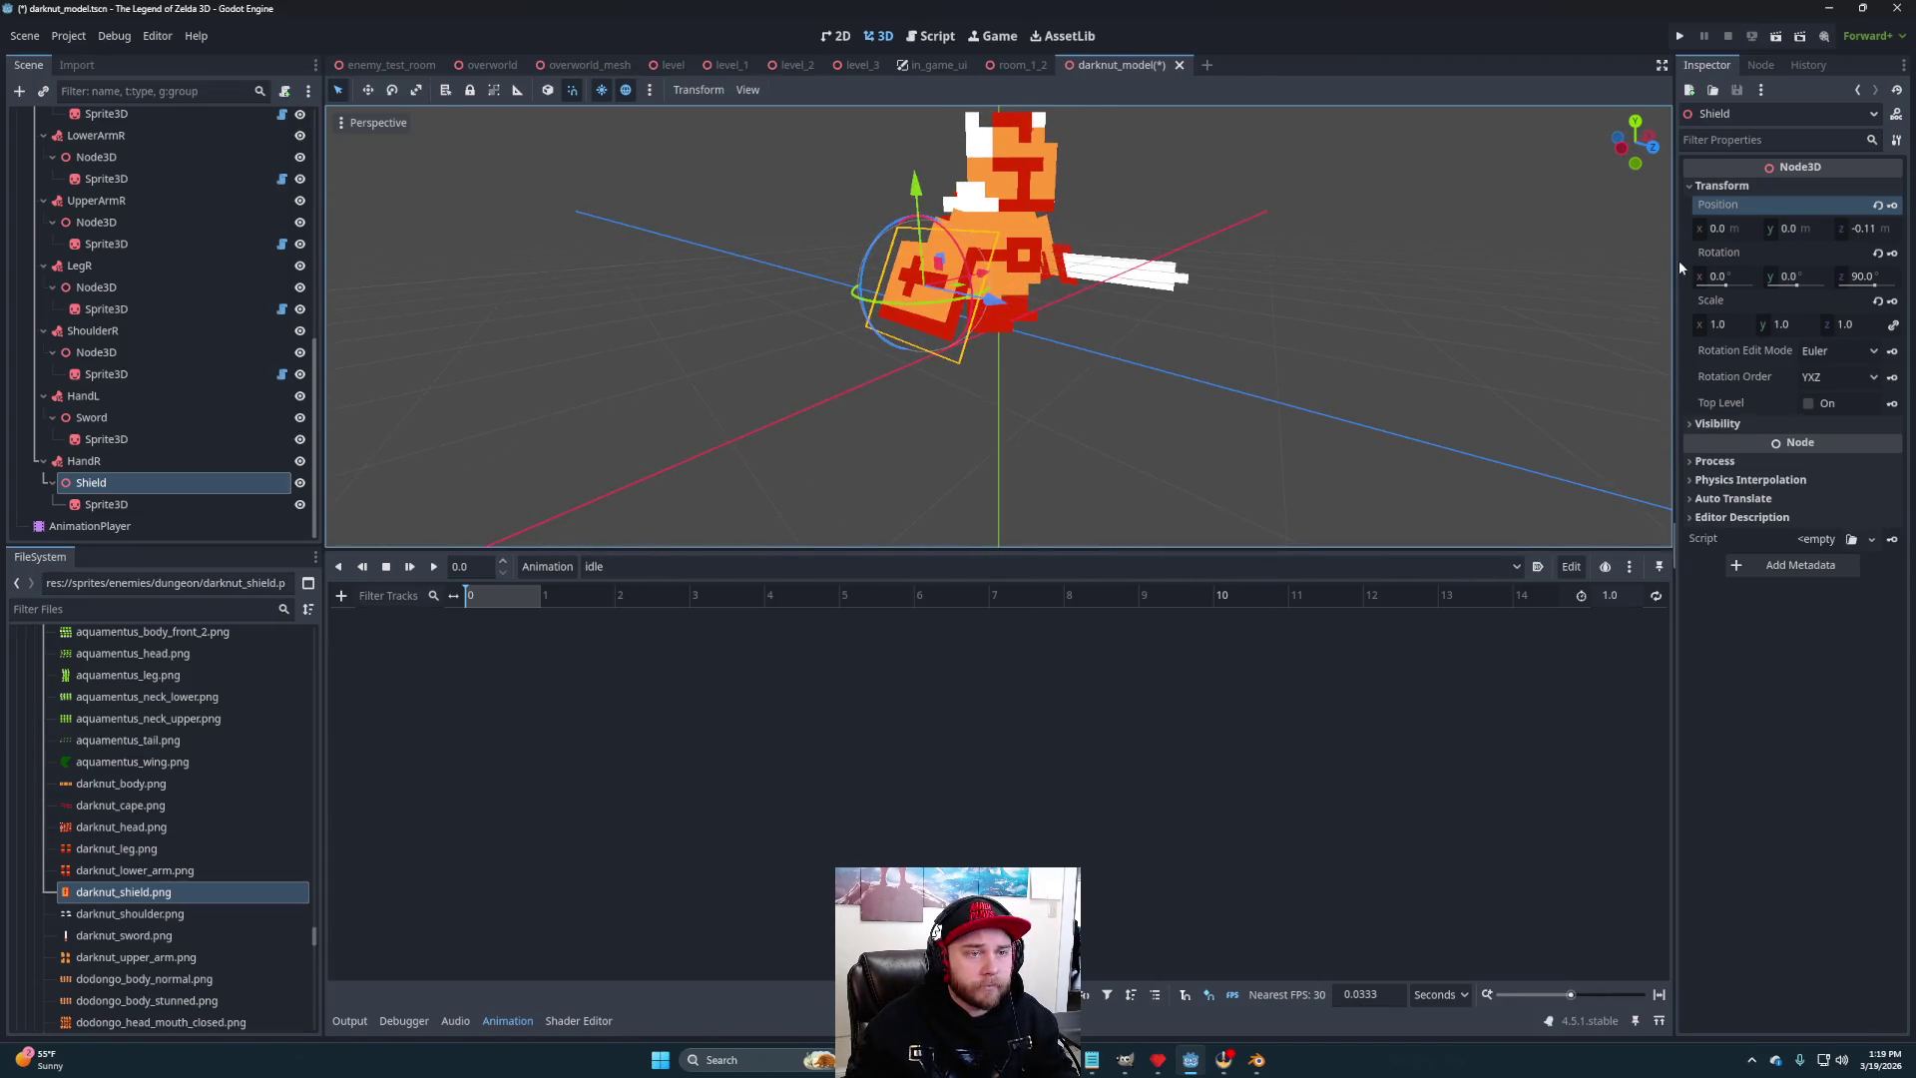
- Rotate the Shield holder to 0, 180, 90 degrees after testing other rotations
click(1801, 276)
text(0)
key(Return)
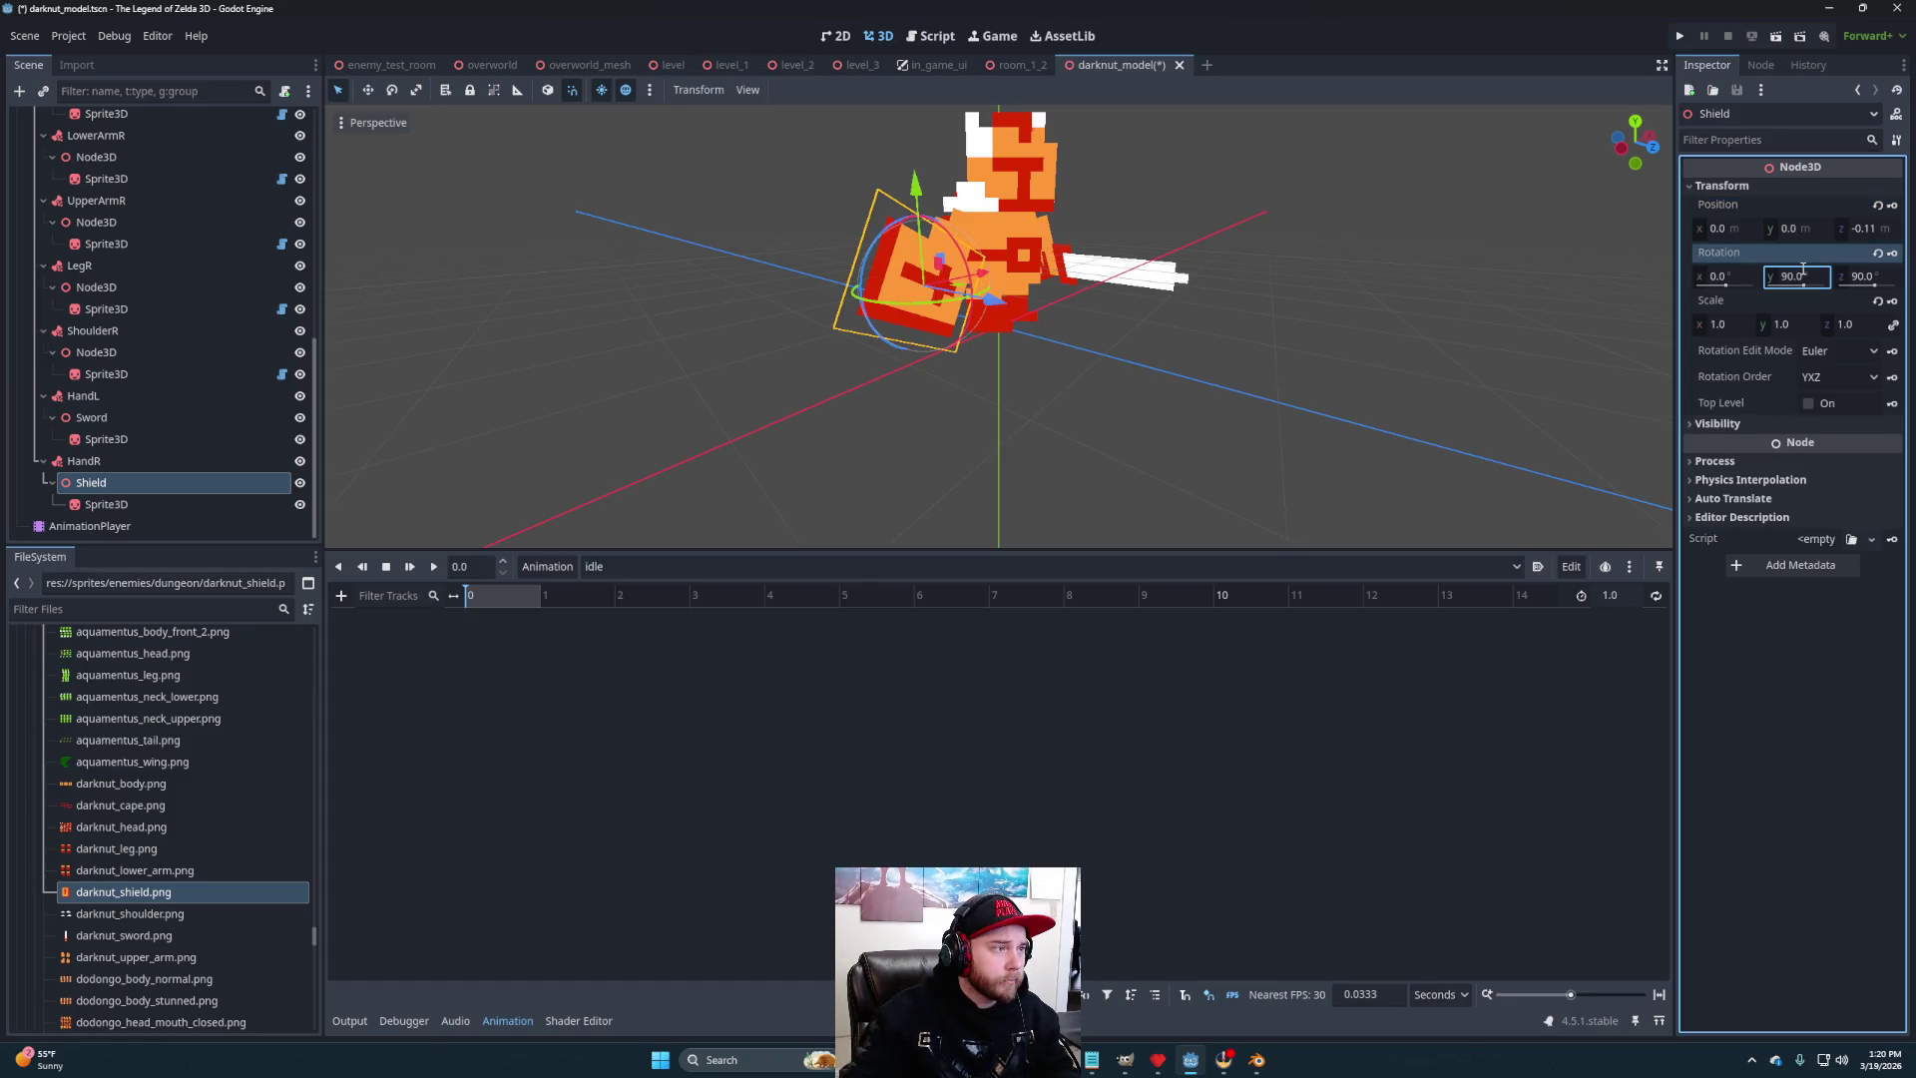
key(ctrl+z)
click(1745, 277)
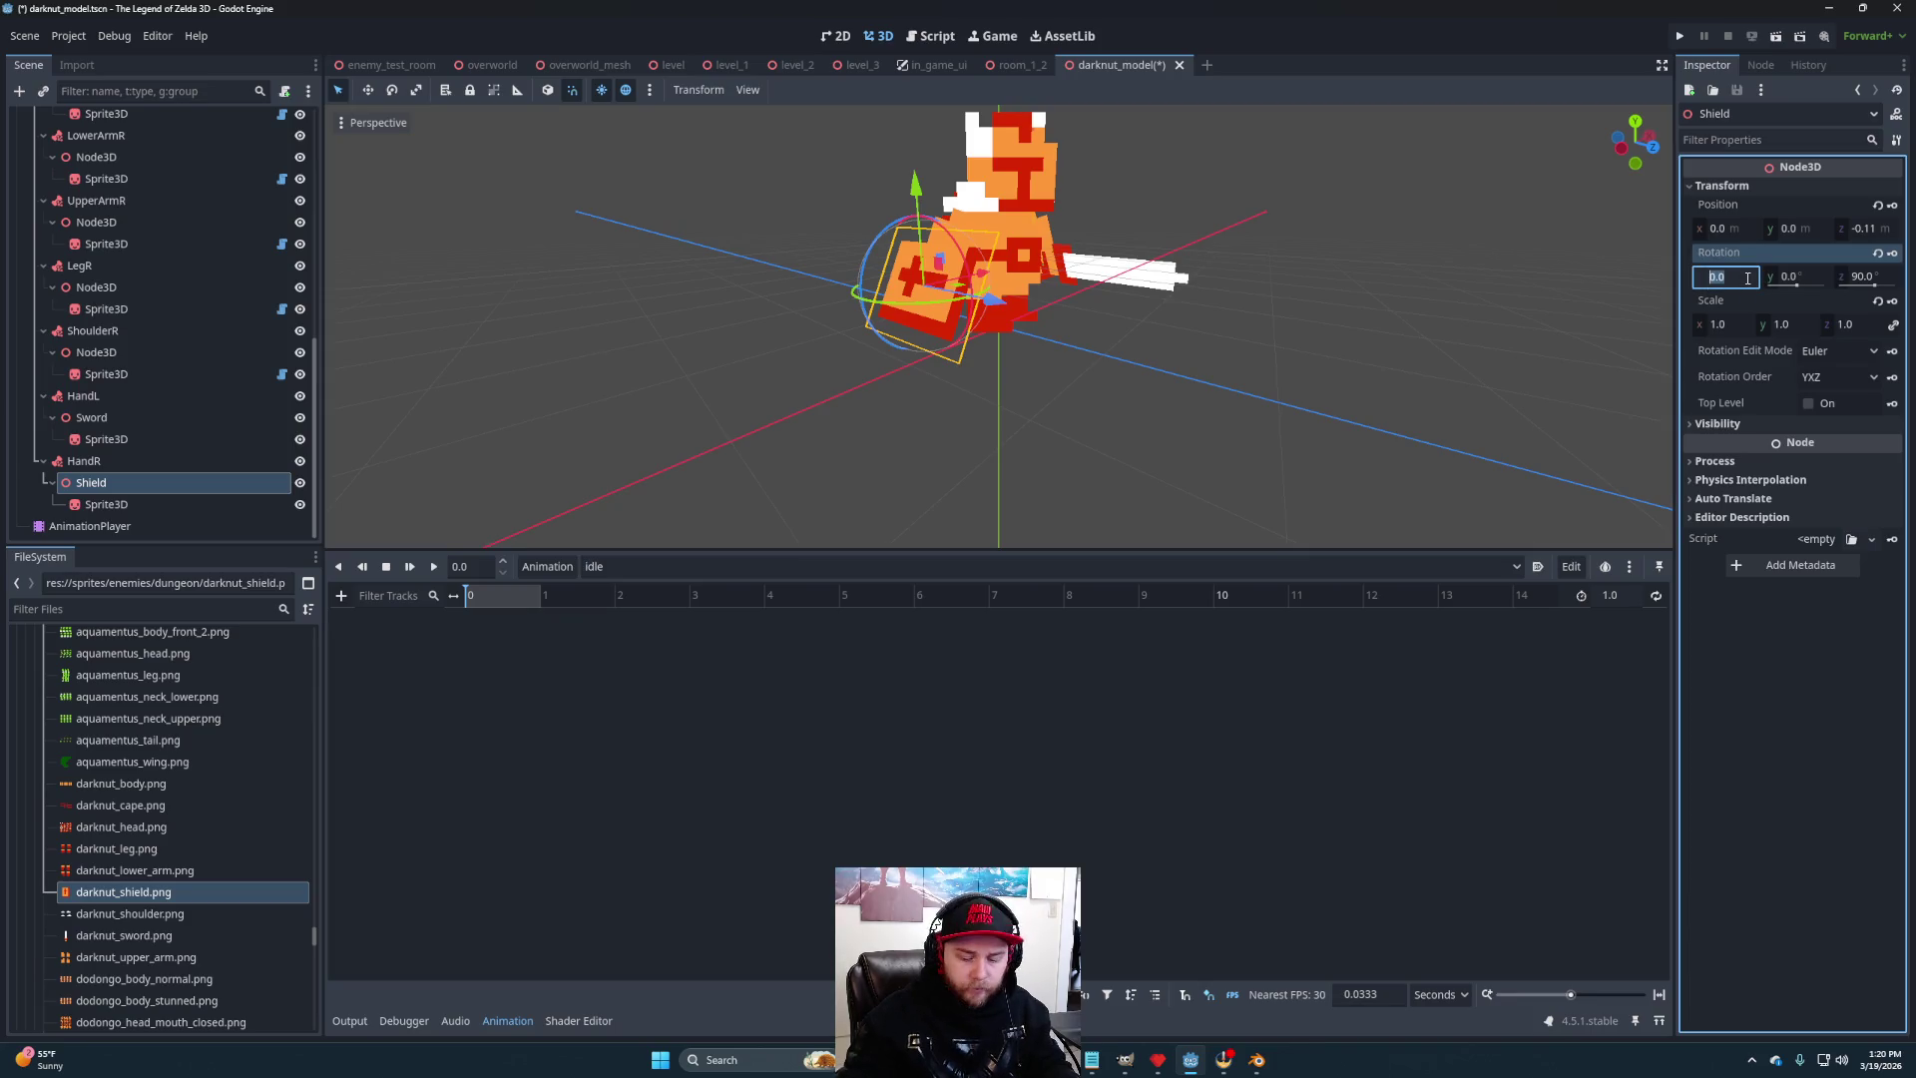
text(90)
key(Return)
key(ctrl+z)
click(1883, 272)
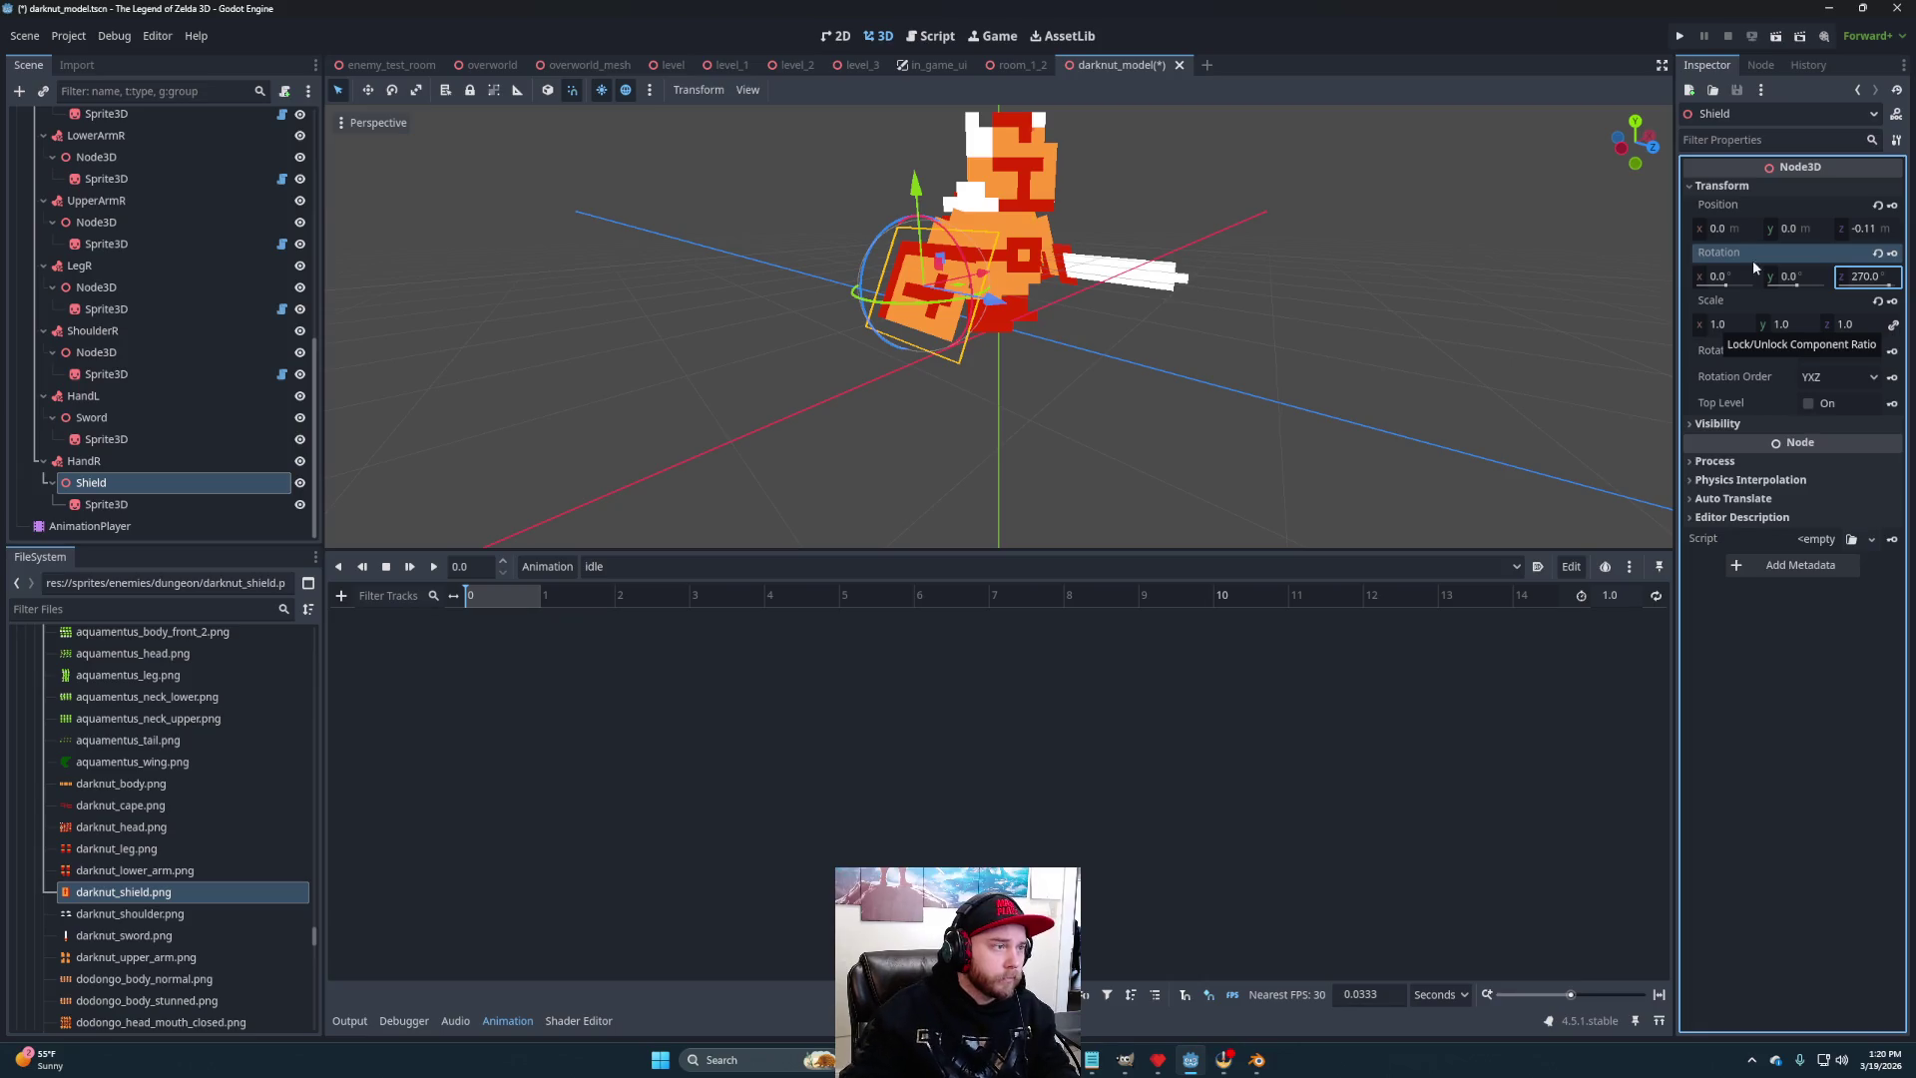
mouse_move(1188, 388)
mouse_down()
mouse_move(1016, 335)
mouse_move(1231, 369)
mouse_move(1180, 385)
mouse_move(1418, 352)
mouse_up()
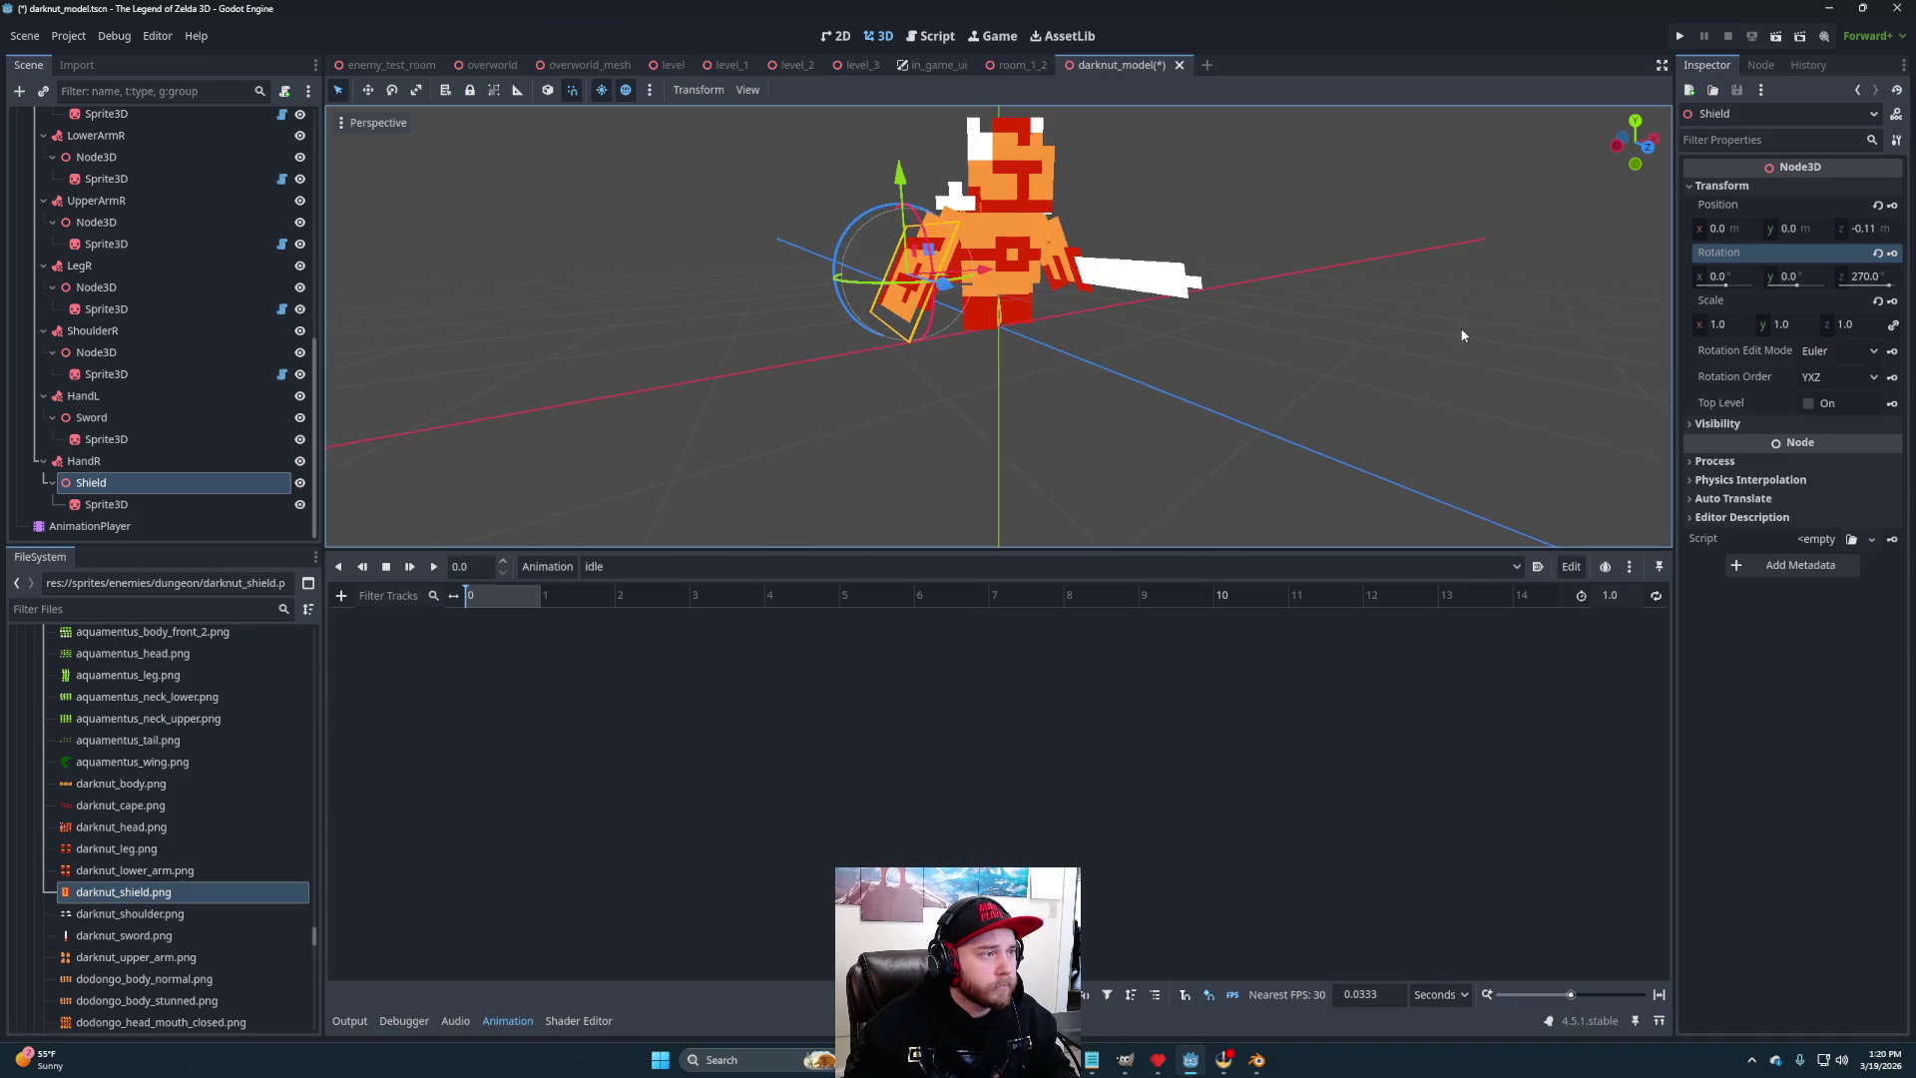
click(1798, 276)
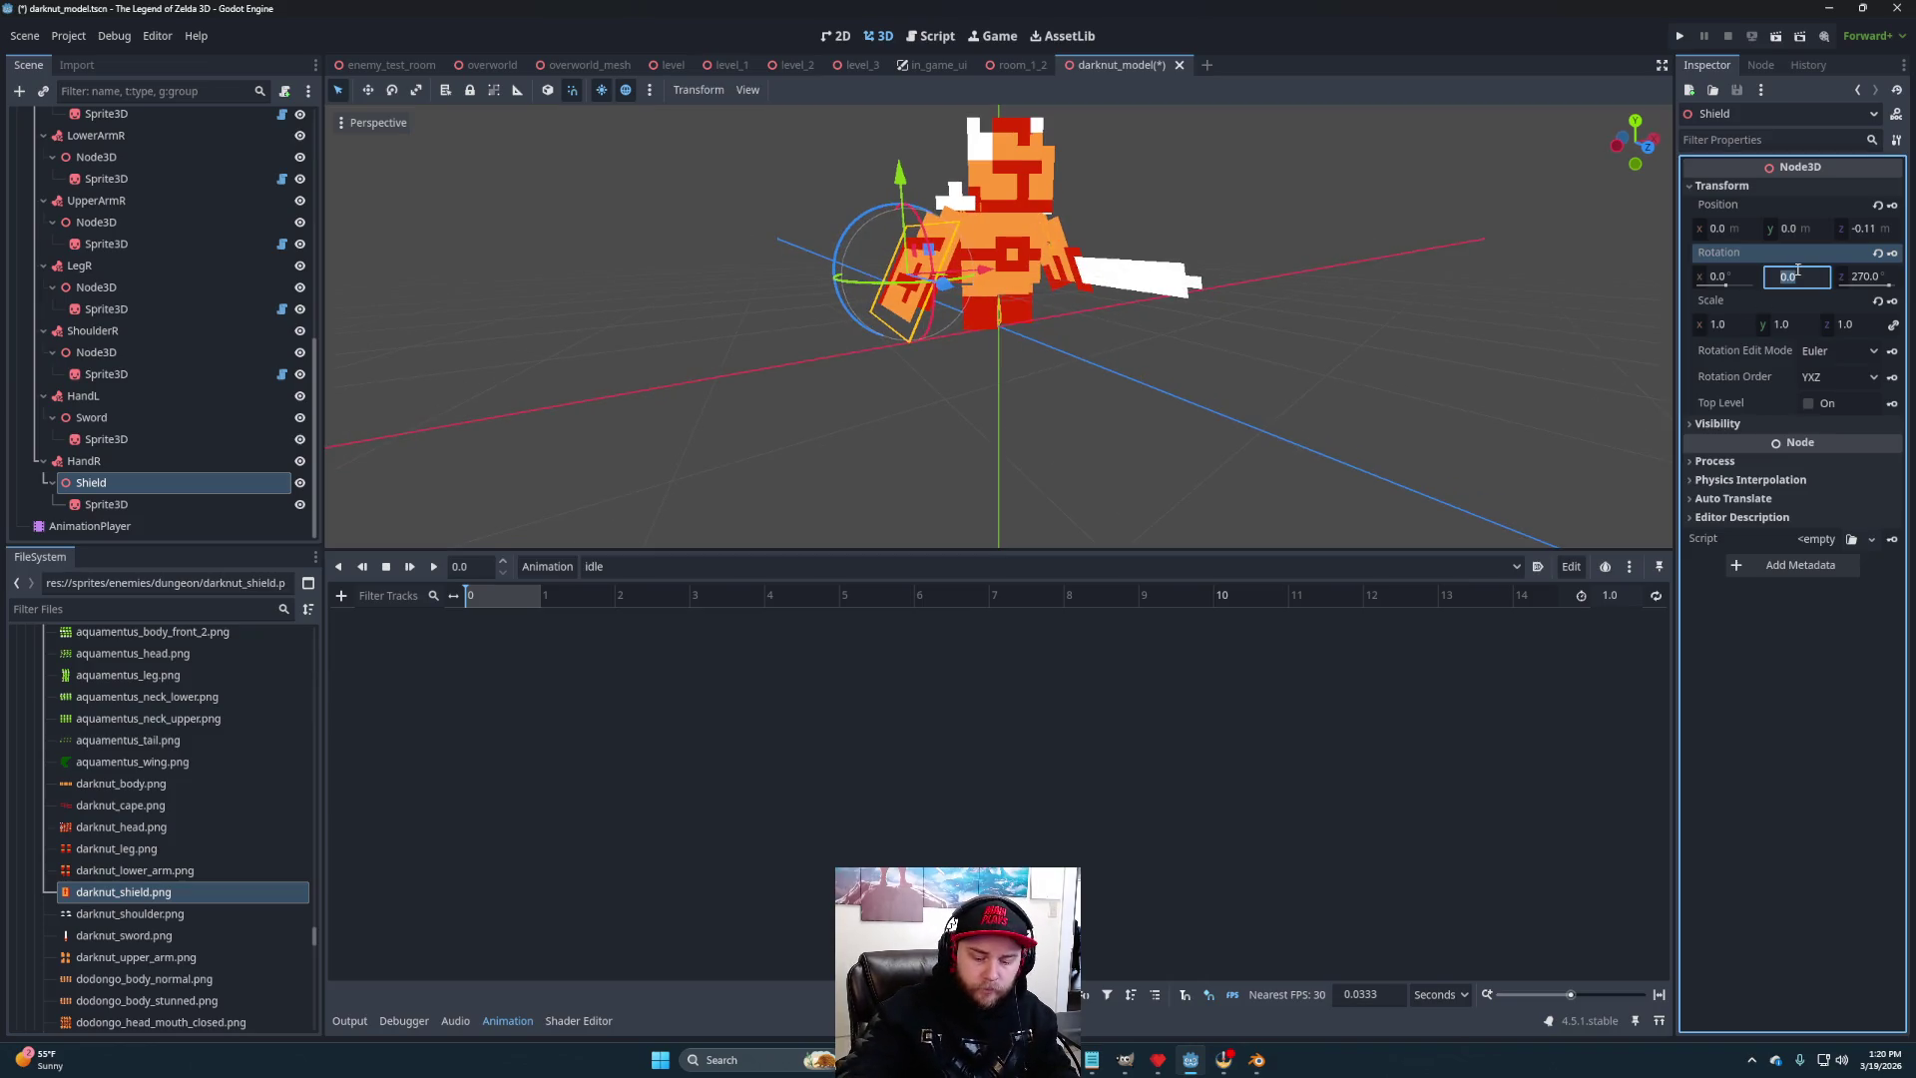
text(180)
key(Return)
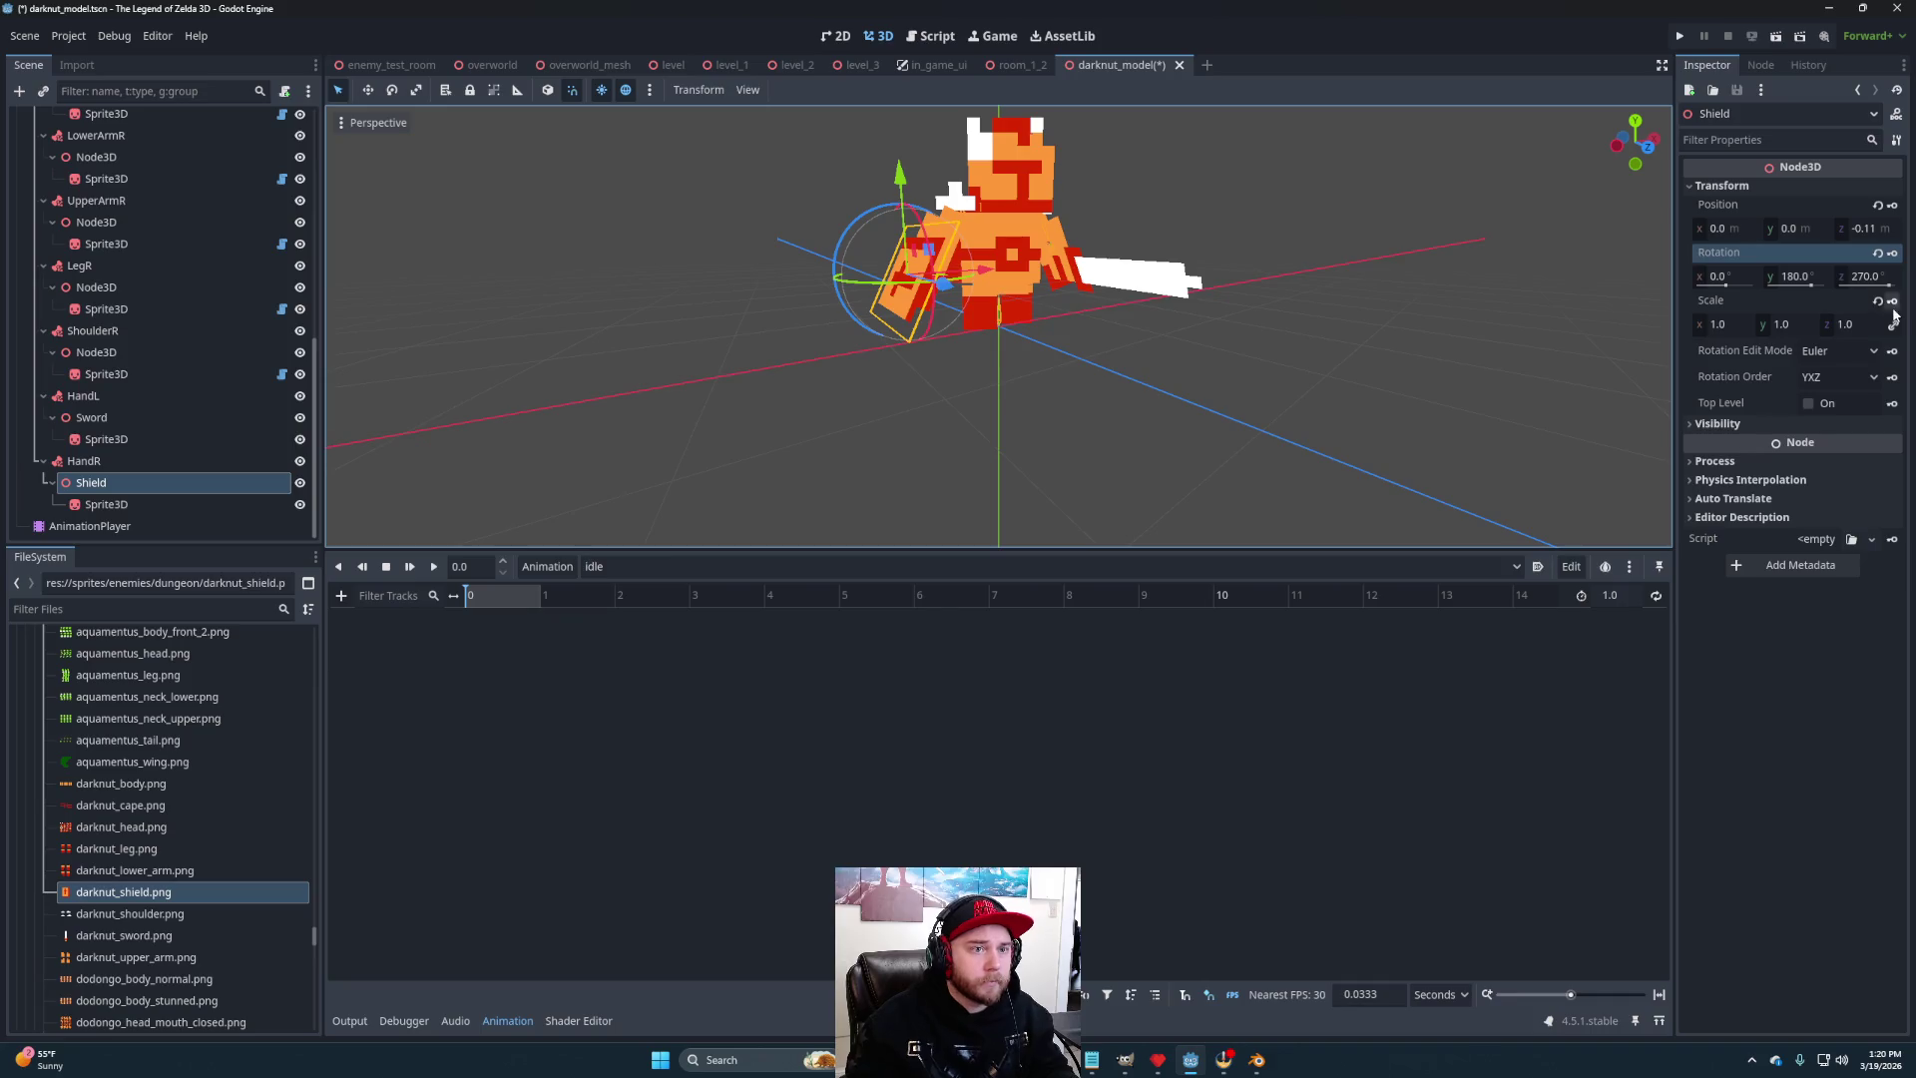
click(1866, 276)
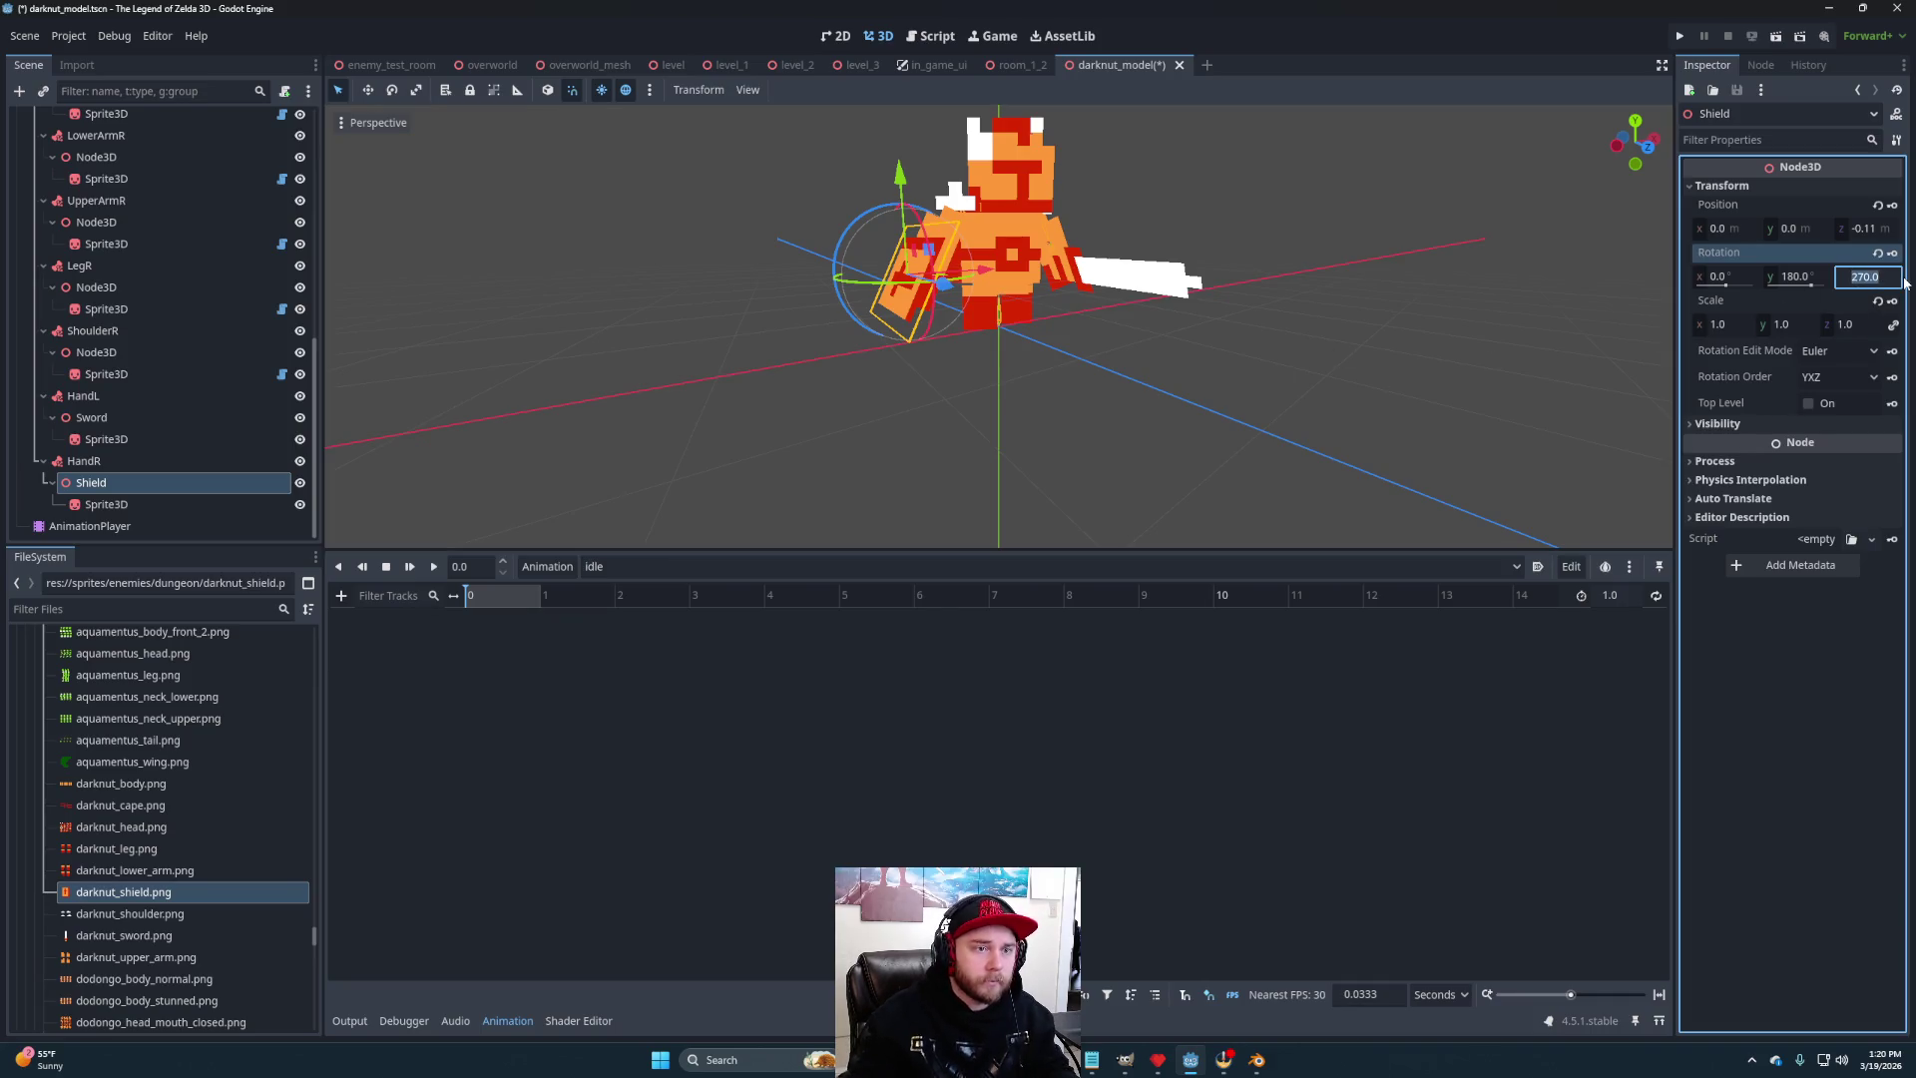
text(90)
key(Return)
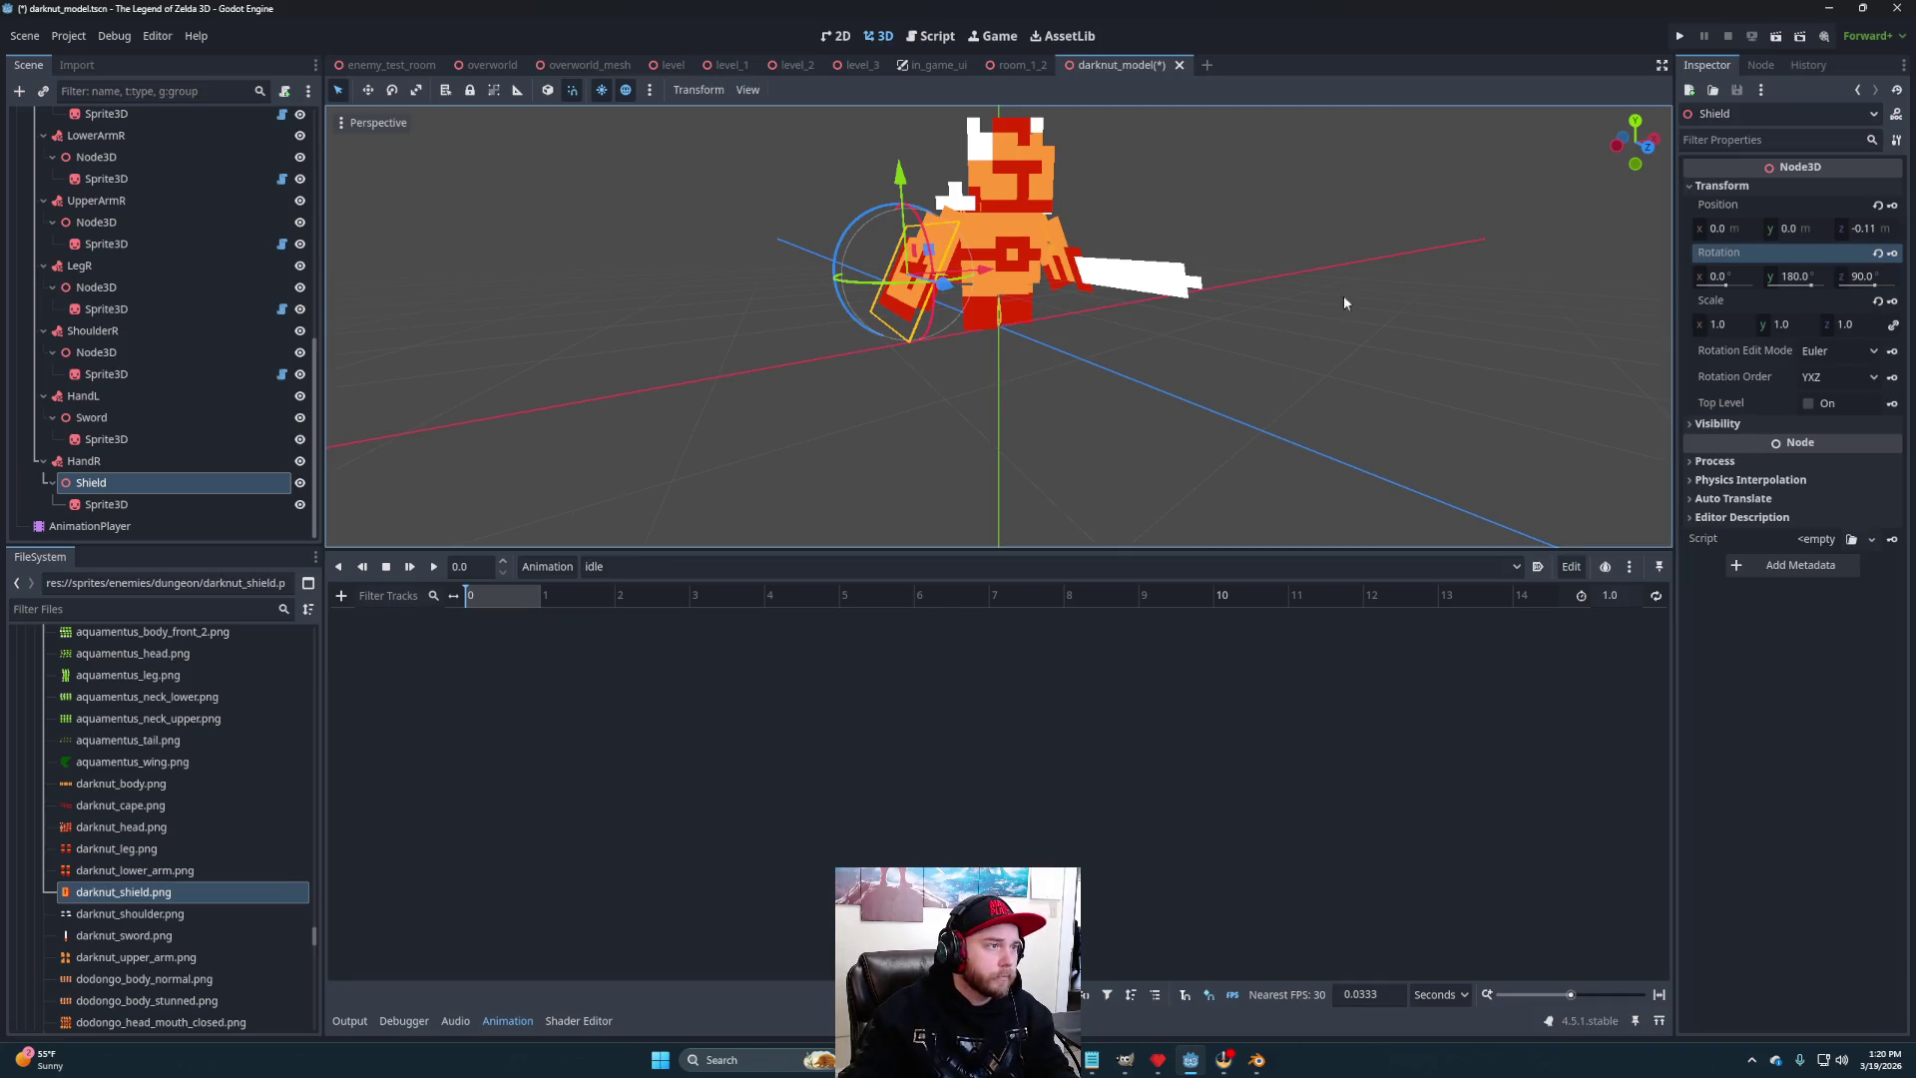
- Set the Shield's Z position to -0.17 and check it from the front
scroll(916, 372, up, 2)
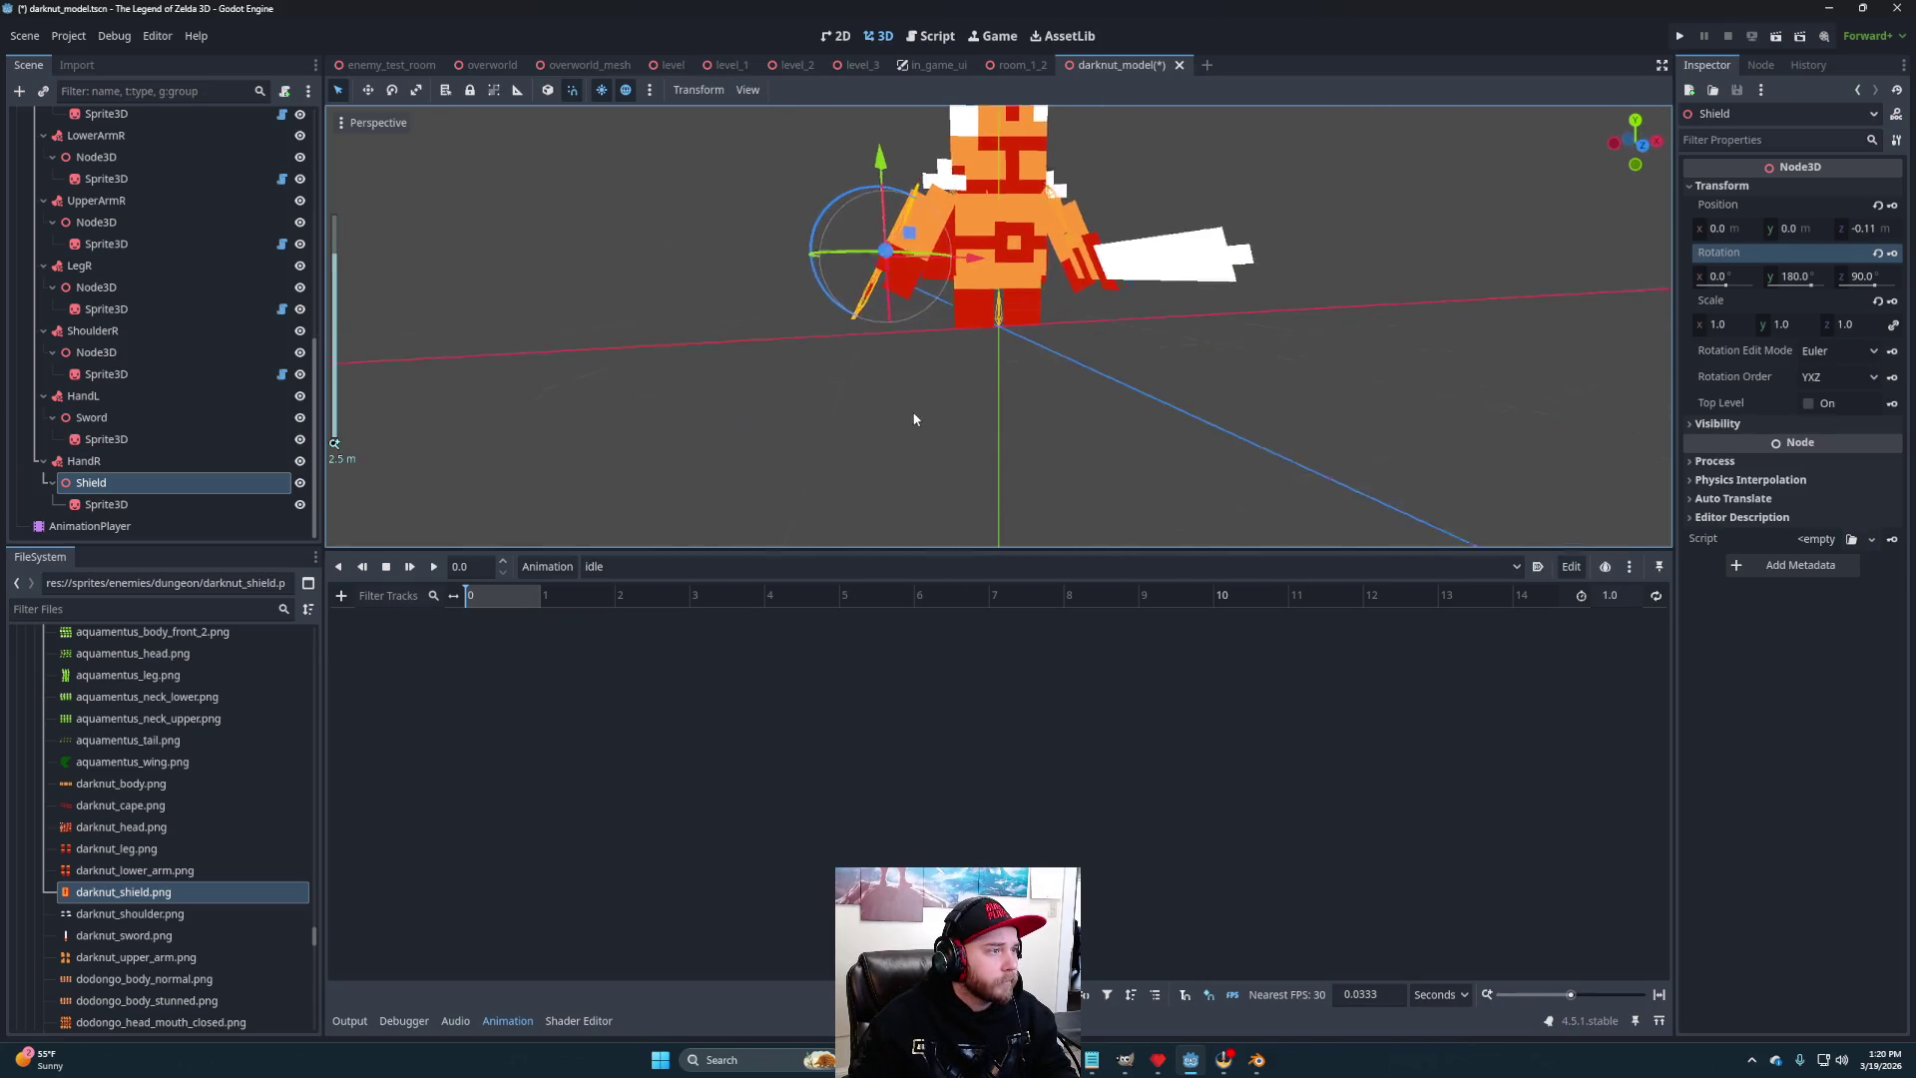
drag(936, 436, 909, 430)
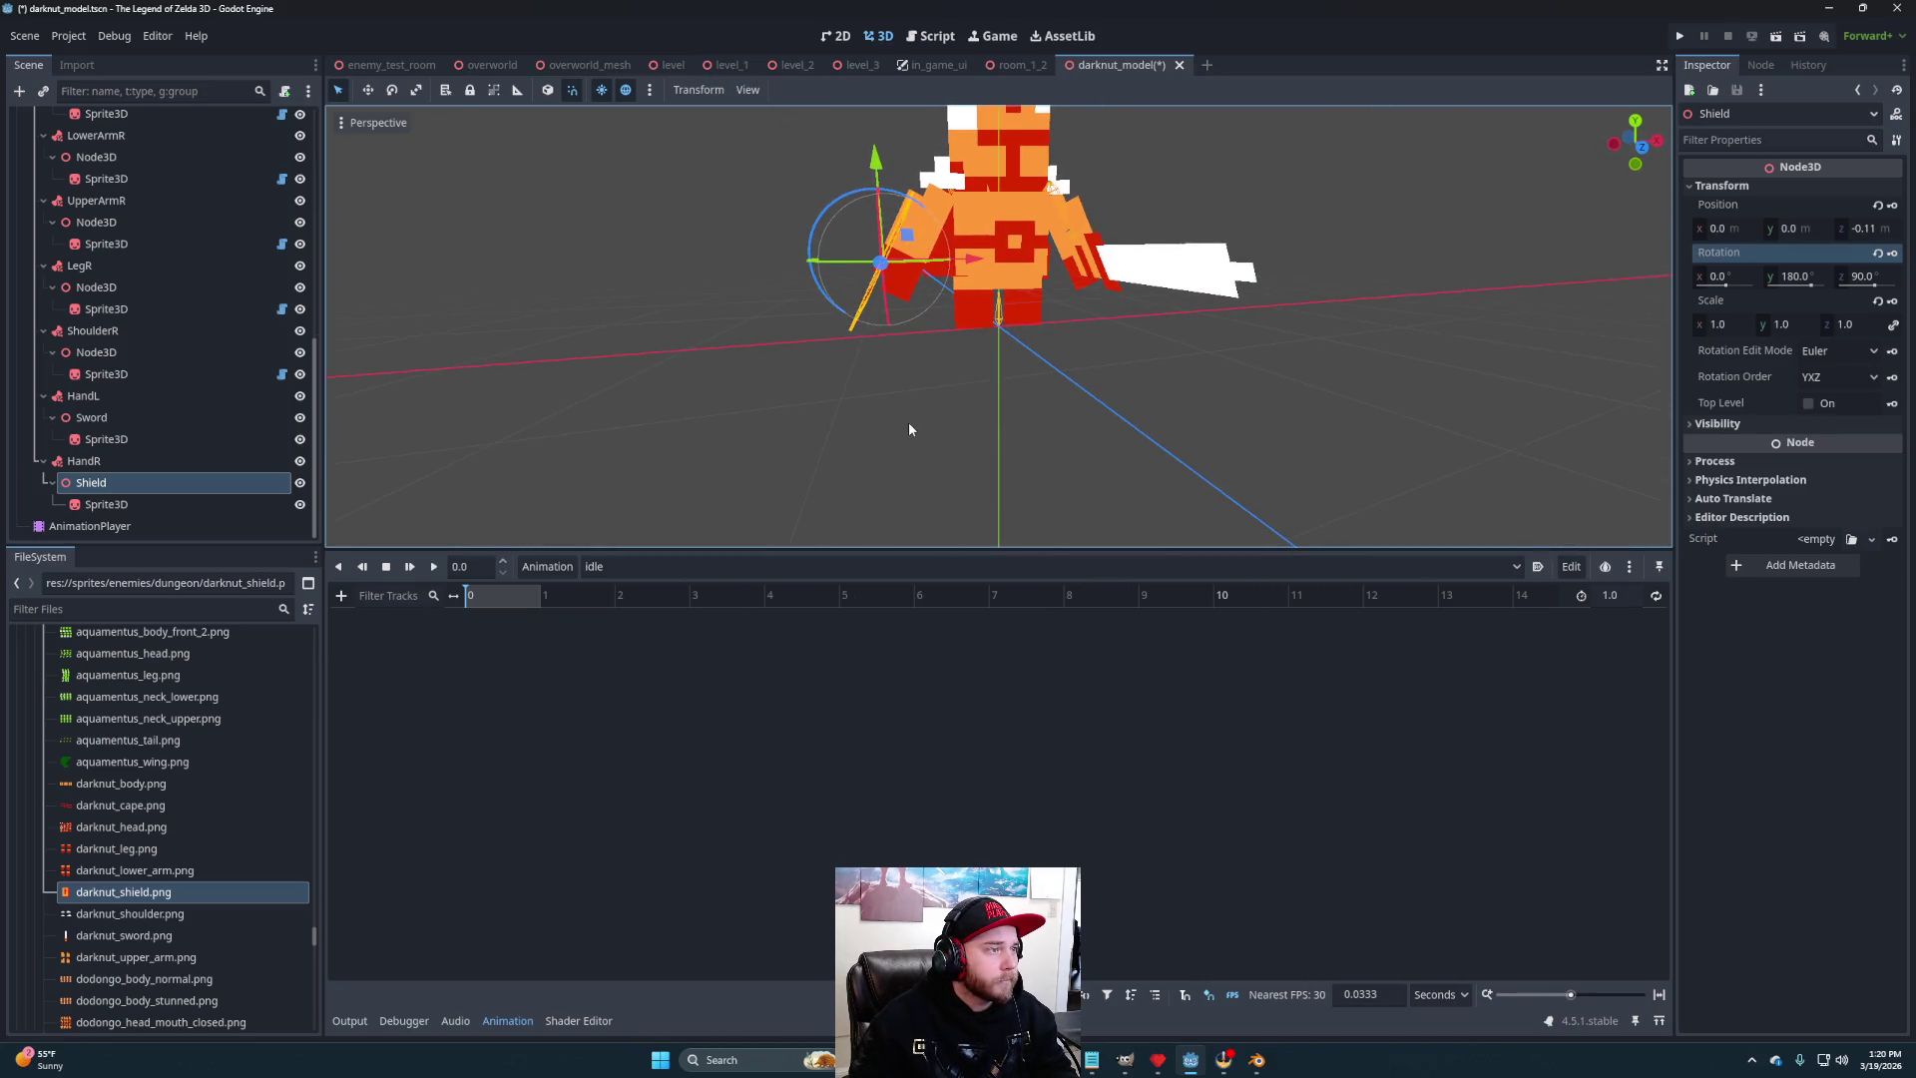
click(1872, 235)
mouse_move(1228, 404)
mouse_down()
mouse_move(1162, 391)
mouse_move(1303, 398)
mouse_move(1038, 393)
mouse_move(962, 344)
mouse_up()
scroll(962, 344, down, 3)
mouse_move(1004, 410)
mouse_down()
mouse_move(1145, 438)
mouse_move(1051, 425)
mouse_up()
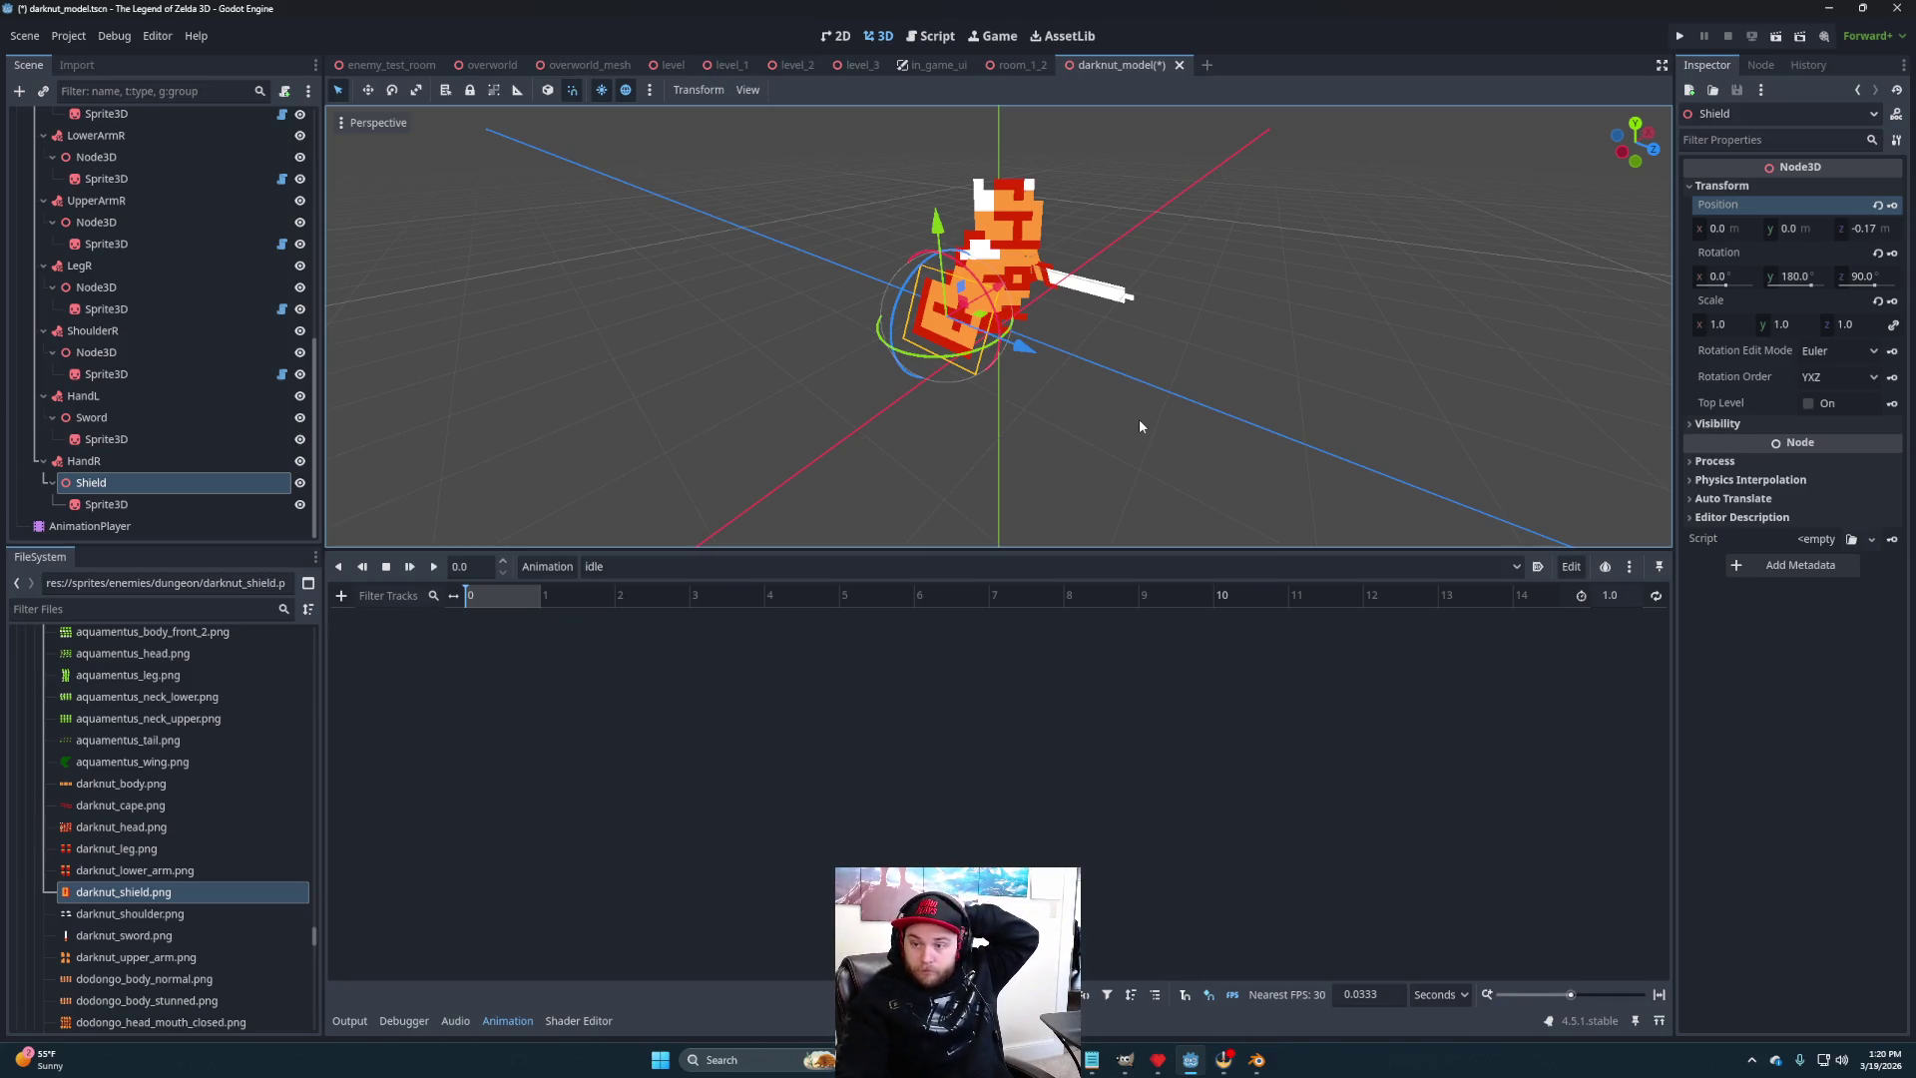
drag(1147, 422, 1040, 401)
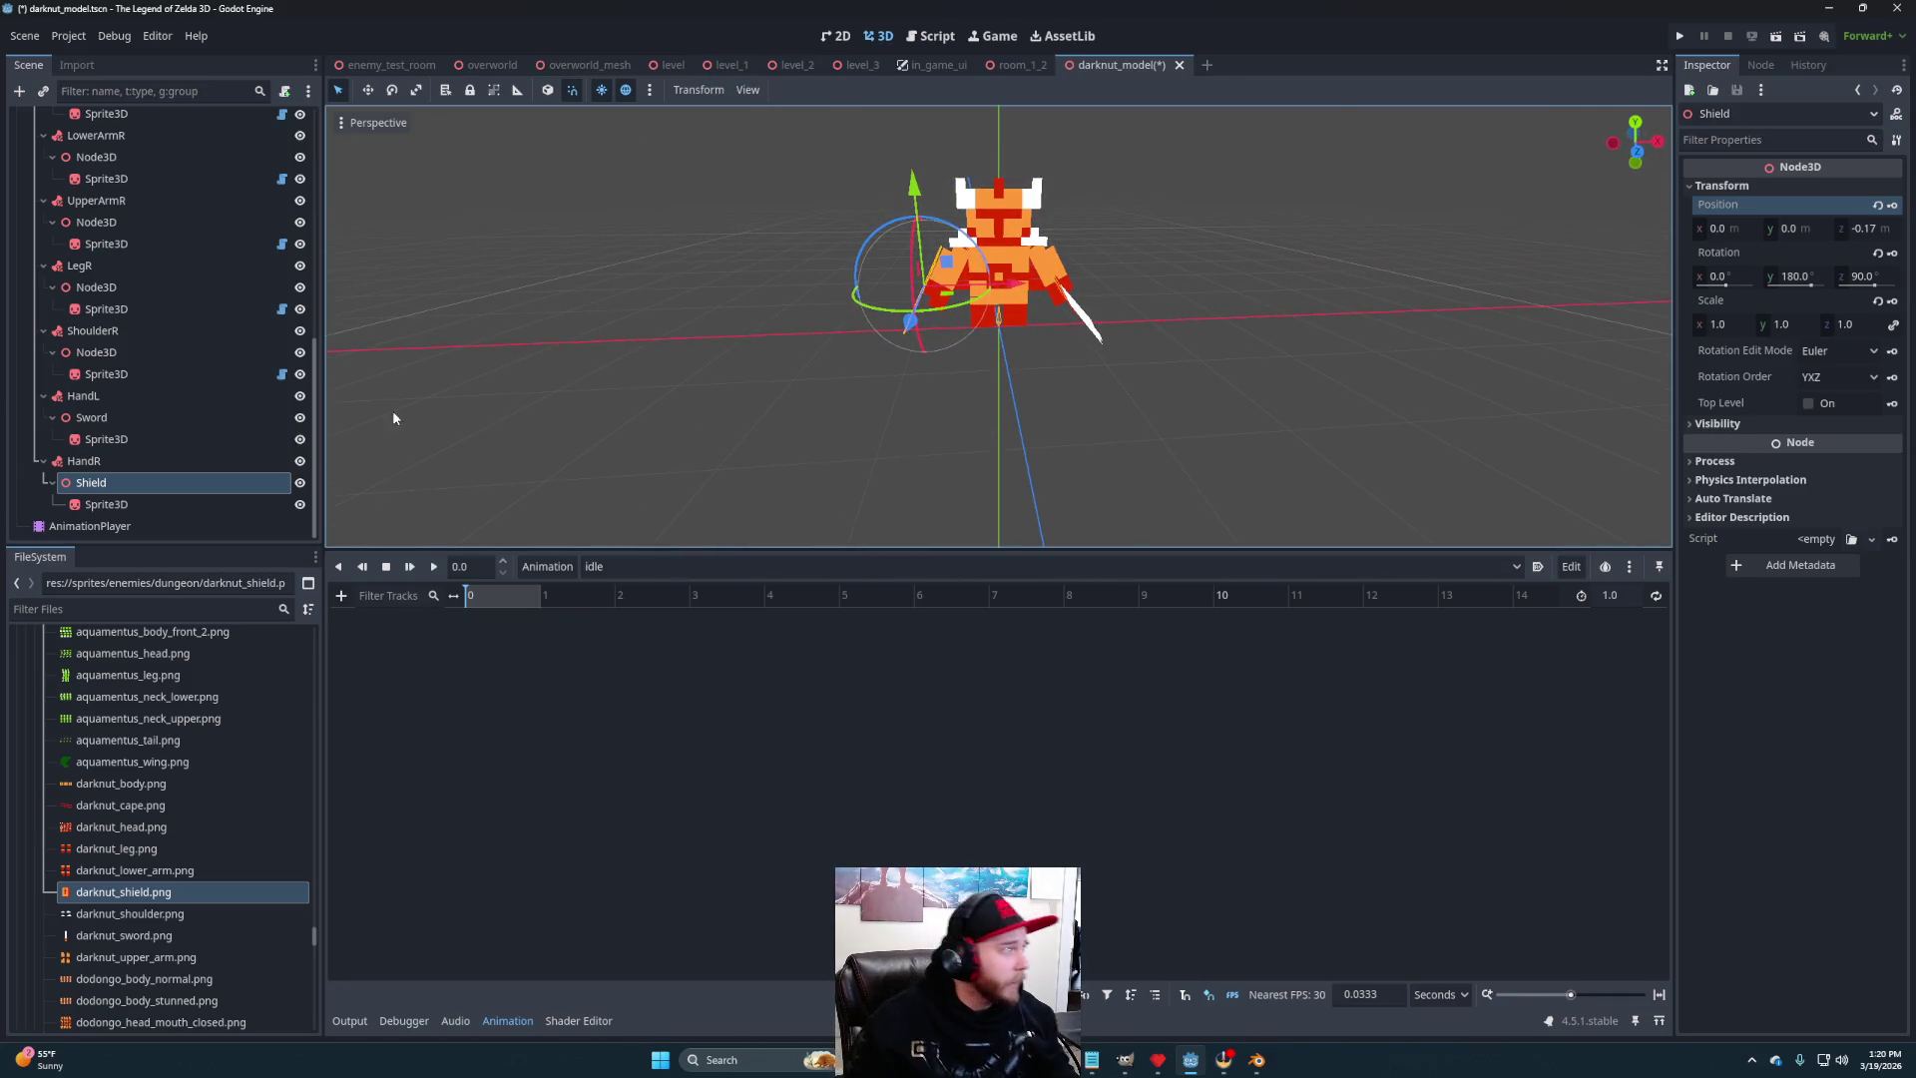
click(124, 527)
scroll(935, 321, up, 3)
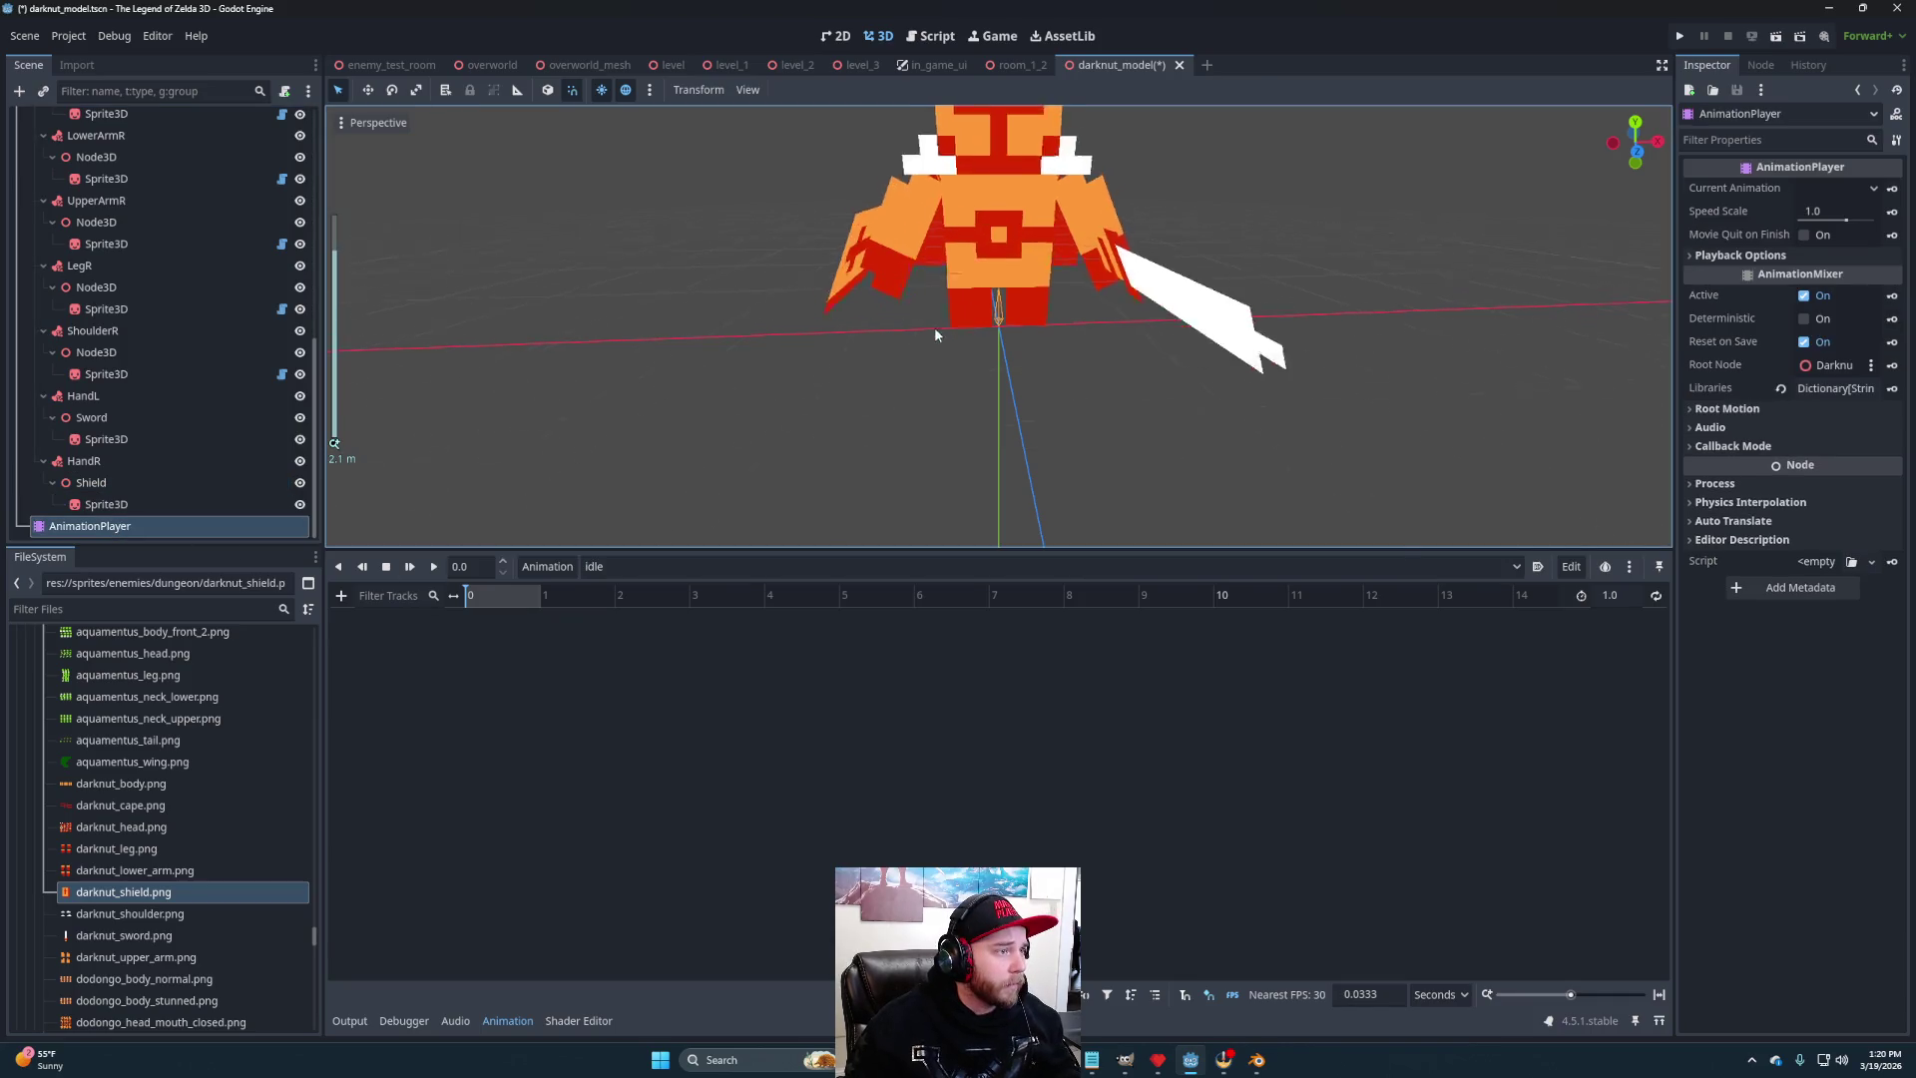
- Collapse the Skeleton3D's children and select Skeleton3D for bone posing
scroll(149, 244, up, 10)
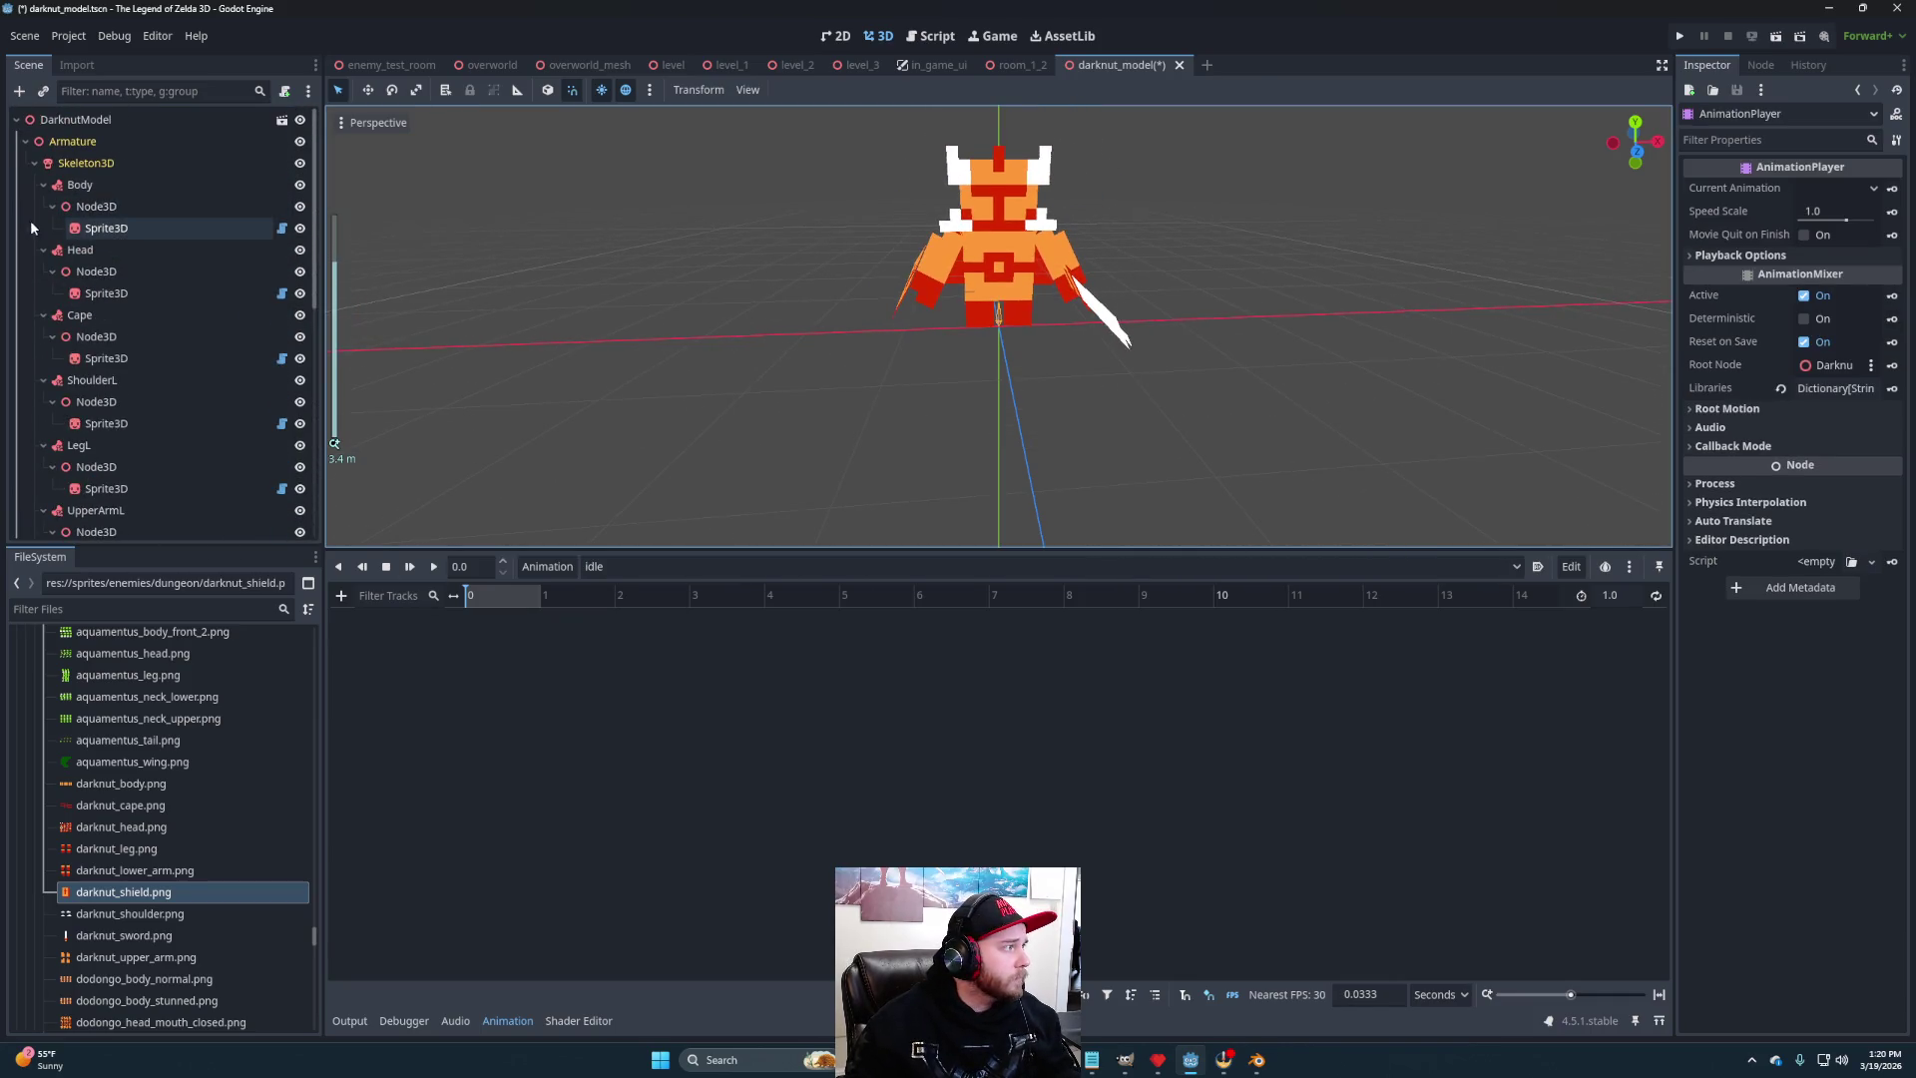
click(34, 164)
click(80, 165)
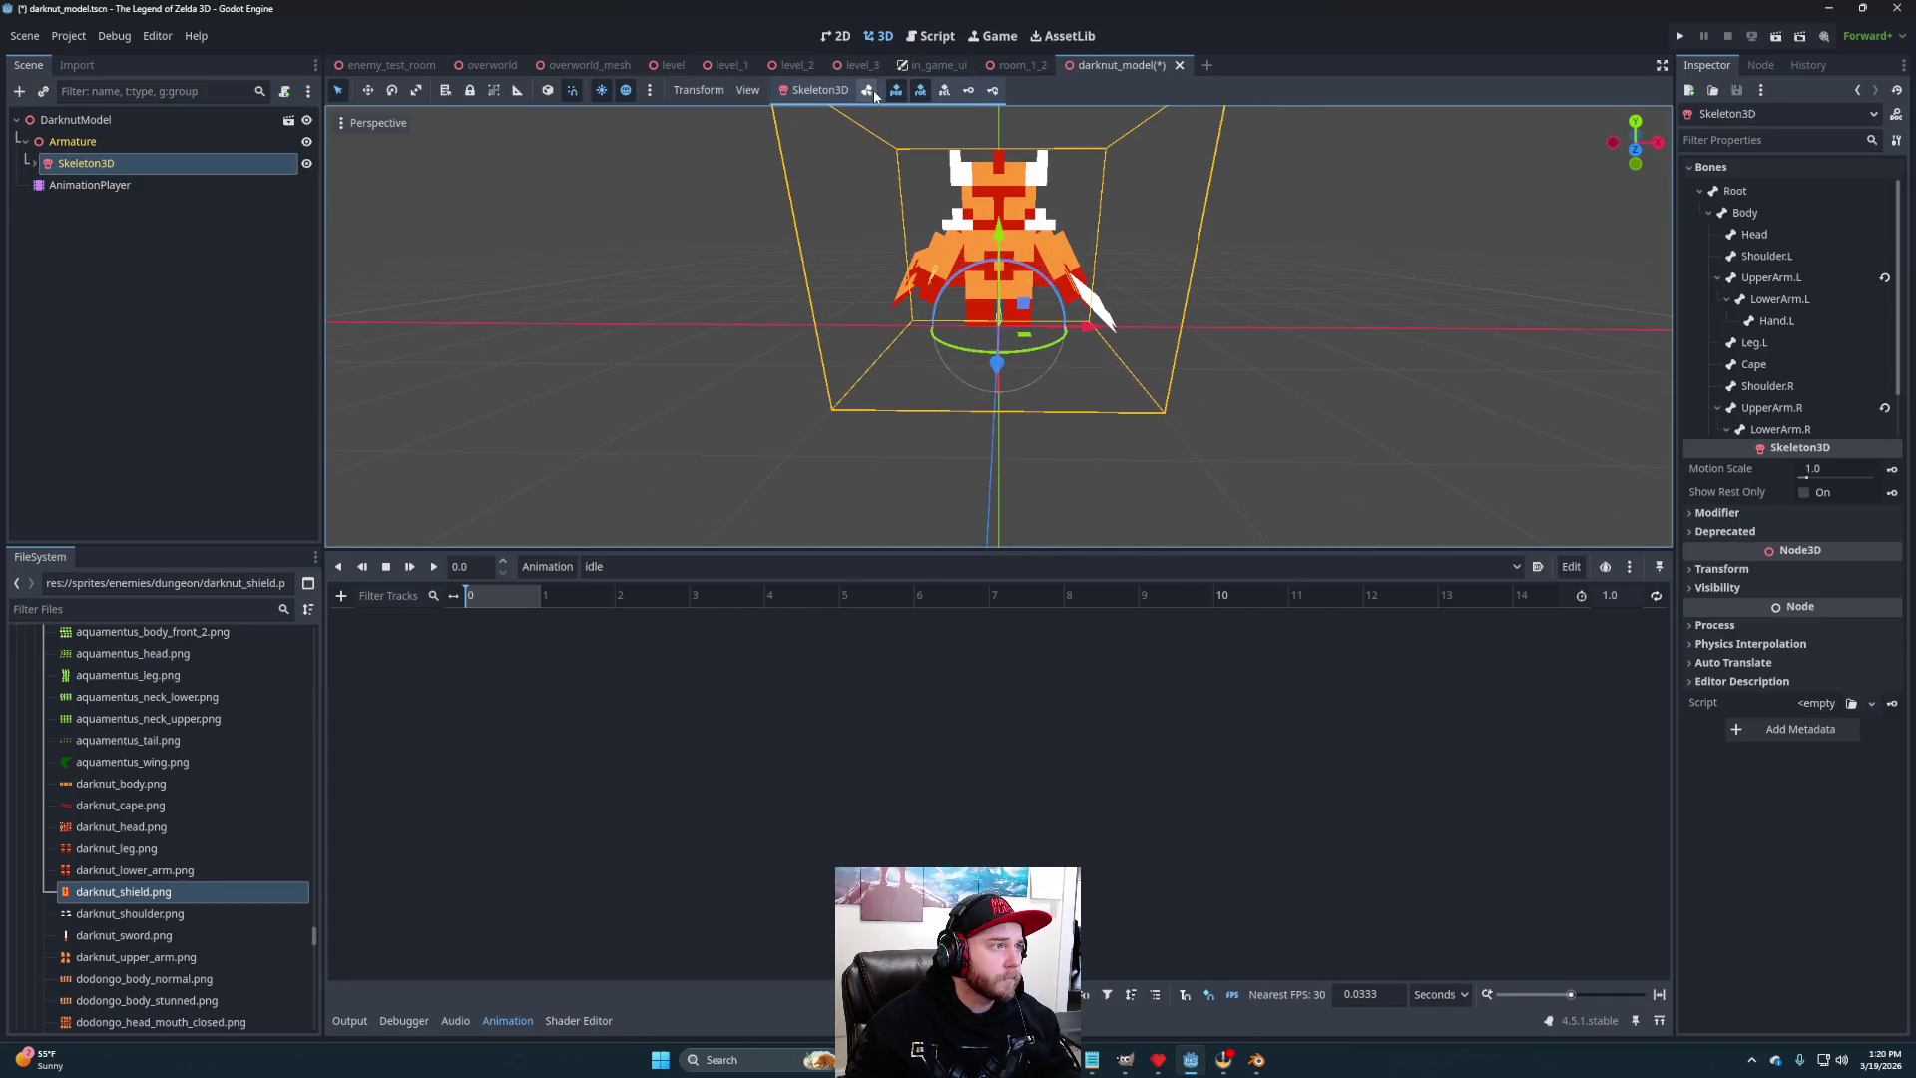
mouse_move(1005, 398)
mouse_down()
mouse_move(1000, 452)
mouse_move(1044, 469)
mouse_move(917, 458)
mouse_move(1117, 443)
mouse_move(964, 208)
mouse_move(1887, 202)
mouse_up()
scroll(917, 458, up, 2)
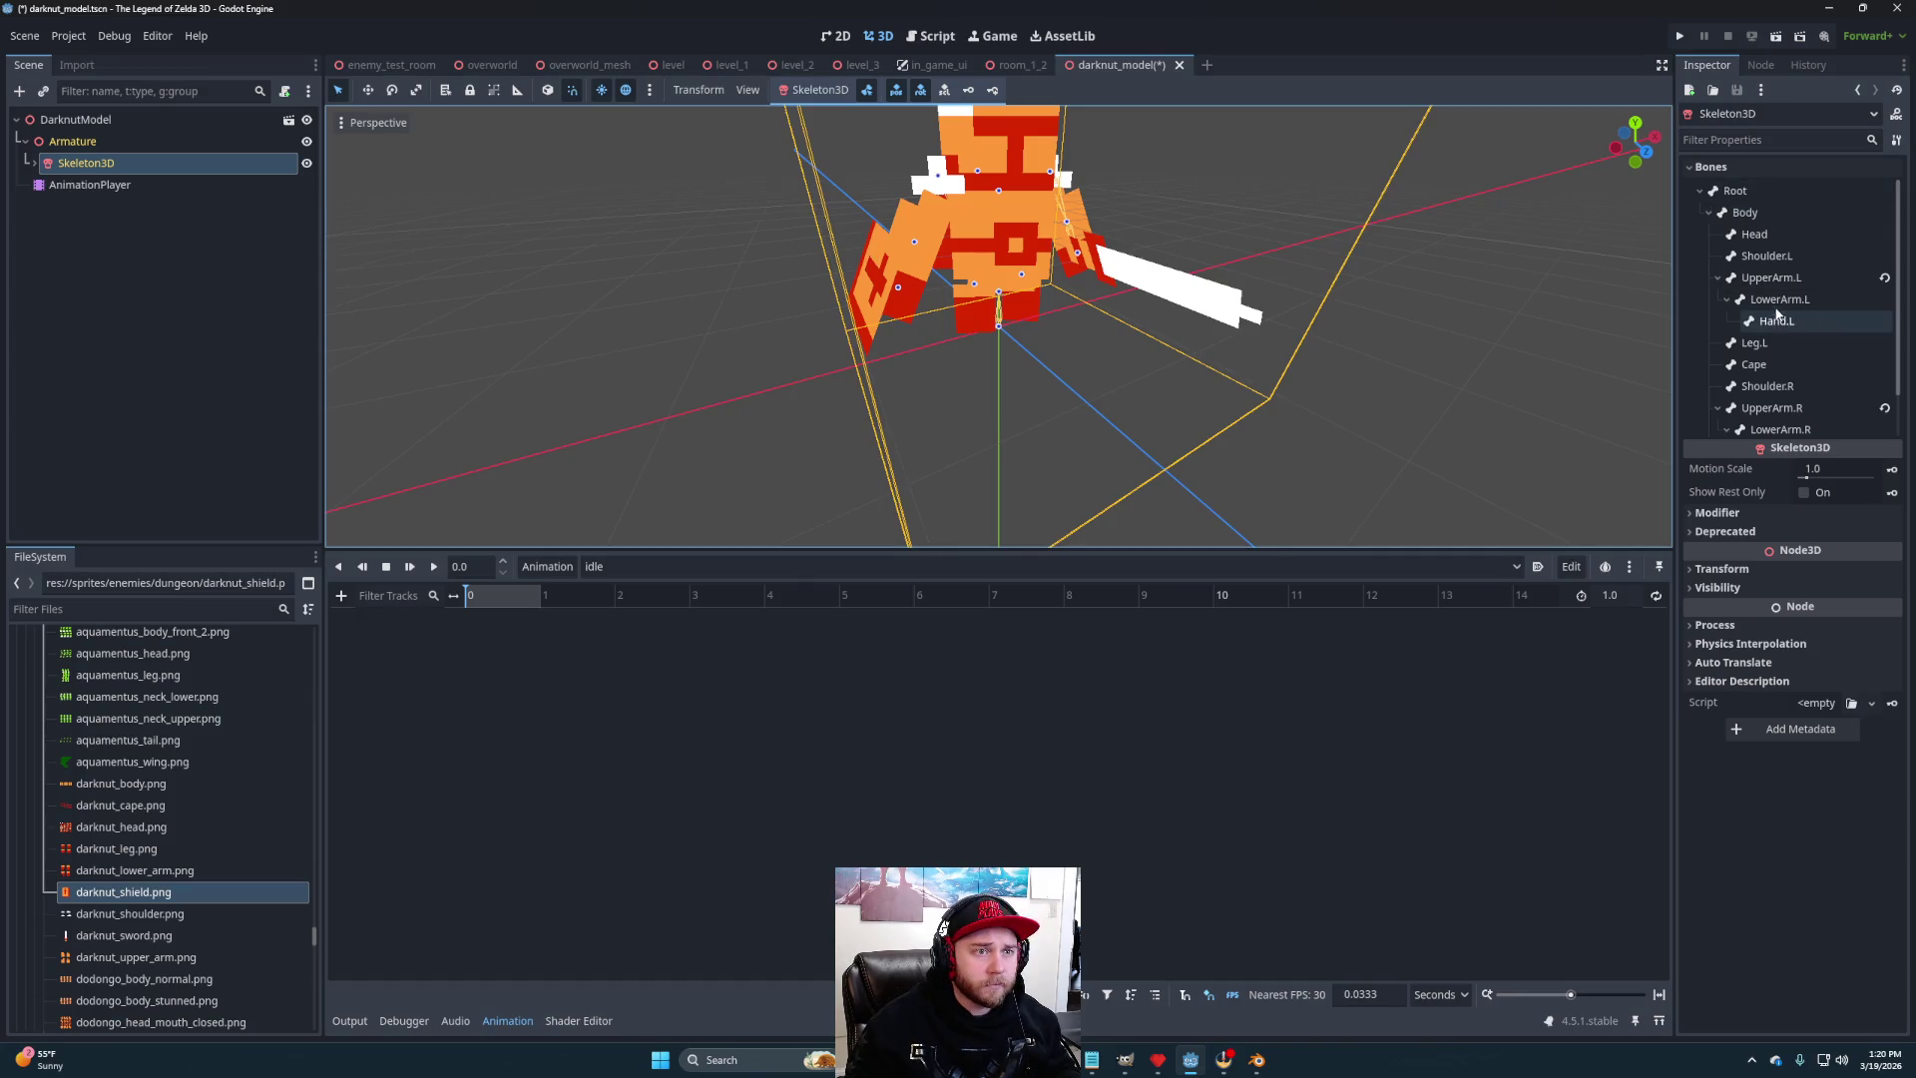
scroll(1781, 405, down, 2)
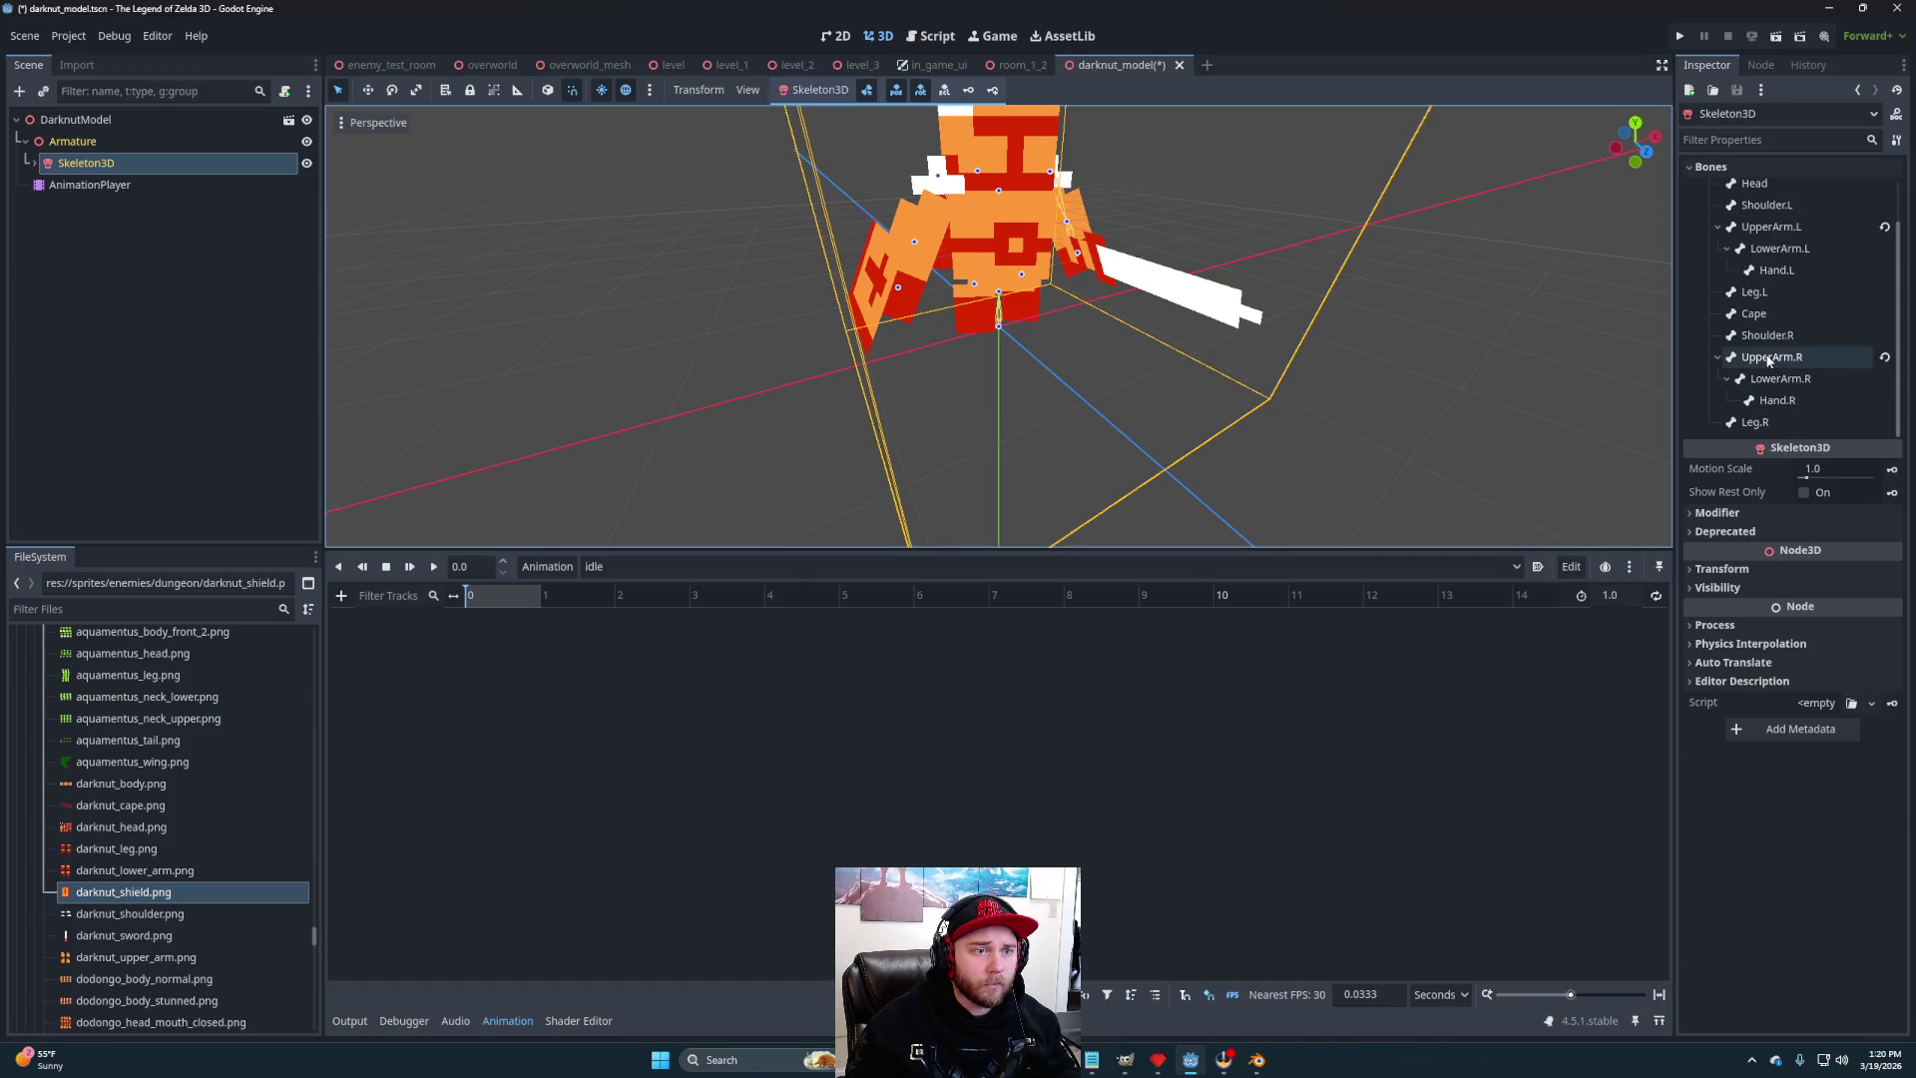
- Swing the UpperArm.R bone about -65° to raise the shield arm, then pick LowerArm.R
click(1770, 357)
drag(812, 373, 986, 359)
mouse_move(1055, 148)
mouse_down()
mouse_move(995, 111)
mouse_move(994, 168)
mouse_move(1016, 127)
mouse_up()
mouse_move(1145, 310)
mouse_down()
mouse_move(981, 367)
mouse_move(924, 304)
mouse_move(881, 348)
mouse_move(982, 340)
mouse_move(948, 290)
mouse_move(882, 313)
mouse_move(817, 273)
mouse_move(720, 280)
mouse_move(771, 316)
mouse_move(858, 301)
mouse_move(840, 353)
mouse_move(907, 276)
mouse_move(973, 315)
mouse_move(956, 254)
mouse_move(876, 323)
mouse_move(958, 314)
mouse_move(933, 262)
mouse_move(1032, 219)
mouse_move(924, 217)
mouse_up()
click(1047, 353)
click(924, 295)
click(1755, 356)
- Rotate the LowerArm.L bone about -20° so the sword points upward
mouse_move(1130, 336)
mouse_down()
mouse_move(1055, 290)
mouse_move(1160, 278)
mouse_move(1172, 308)
mouse_move(1008, 366)
mouse_move(974, 327)
mouse_move(972, 359)
mouse_up()
click(1064, 291)
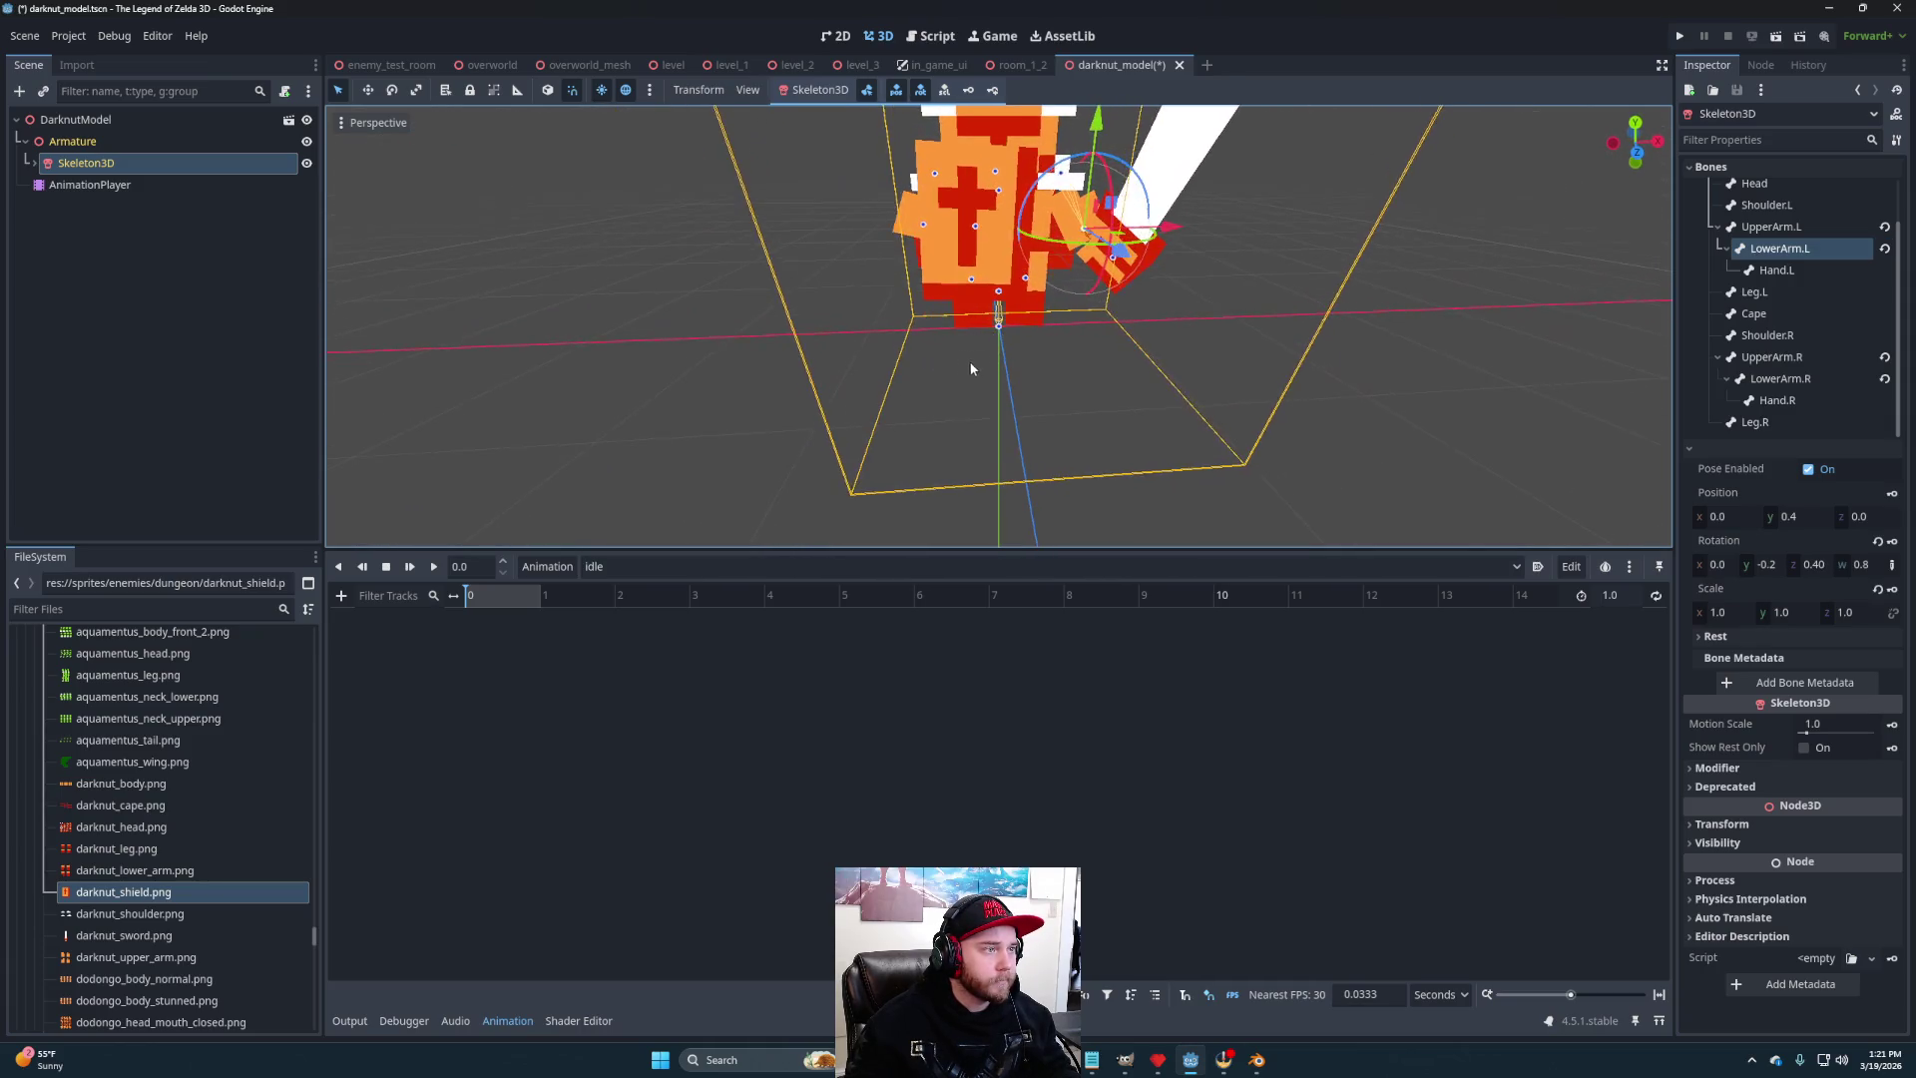
scroll(972, 359, down, 4)
mouse_move(1093, 361)
mouse_down()
mouse_move(1052, 343)
mouse_move(1263, 359)
mouse_move(1048, 367)
mouse_move(1229, 352)
mouse_move(1381, 368)
mouse_move(1121, 372)
mouse_move(848, 313)
mouse_move(1062, 421)
mouse_move(1283, 359)
mouse_move(1070, 409)
mouse_up()
scroll(1010, 350, up, 3)
scroll(848, 314, down, 3)
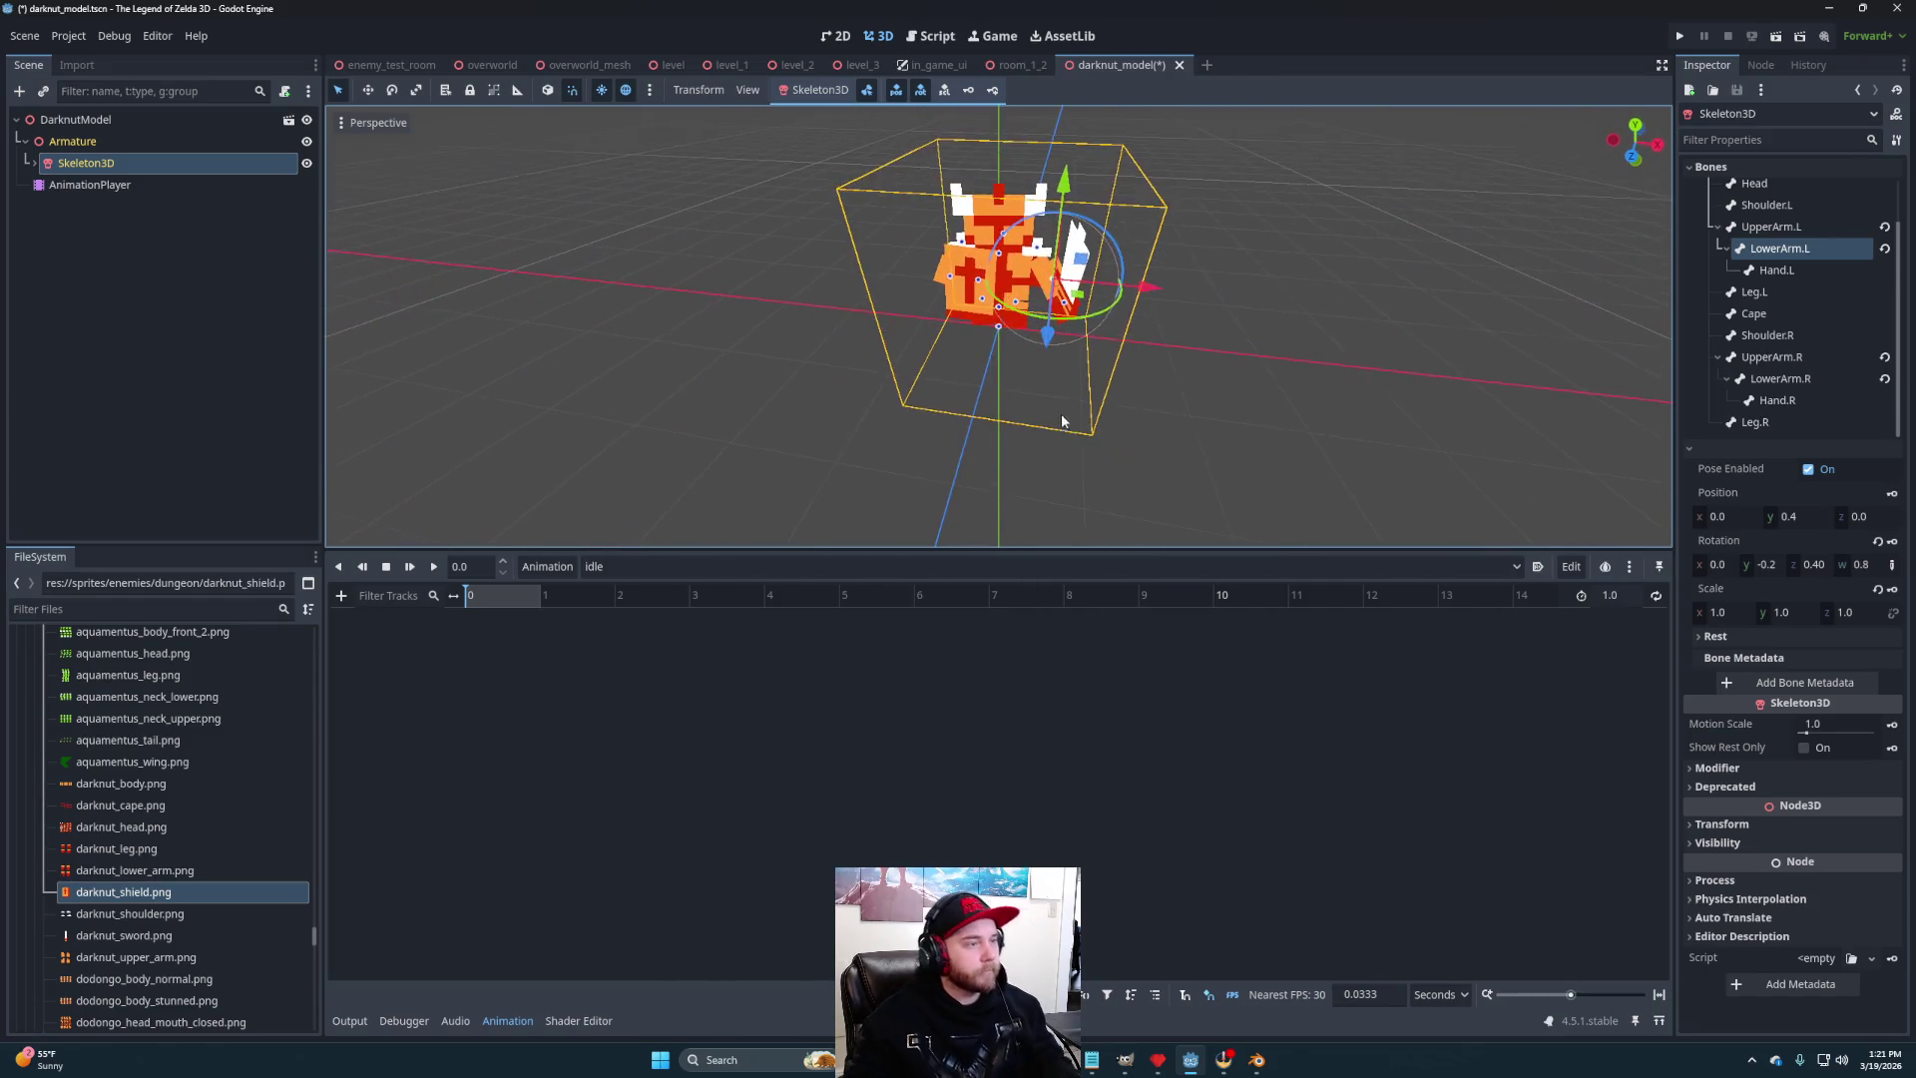
scroll(1062, 421, up, 5)
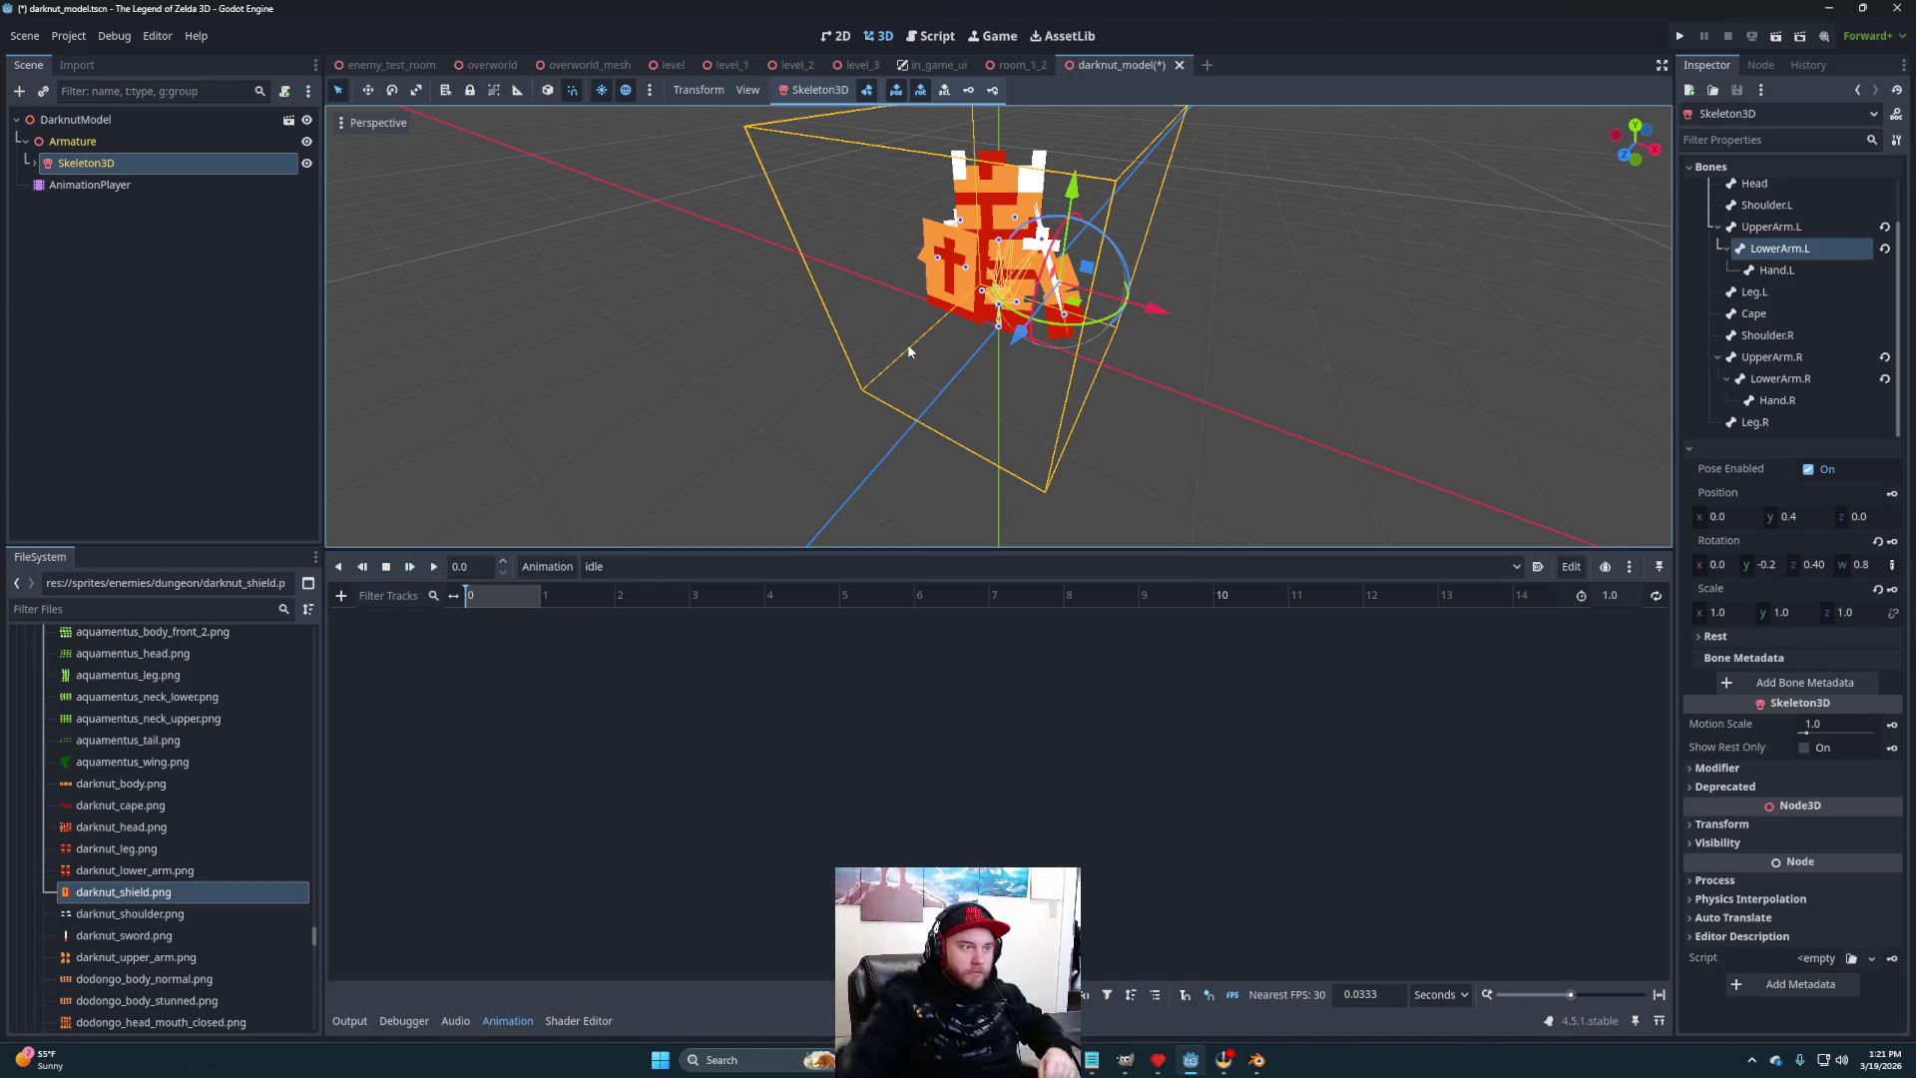
mouse_move(942, 379)
mouse_down()
mouse_move(992, 382)
mouse_move(996, 360)
mouse_move(1046, 427)
mouse_move(930, 425)
mouse_move(1373, 398)
mouse_move(1039, 342)
mouse_move(745, 363)
mouse_move(1057, 362)
mouse_move(978, 387)
mouse_move(974, 429)
mouse_move(998, 454)
mouse_up()
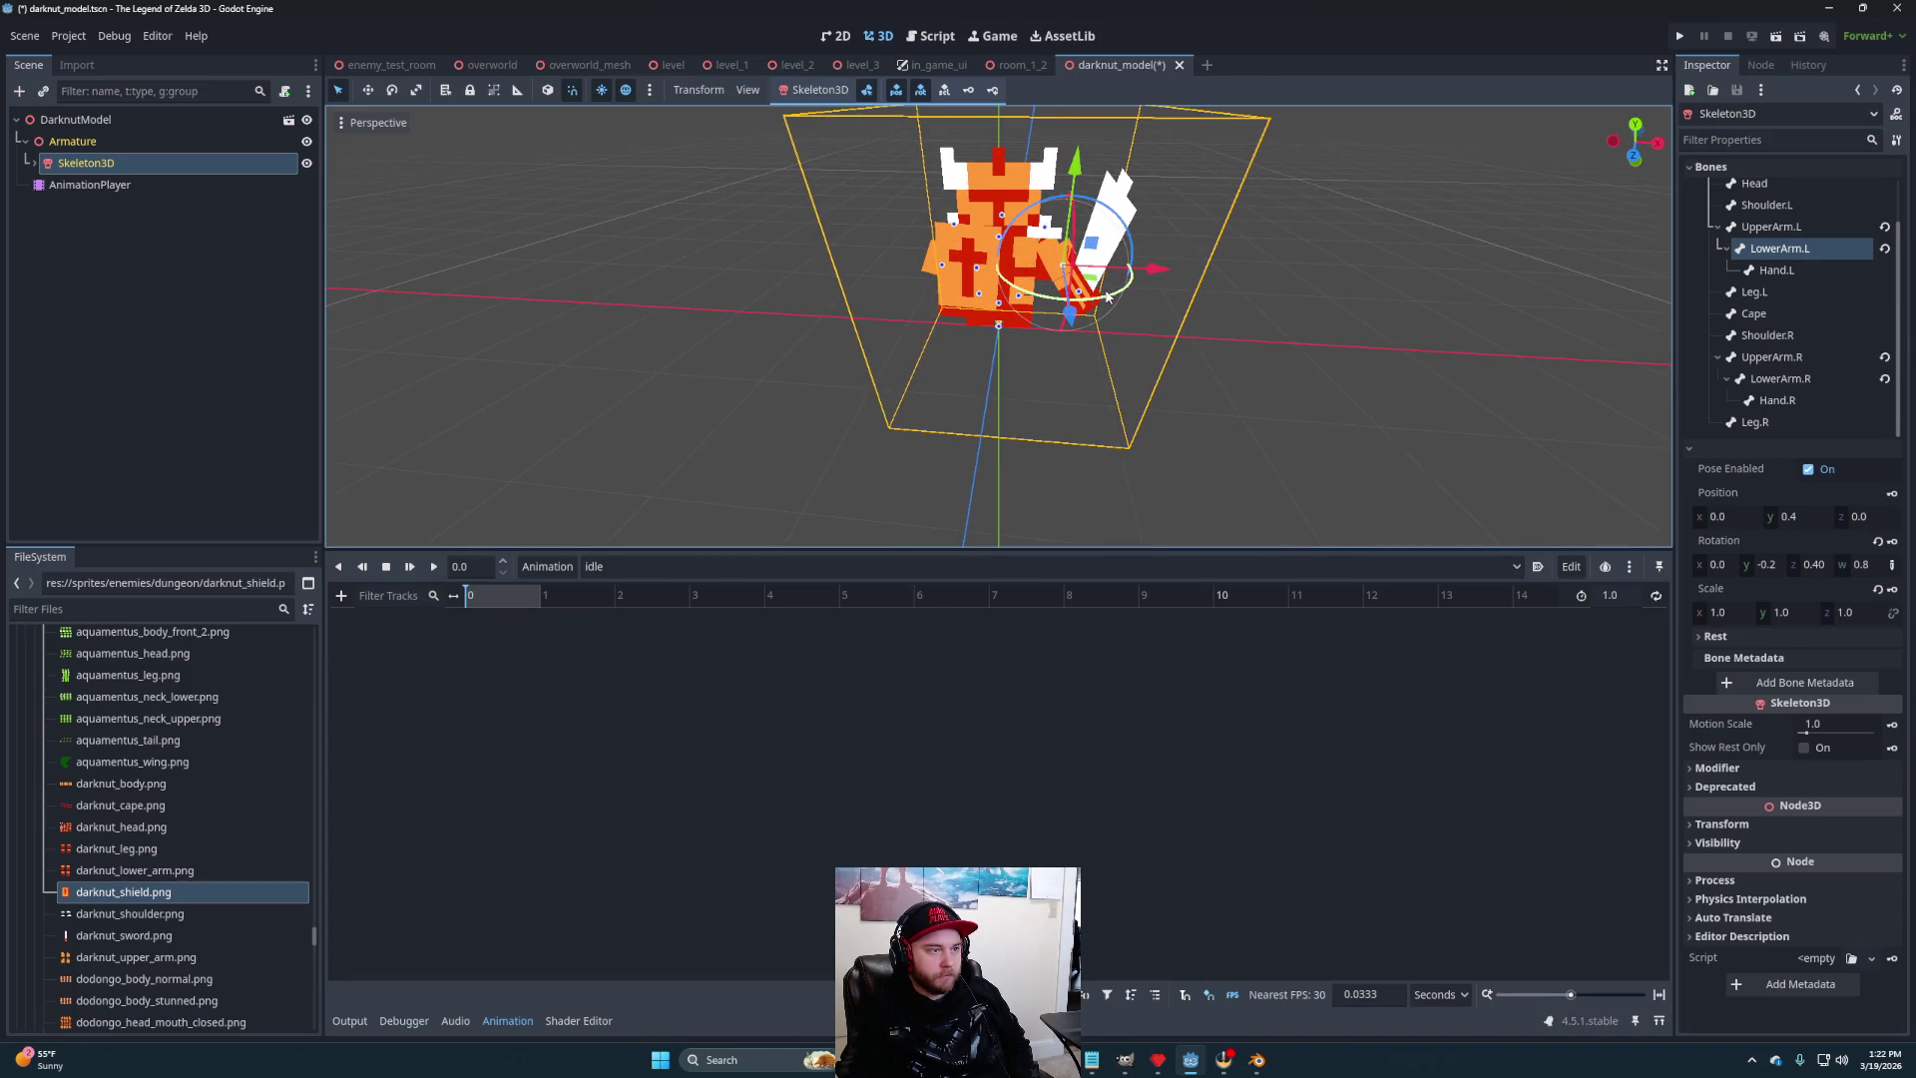
drag(1105, 300, 1090, 310)
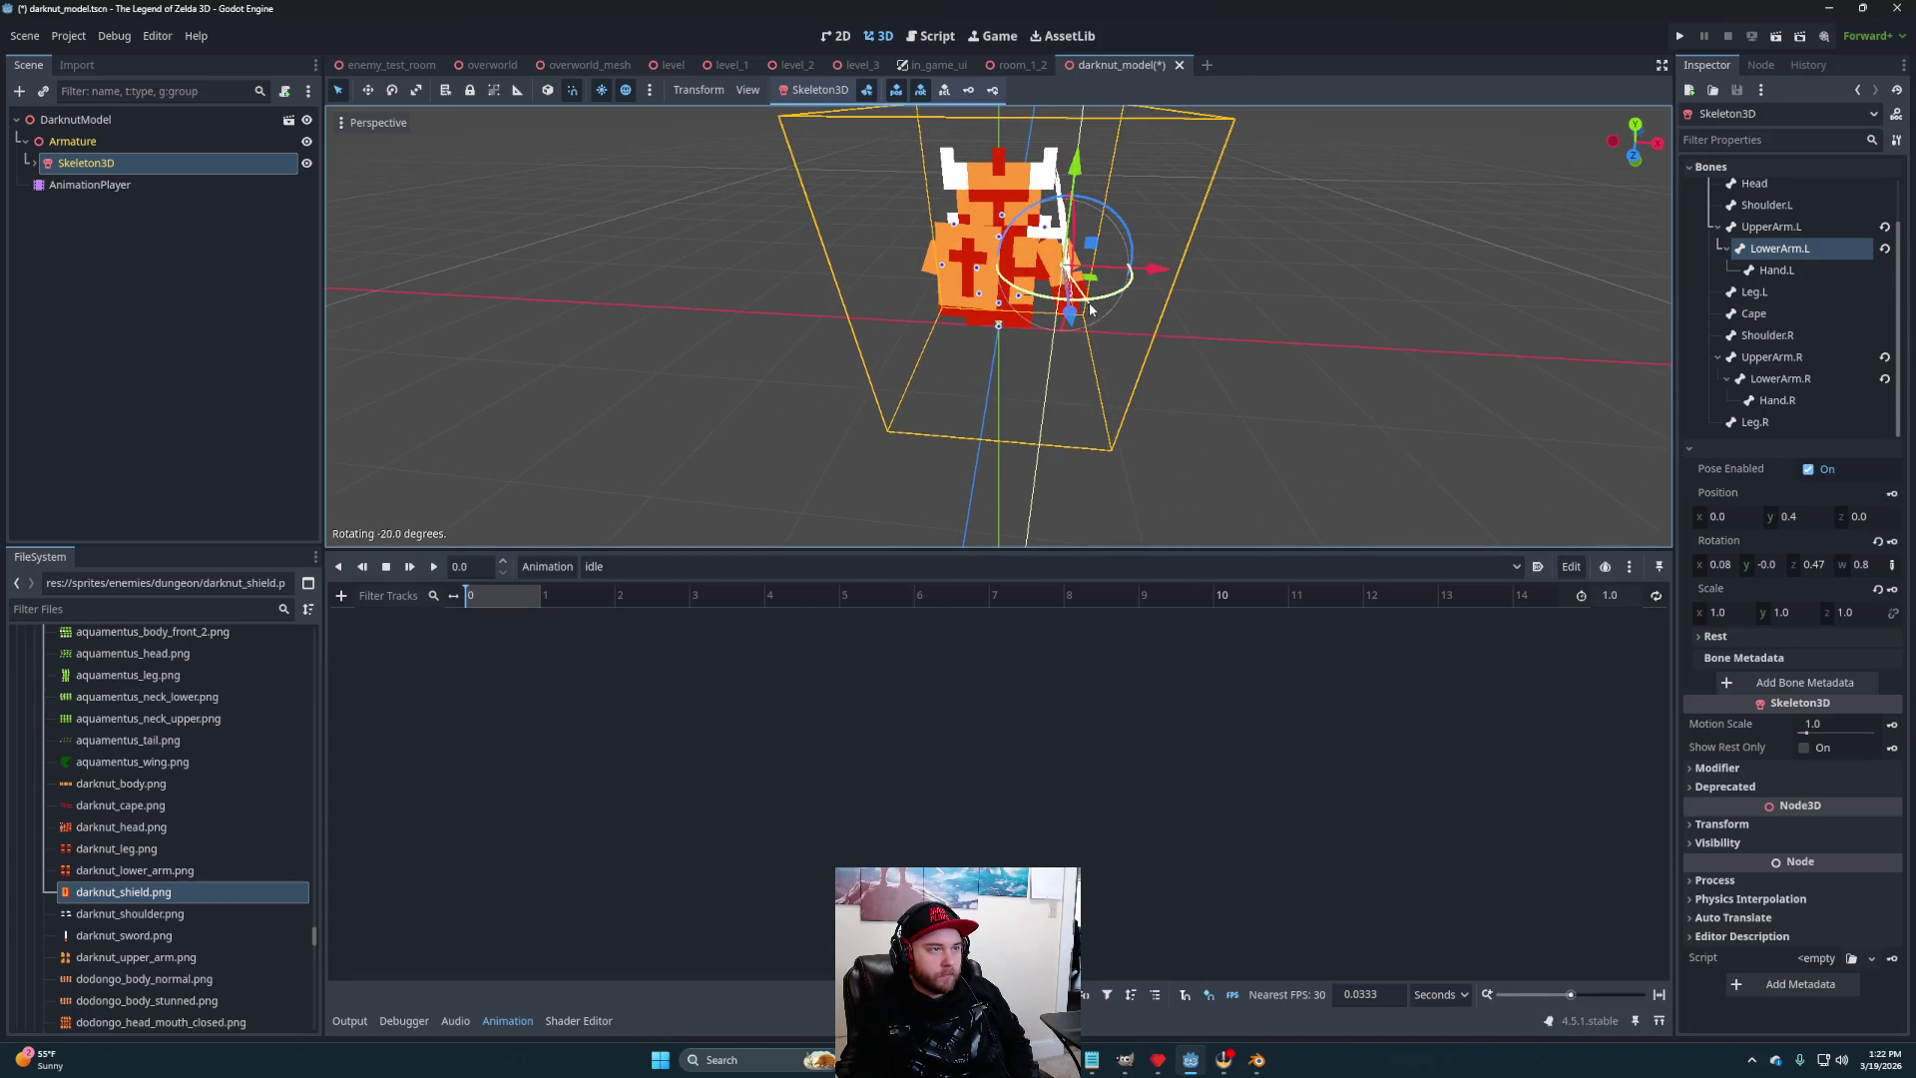
mouse_move(776, 421)
mouse_down()
mouse_move(898, 385)
mouse_move(821, 376)
mouse_move(1253, 483)
mouse_move(1013, 442)
mouse_move(823, 456)
mouse_move(1084, 423)
mouse_move(1014, 393)
mouse_move(1059, 436)
mouse_move(809, 385)
mouse_move(1034, 373)
mouse_move(1023, 347)
mouse_move(1016, 402)
mouse_move(982, 438)
mouse_move(1013, 429)
mouse_move(1040, 376)
mouse_move(1019, 352)
mouse_move(1000, 392)
mouse_move(1045, 301)
mouse_move(1013, 319)
mouse_move(1022, 368)
mouse_move(1060, 402)
mouse_up()
- Tilt the Hand.R bone holding the shield by 20°
click(1025, 309)
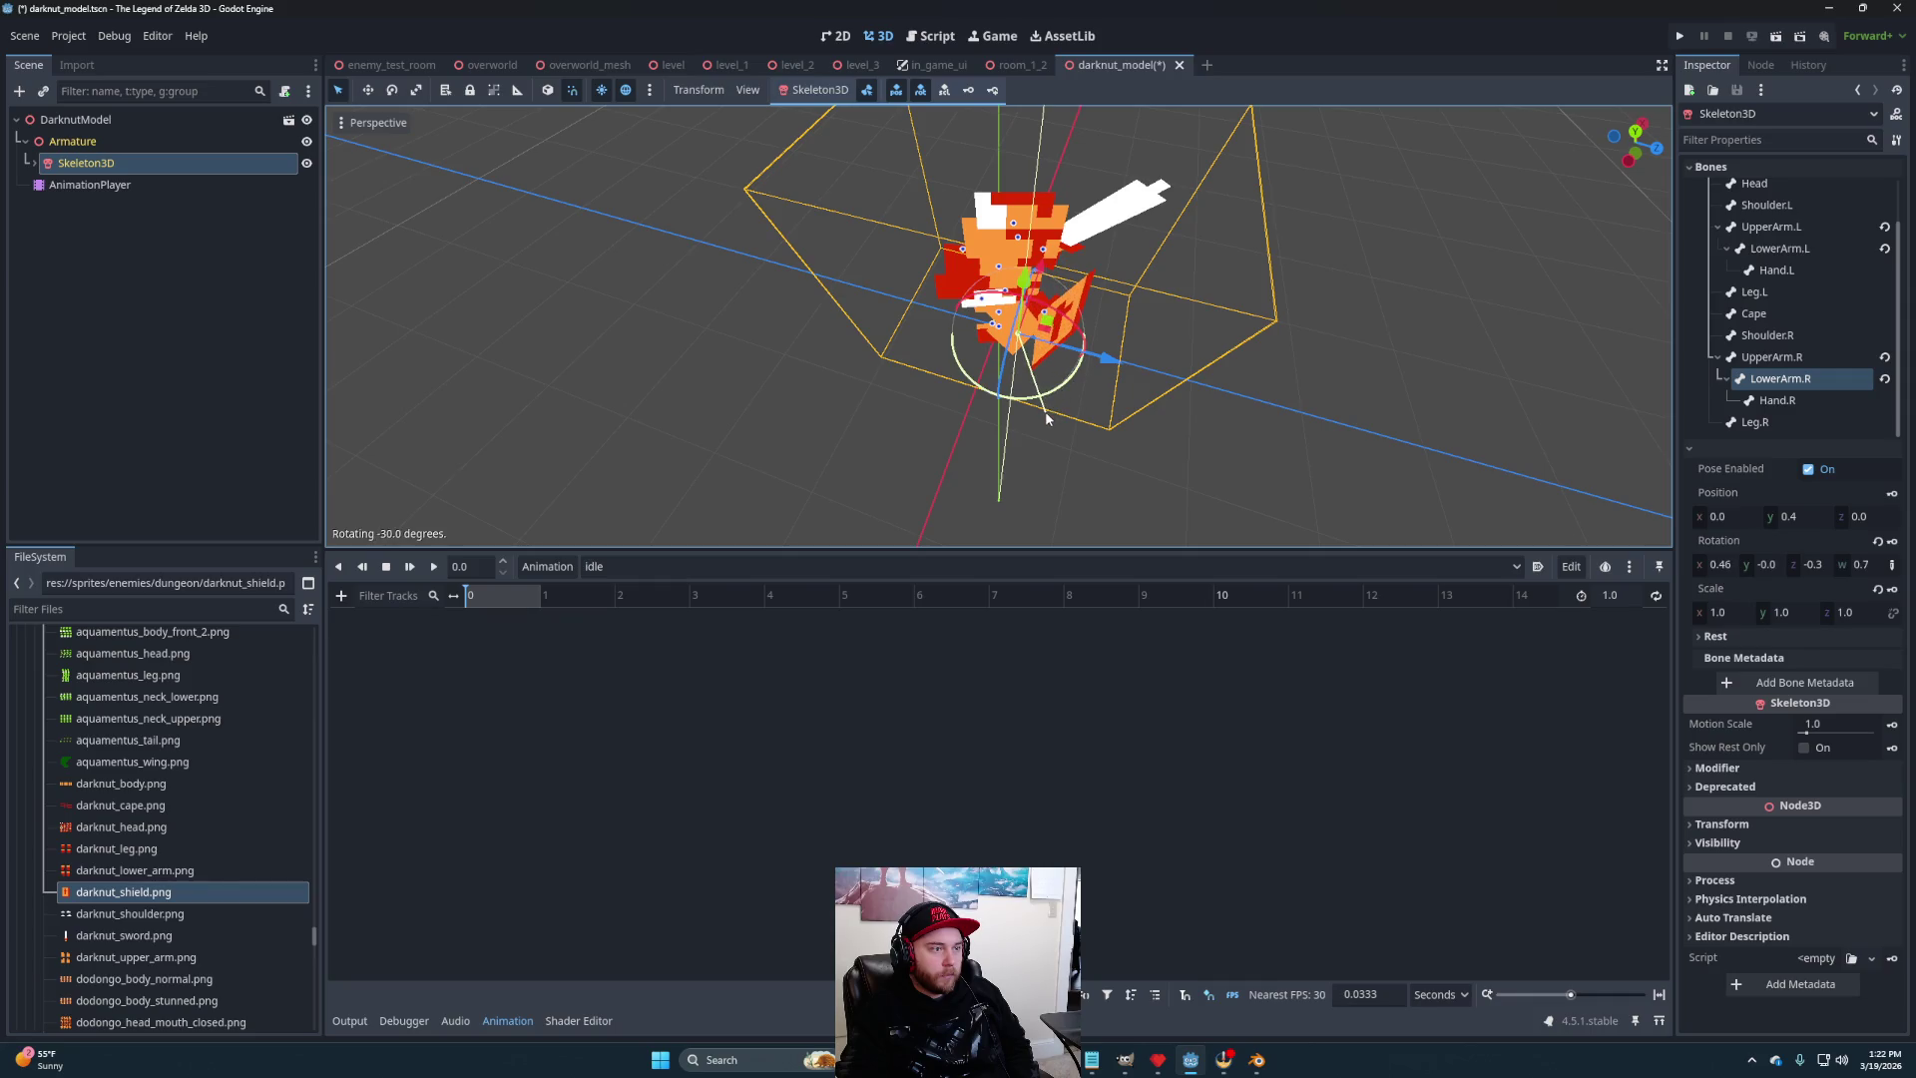
click(1060, 331)
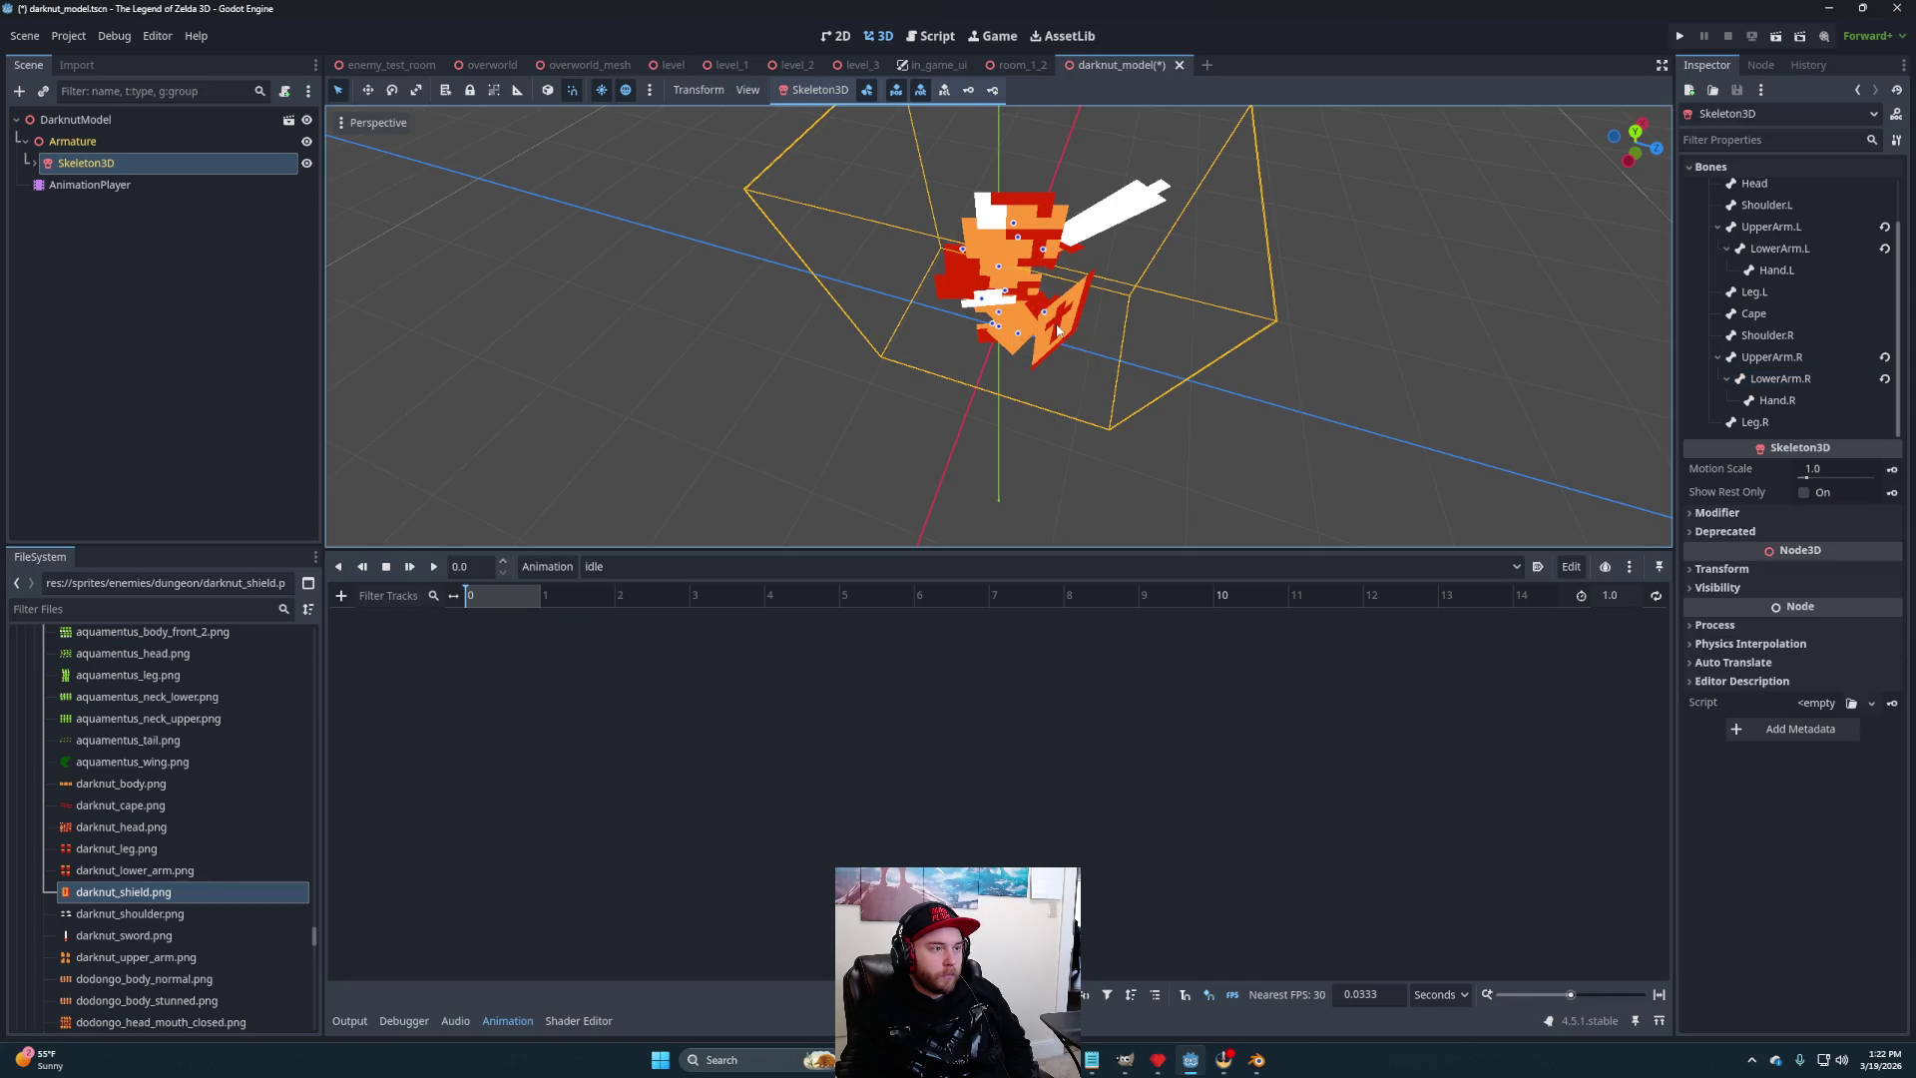
click(1061, 344)
mouse_move(1084, 375)
mouse_down()
mouse_move(1108, 357)
mouse_move(813, 267)
mouse_move(708, 284)
mouse_move(776, 262)
mouse_move(1141, 280)
mouse_move(1114, 226)
mouse_up()
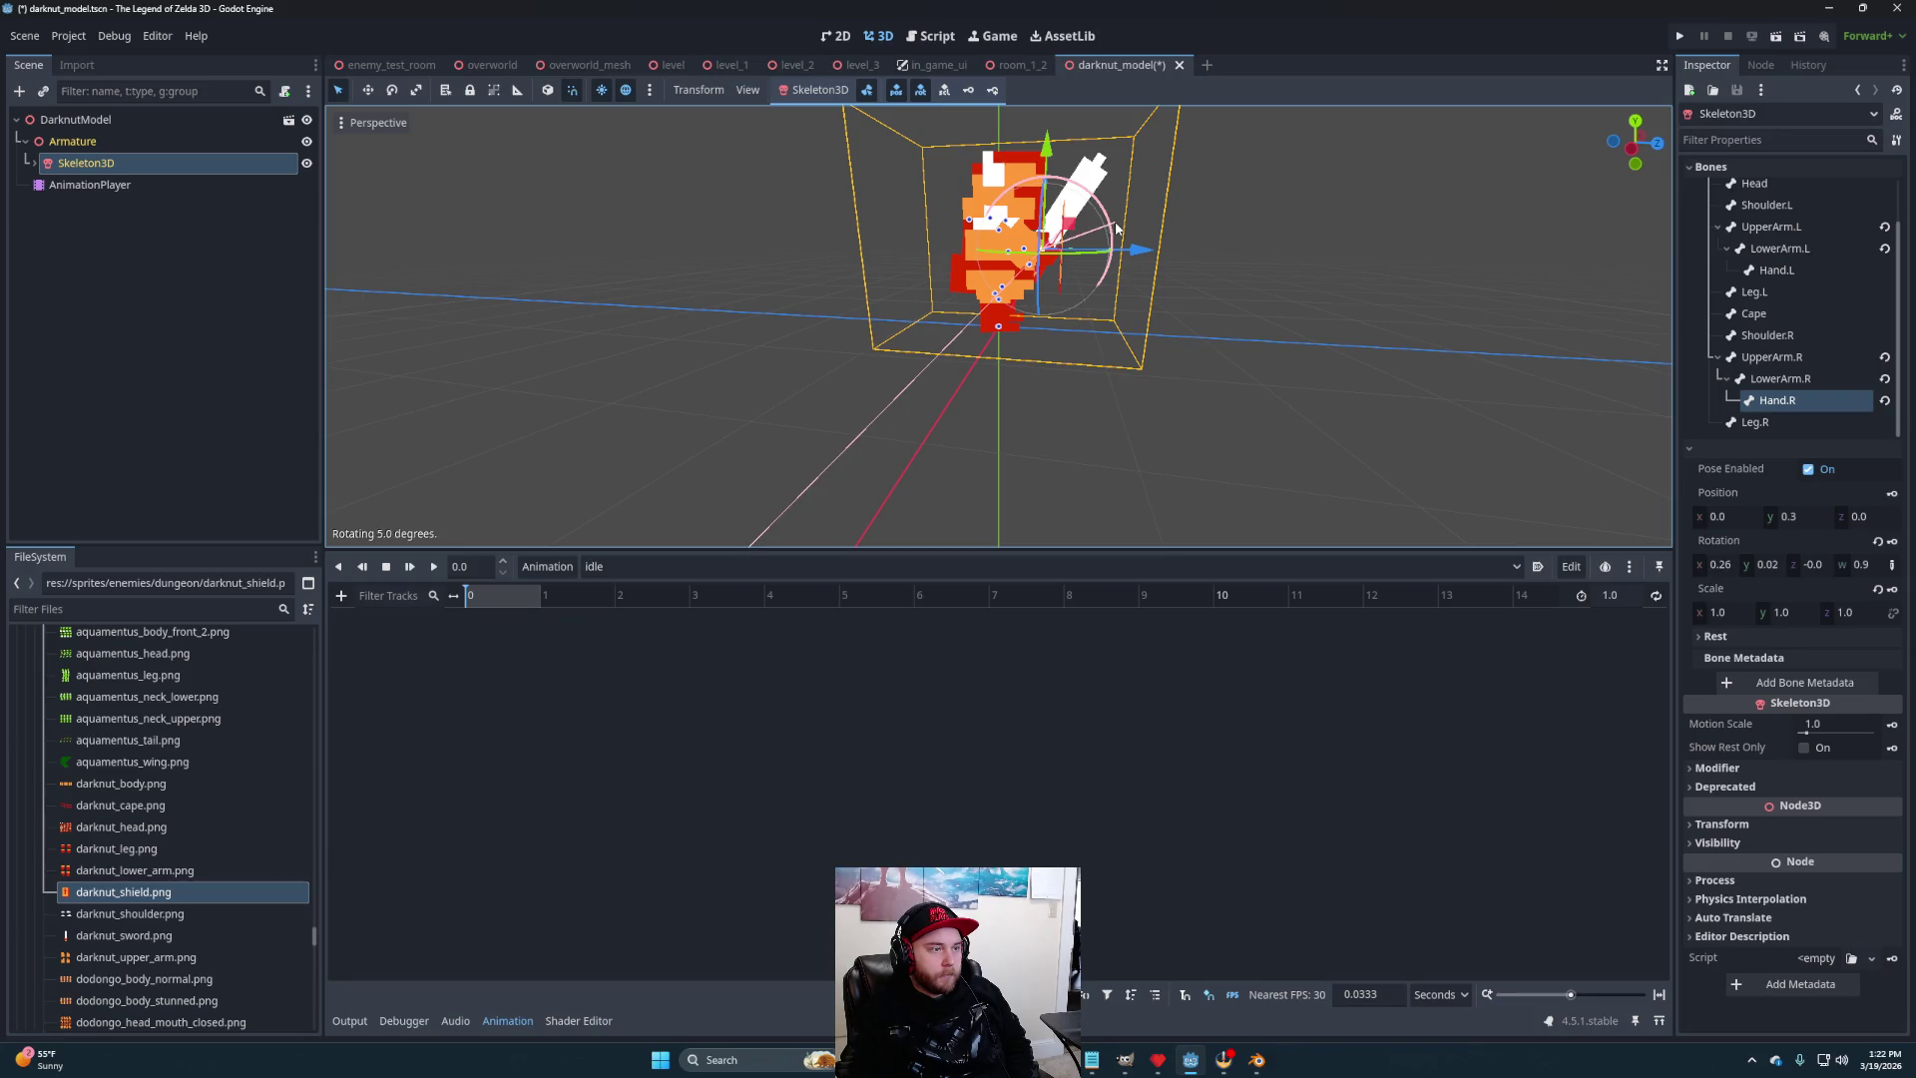
- Key every skeleton bone's pose at frame 0 of the idle animation and save the scene
mouse_move(1226, 337)
mouse_down()
mouse_move(1165, 387)
mouse_move(782, 446)
mouse_move(1013, 440)
mouse_move(1056, 464)
mouse_move(910, 465)
mouse_up()
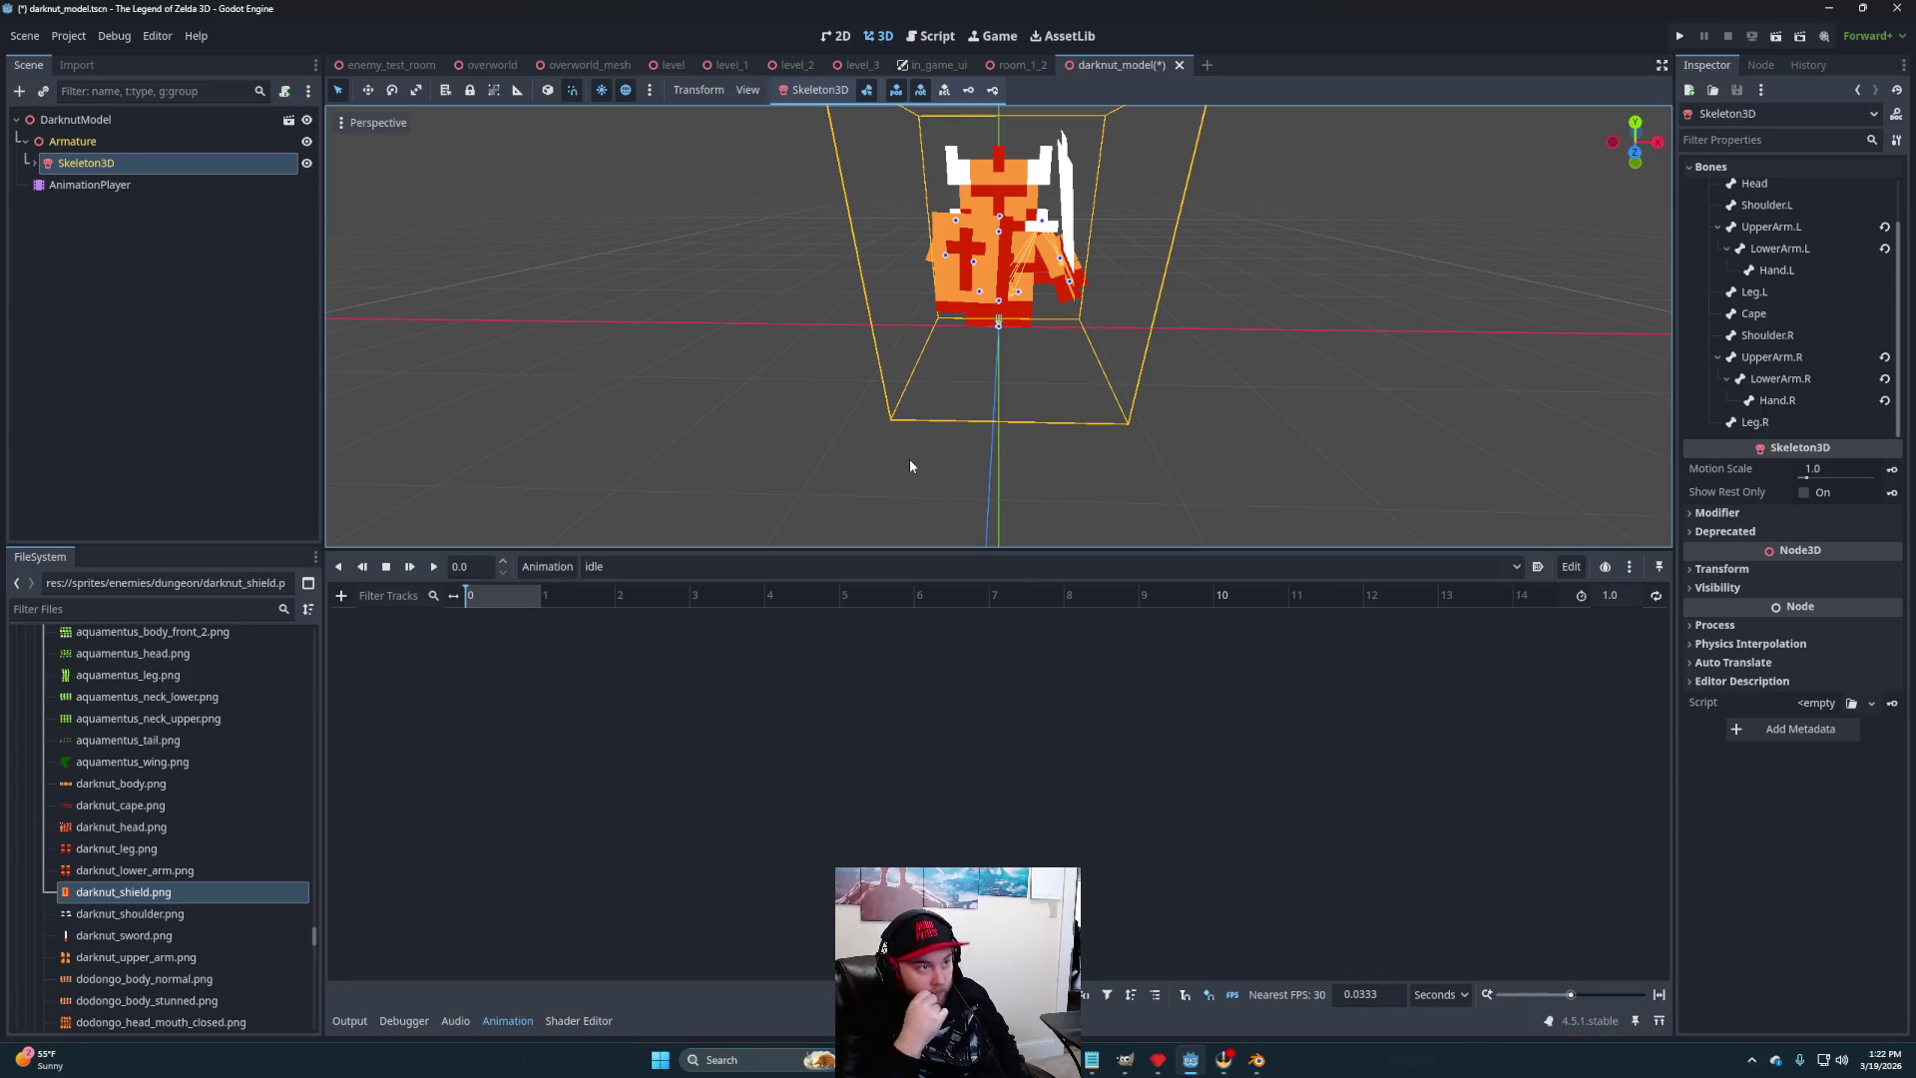
scroll(907, 457, down, 3)
mouse_move(684, 333)
mouse_down()
mouse_move(889, 344)
mouse_move(979, 385)
mouse_move(902, 462)
mouse_move(531, 384)
mouse_move(667, 445)
mouse_move(1129, 462)
mouse_move(1438, 432)
mouse_move(796, 389)
mouse_move(1137, 390)
mouse_move(975, 432)
mouse_move(1078, 415)
mouse_move(690, 421)
mouse_move(1650, 408)
mouse_move(1105, 447)
mouse_move(1009, 440)
mouse_move(1218, 429)
mouse_move(1031, 410)
mouse_up()
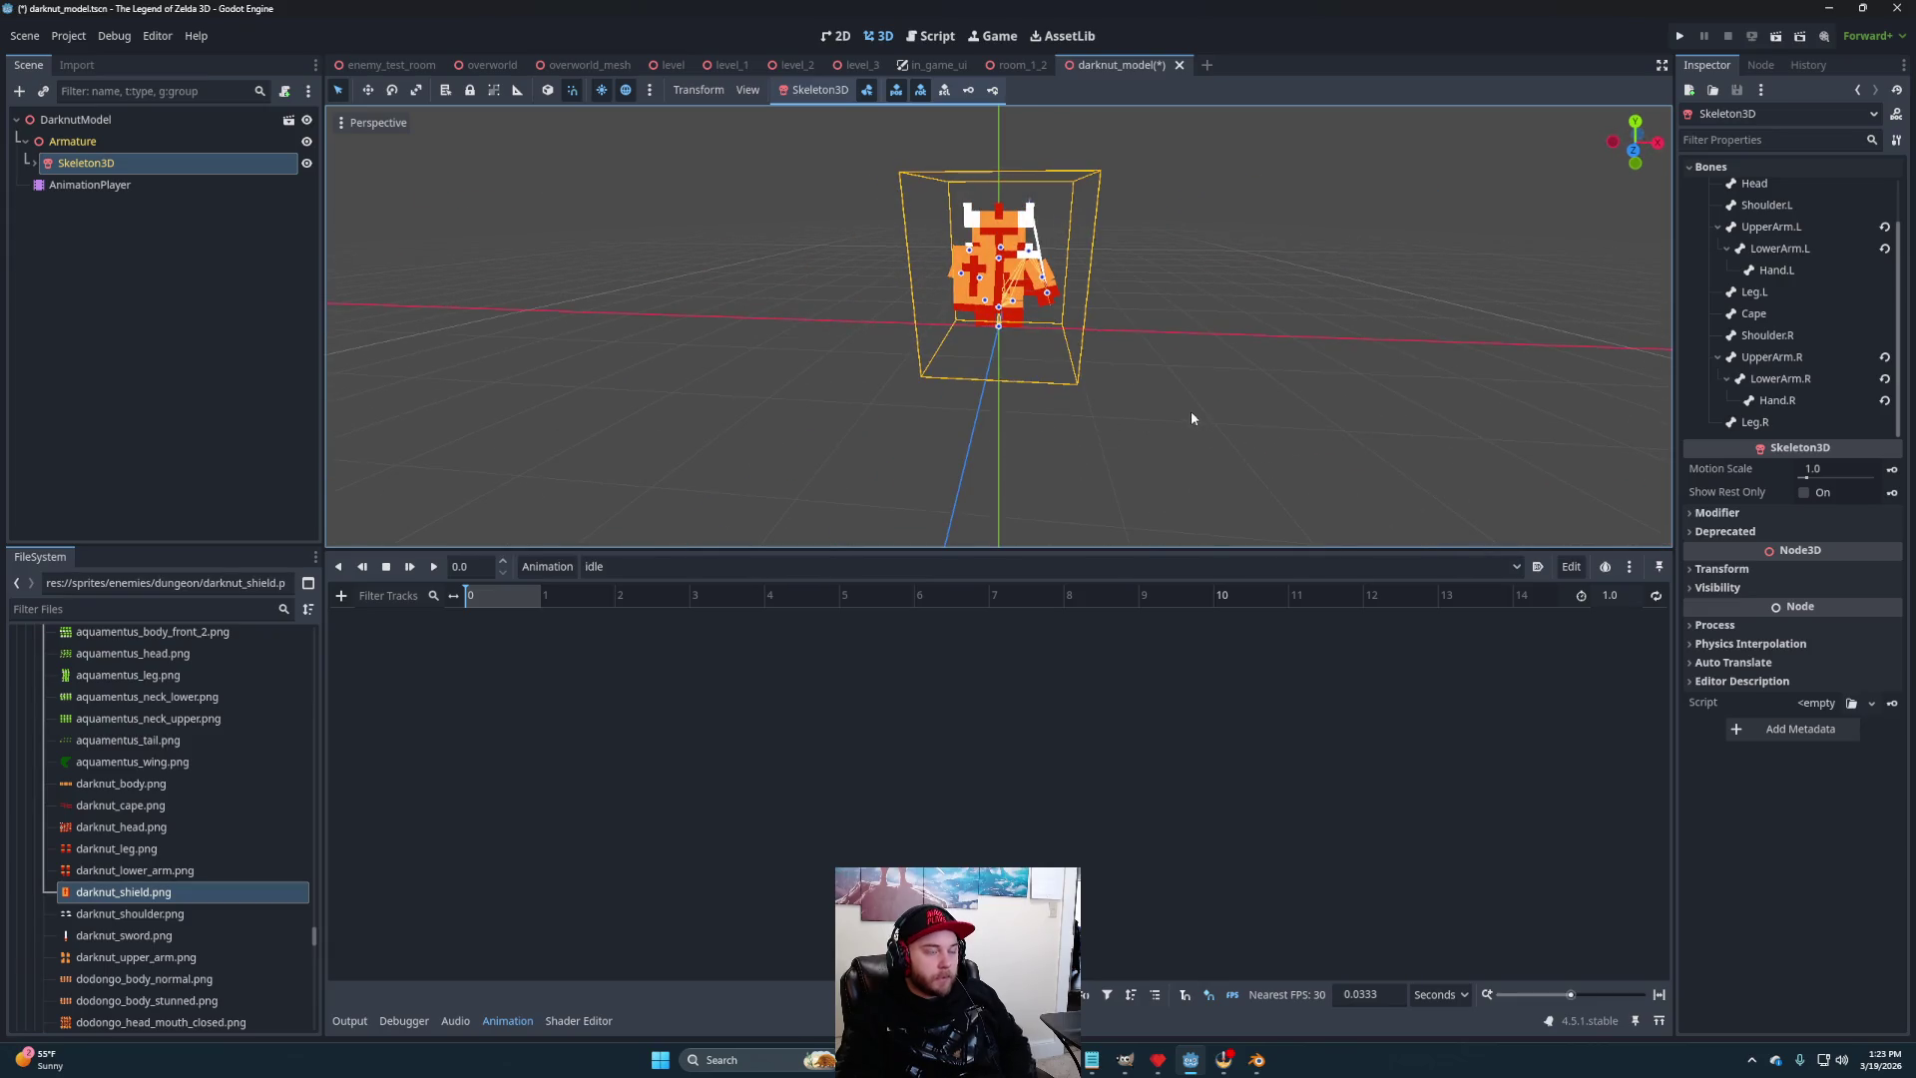
click(992, 91)
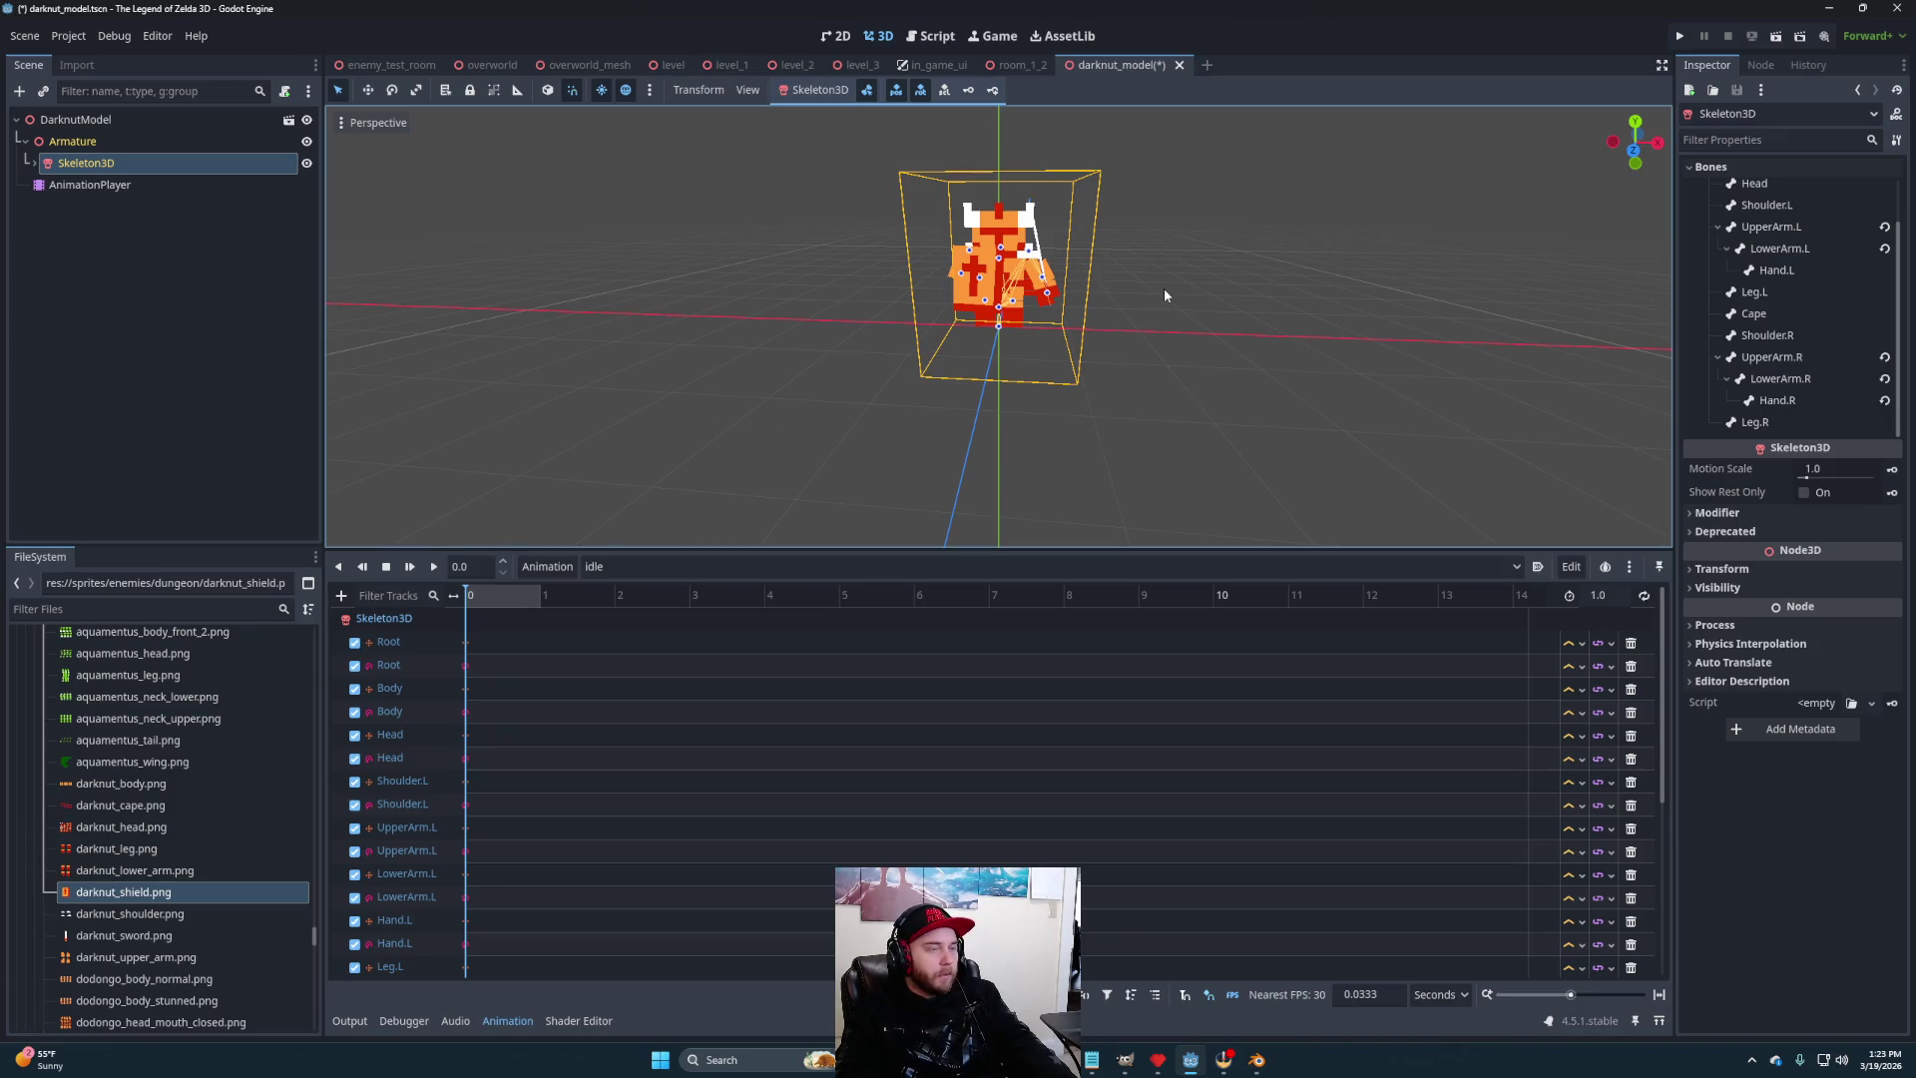
key(ctrl+s)
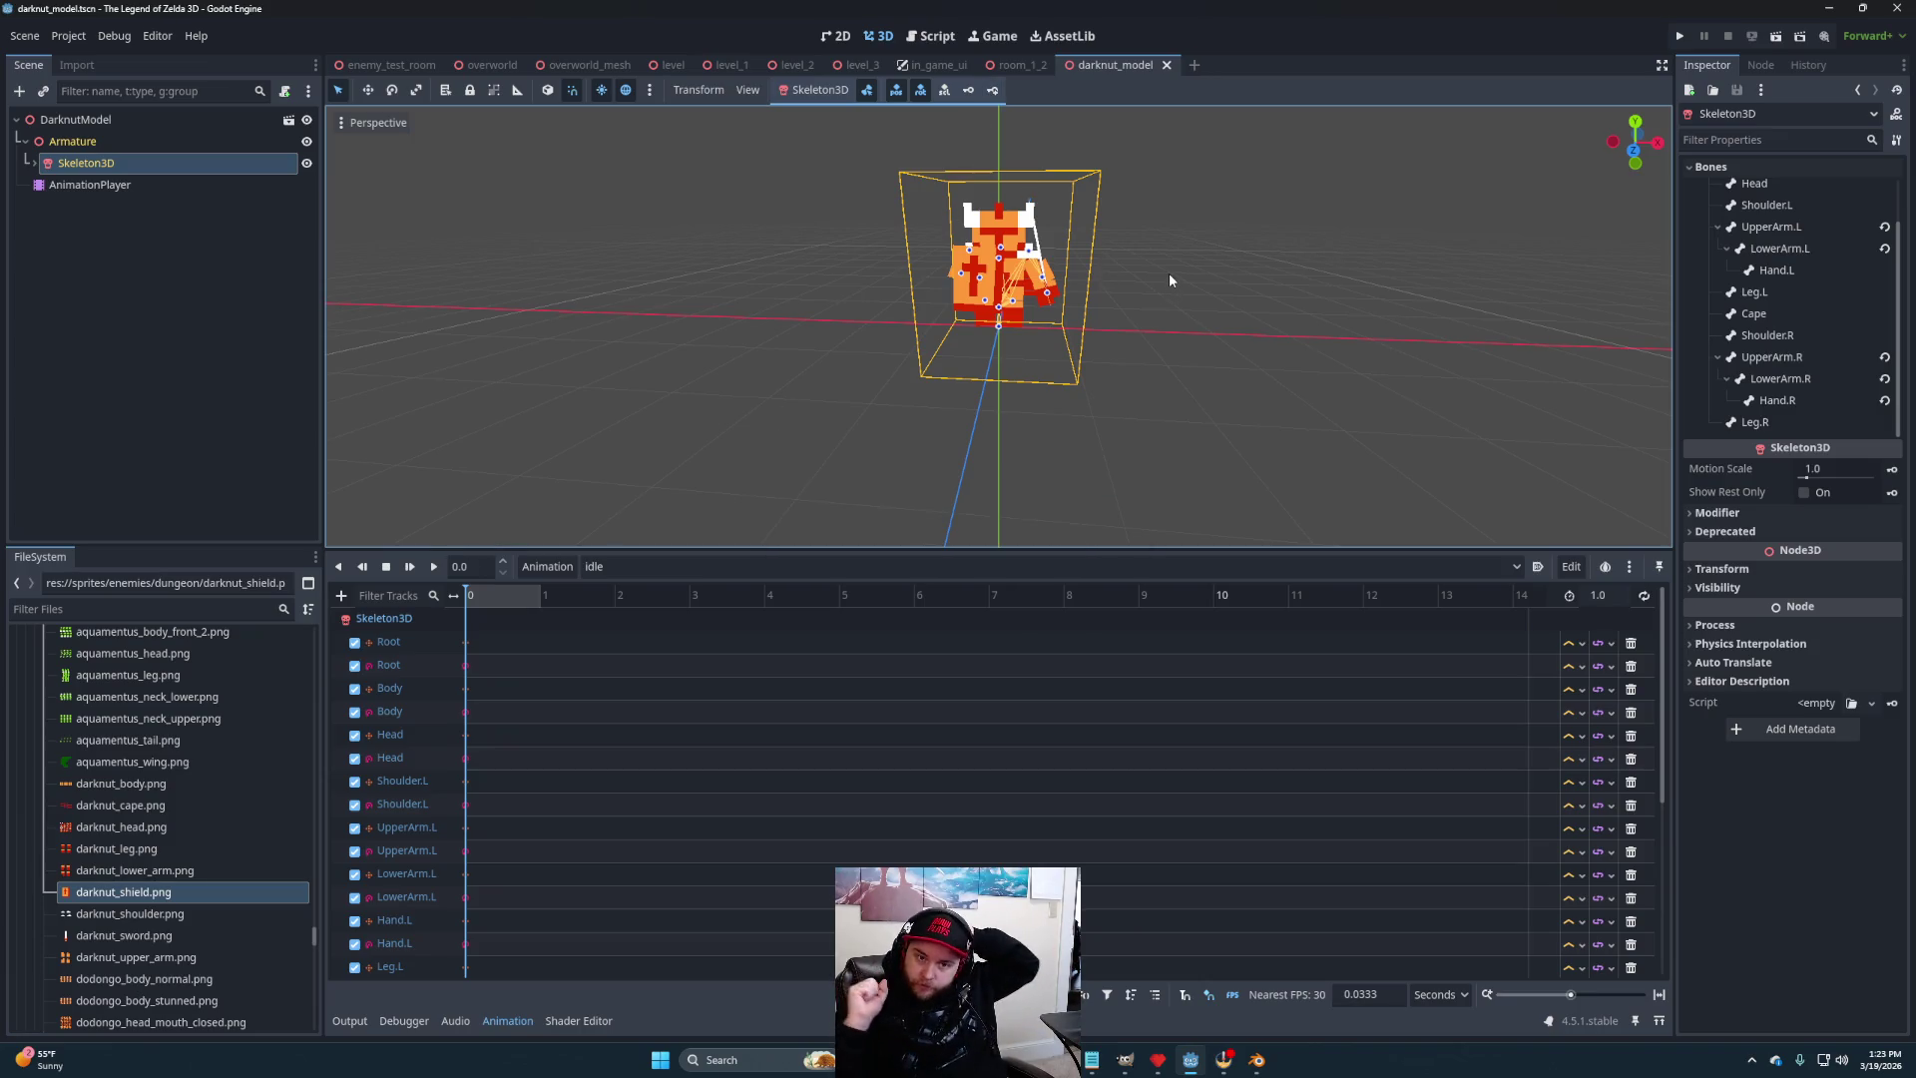